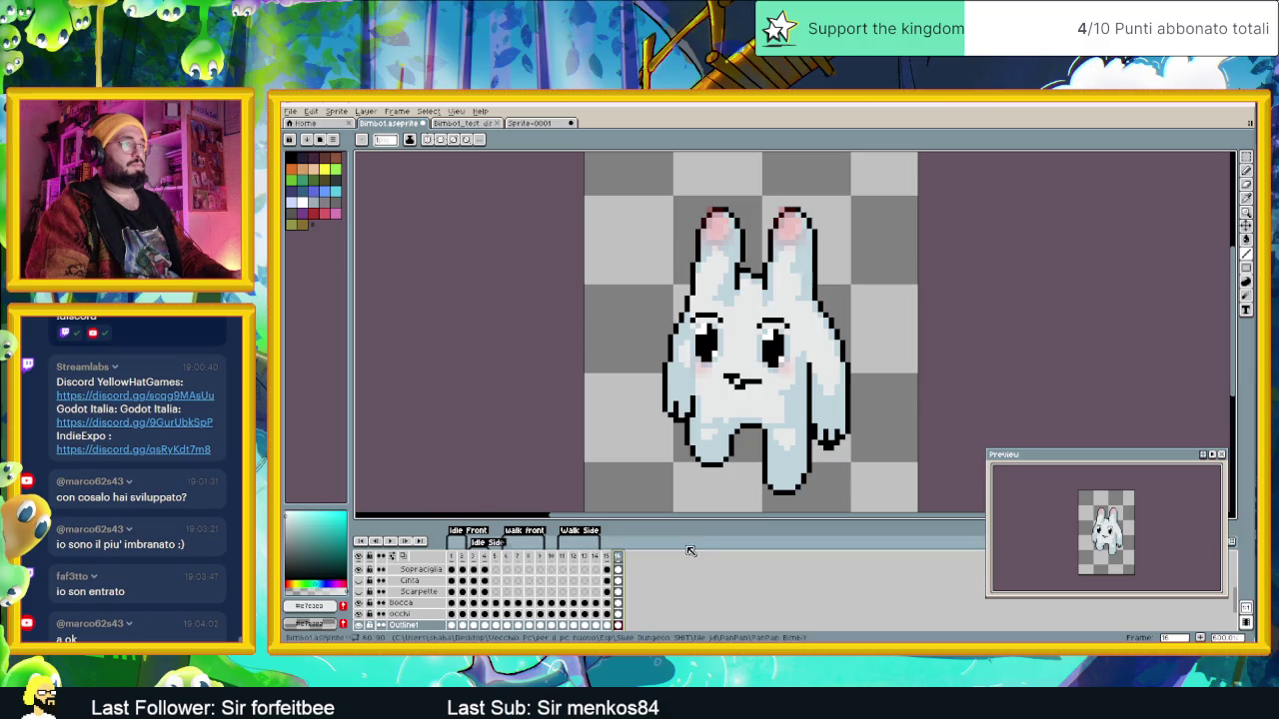
Step: Compare frames 15 and 16, then sample black and light blue from the bunny
{"action": "left_click", "coordinate": [608, 557]}
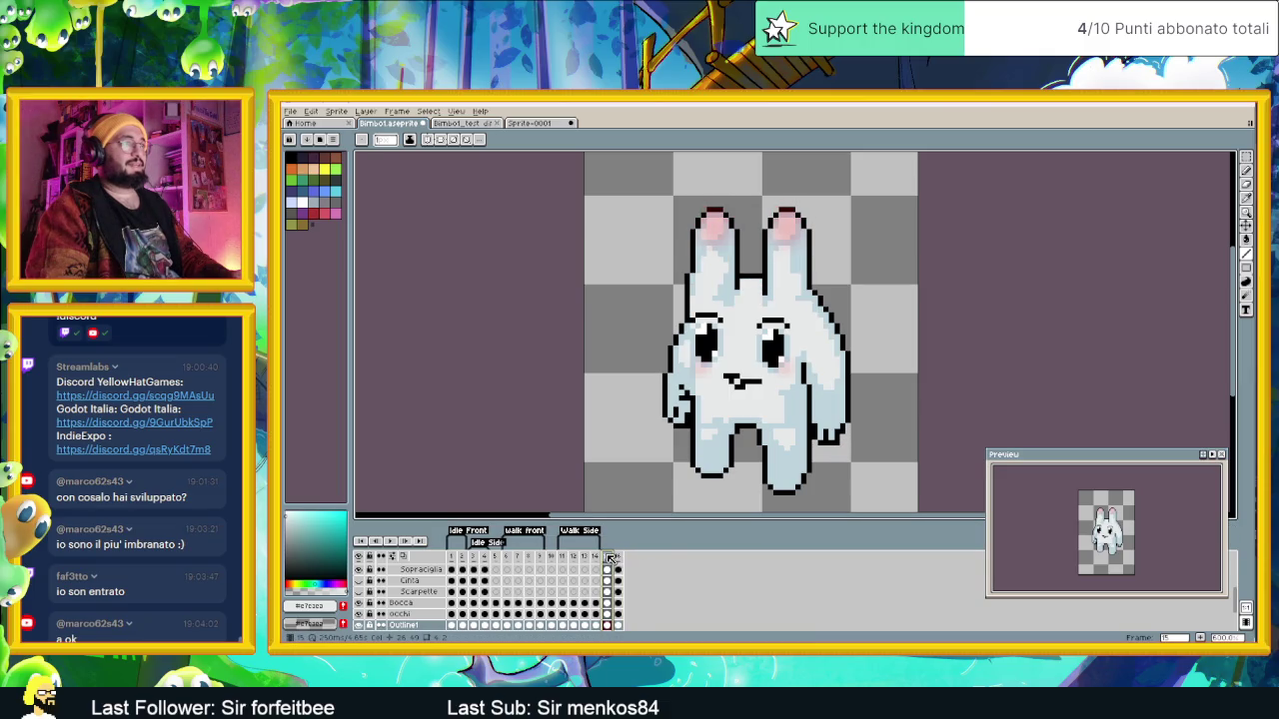
{"action": "key", "text": "Right"}
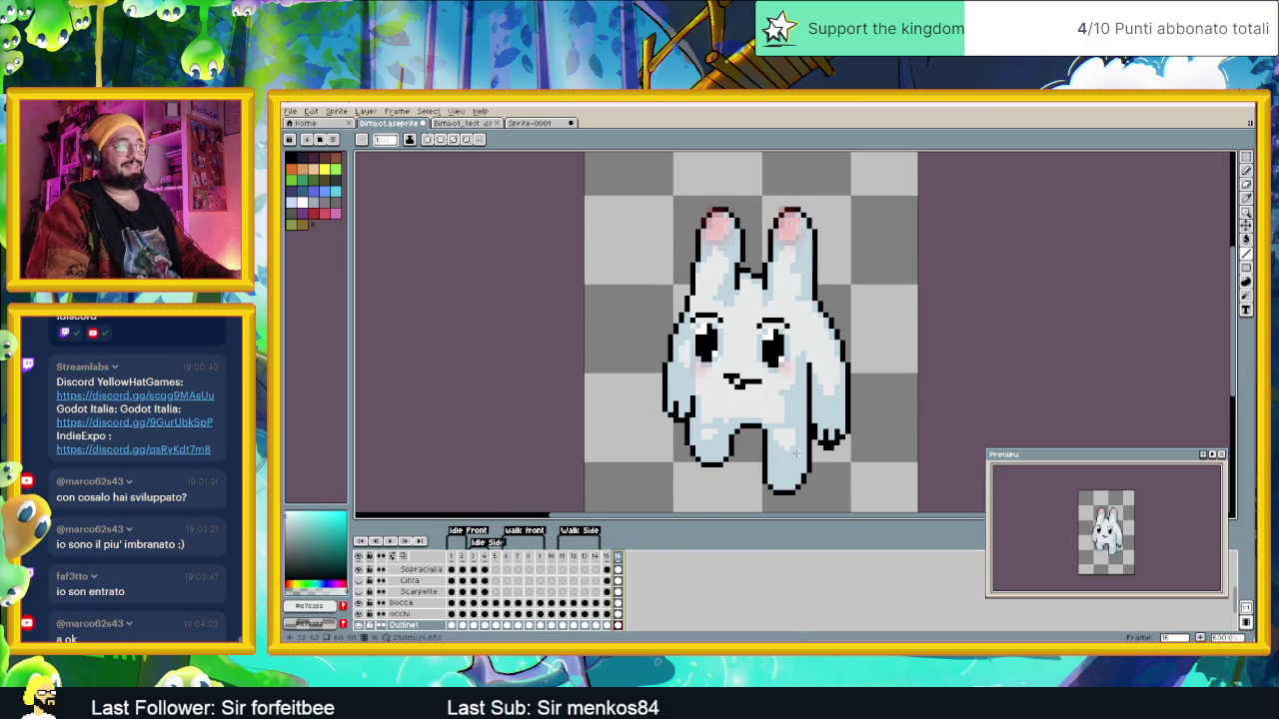
{"action": "scroll", "coordinate": [757, 463], "scroll_direction": "up", "scroll_amount": 1}
{"action": "left_click_drag", "start_coordinate": [794, 485], "coordinate": [789, 433]}
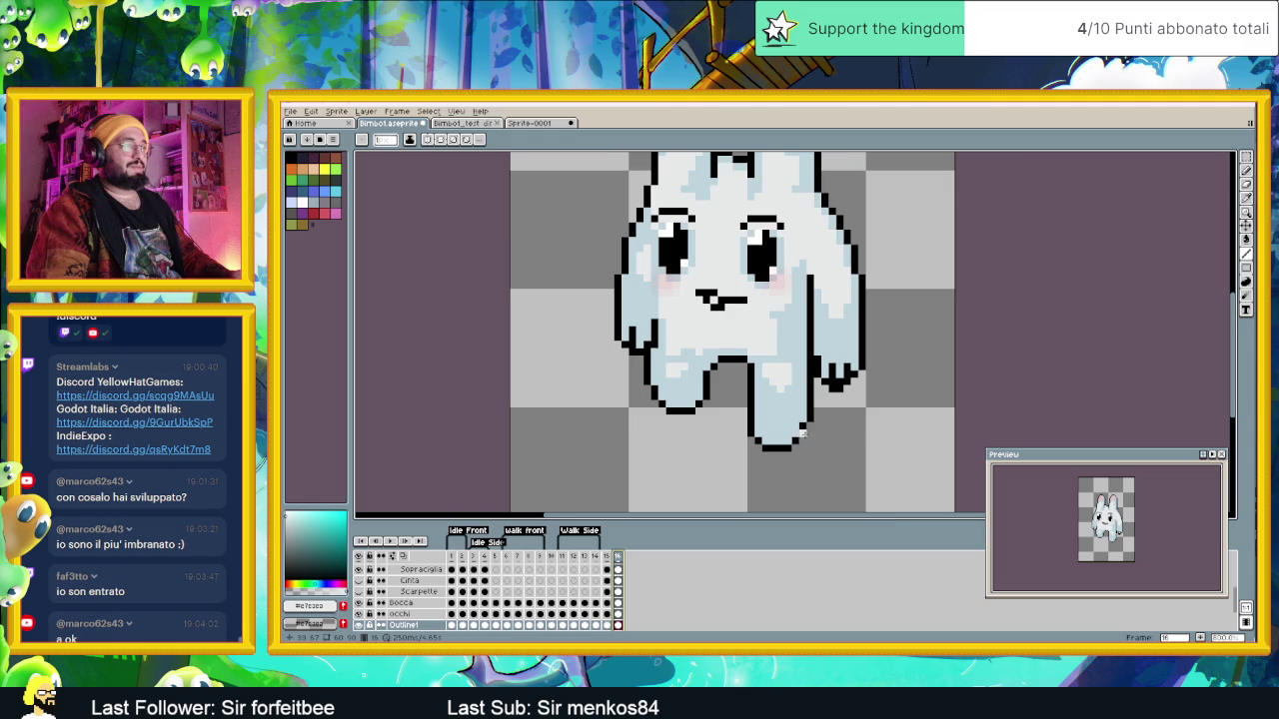
{"action": "scroll", "coordinate": [801, 434], "scroll_direction": "up", "scroll_amount": 1}
{"action": "left_click", "coordinate": [809, 421], "text": "alt"}
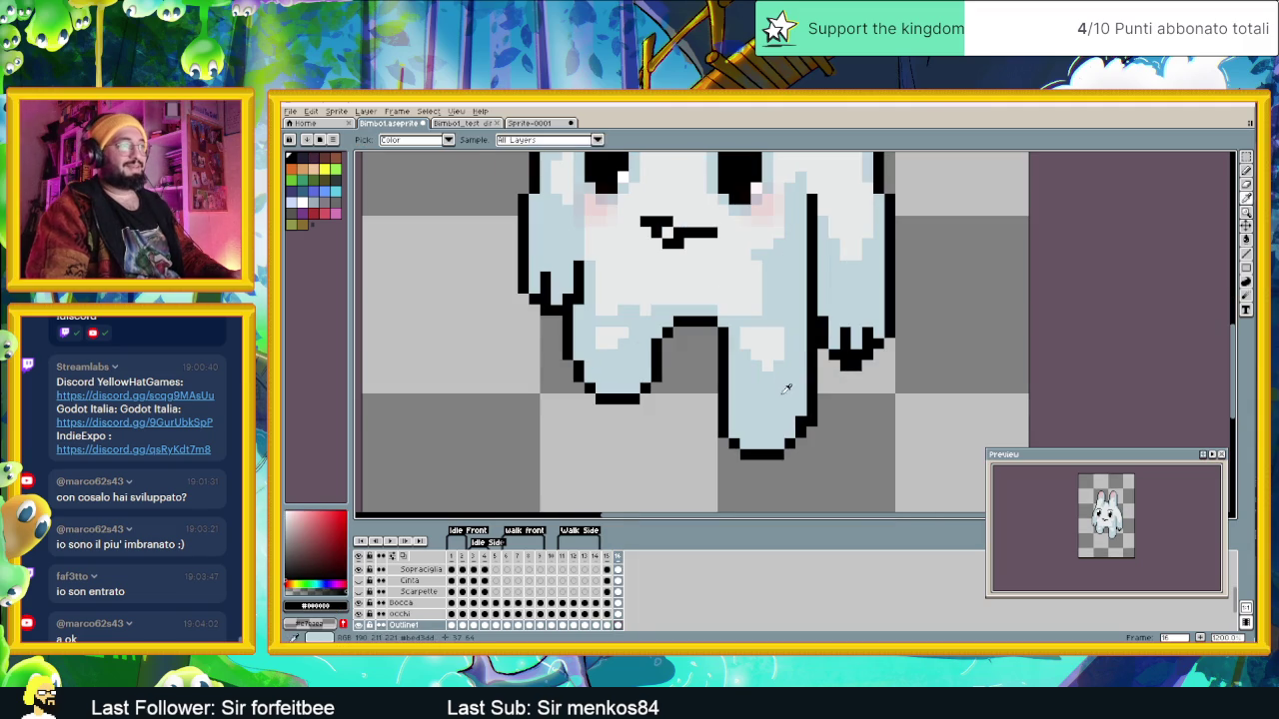
{"action": "left_click", "coordinate": [786, 389], "text": "alt"}
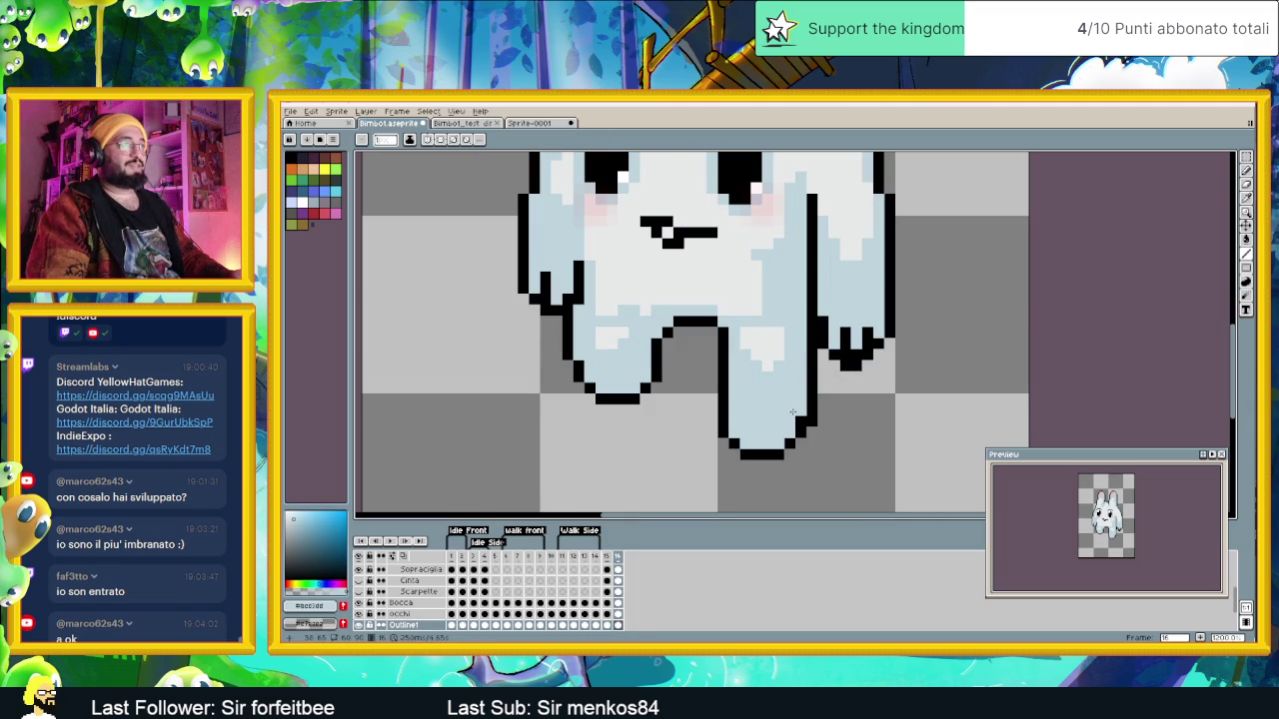
{"action": "left_click", "coordinate": [726, 442], "text": "alt"}
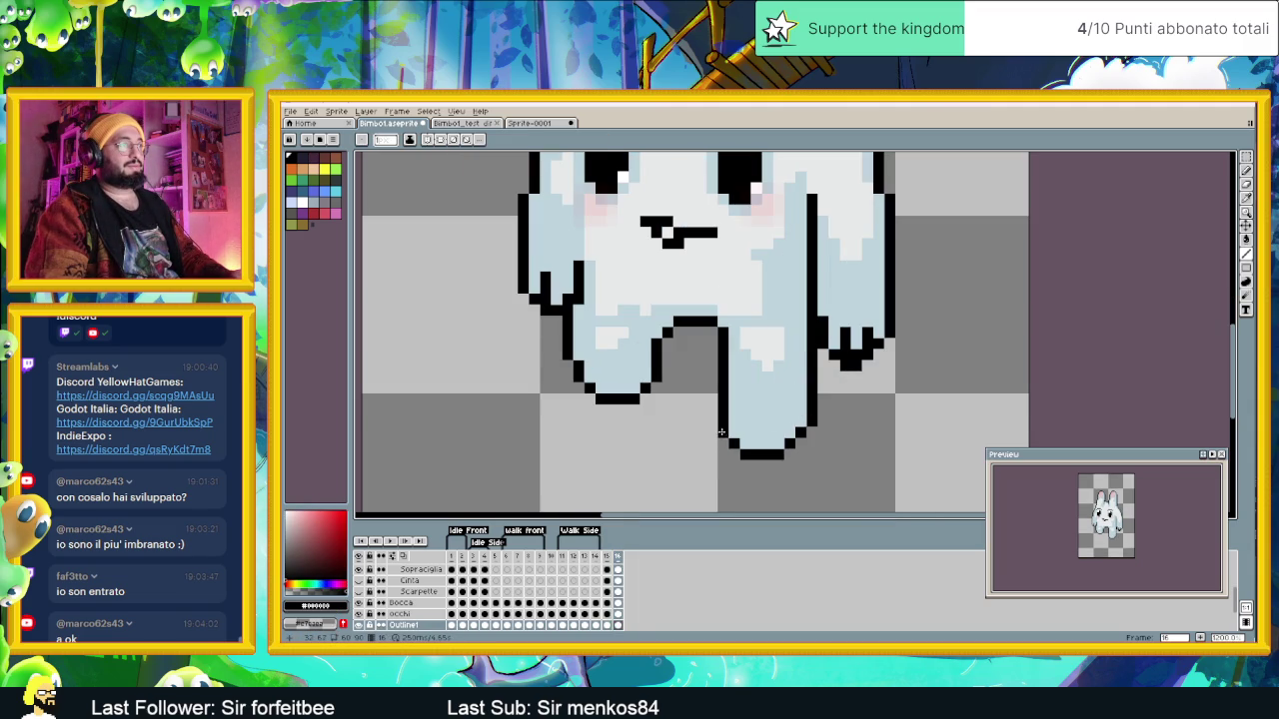
{"action": "left_click", "coordinate": [757, 426], "text": "alt"}
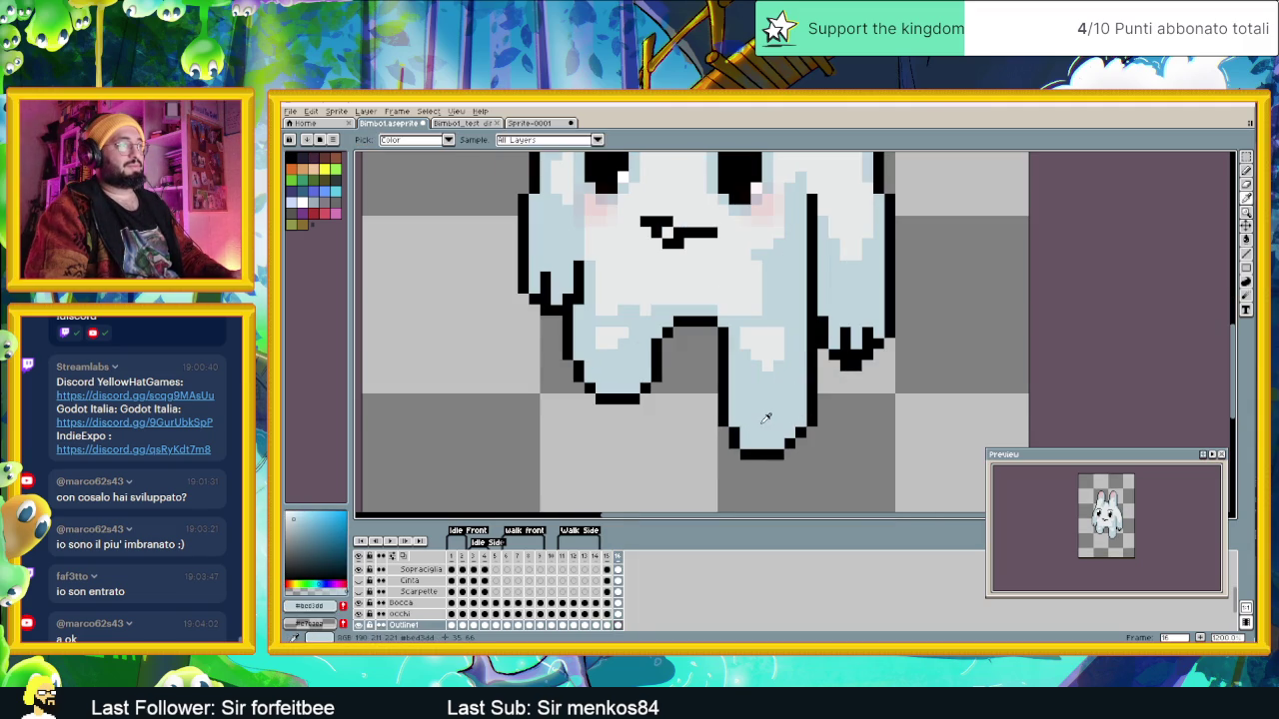
Step: Flip between frames 15 and 16 to compare poses, ending on frame 16
{"action": "scroll", "coordinate": [758, 427], "scroll_direction": "down", "scroll_amount": 4}
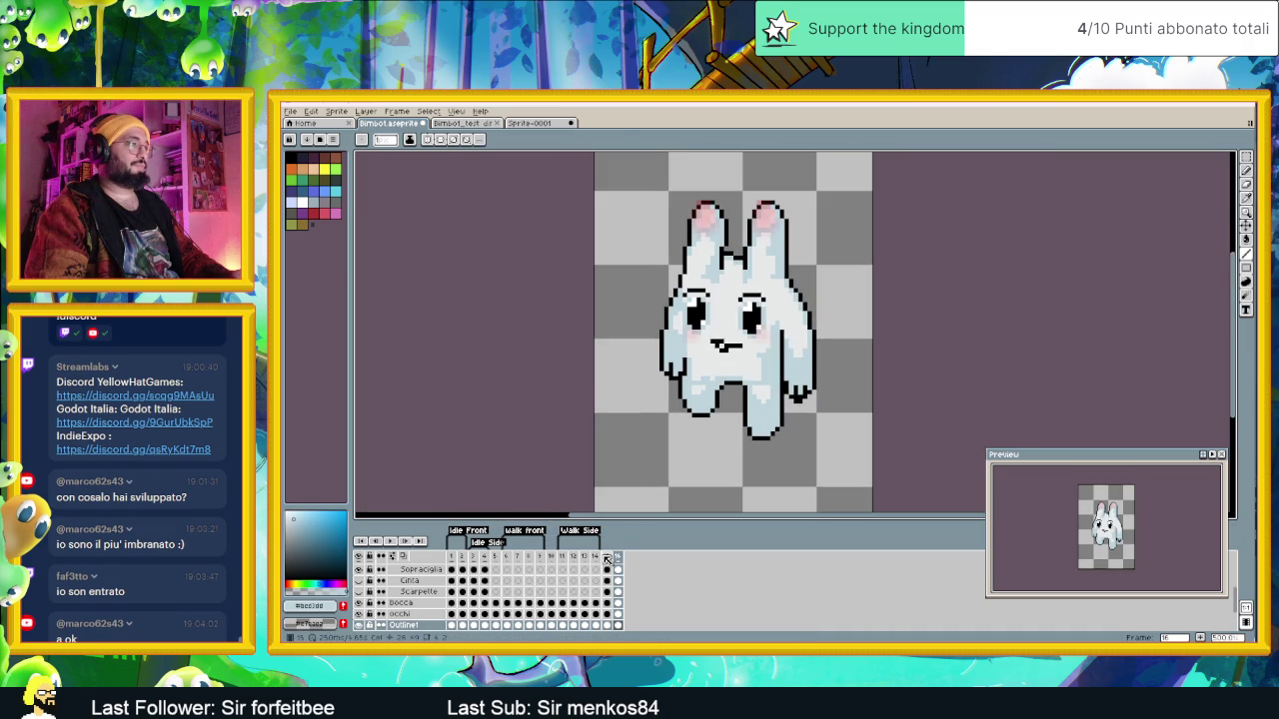
{"action": "left_click", "coordinate": [607, 557]}
{"action": "left_click", "coordinate": [618, 556]}
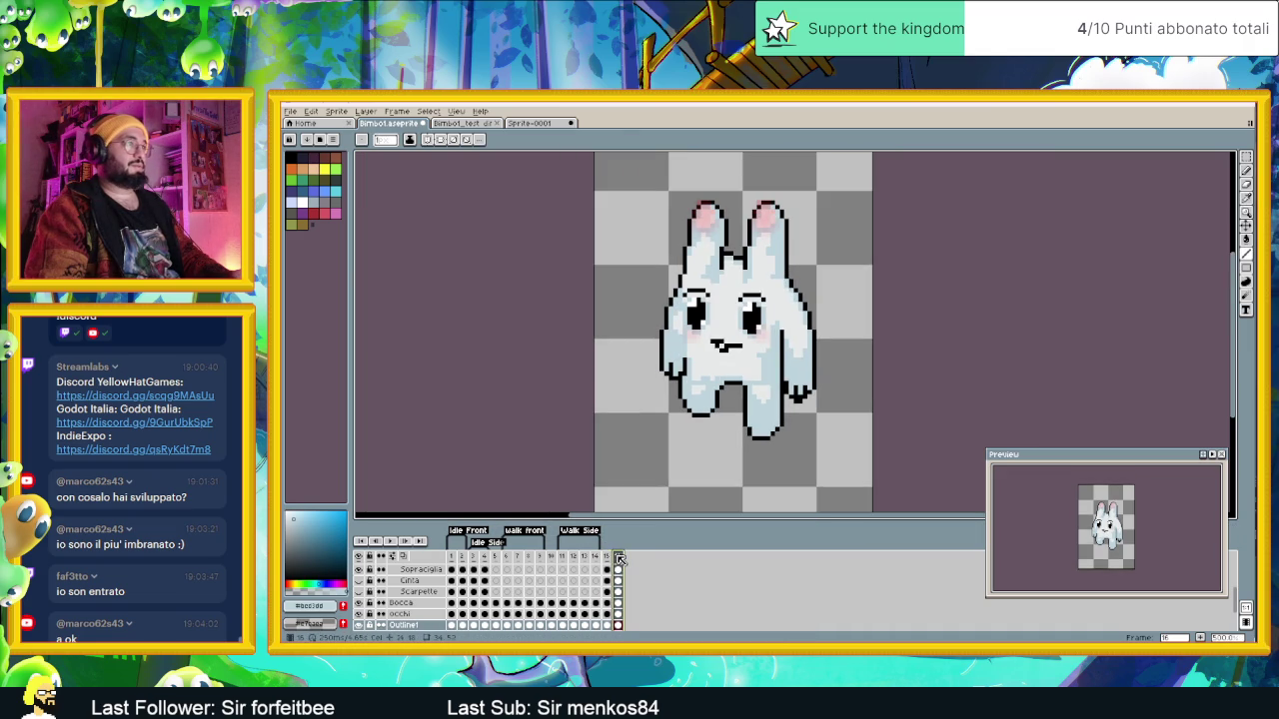
{"action": "left_click", "coordinate": [612, 557]}
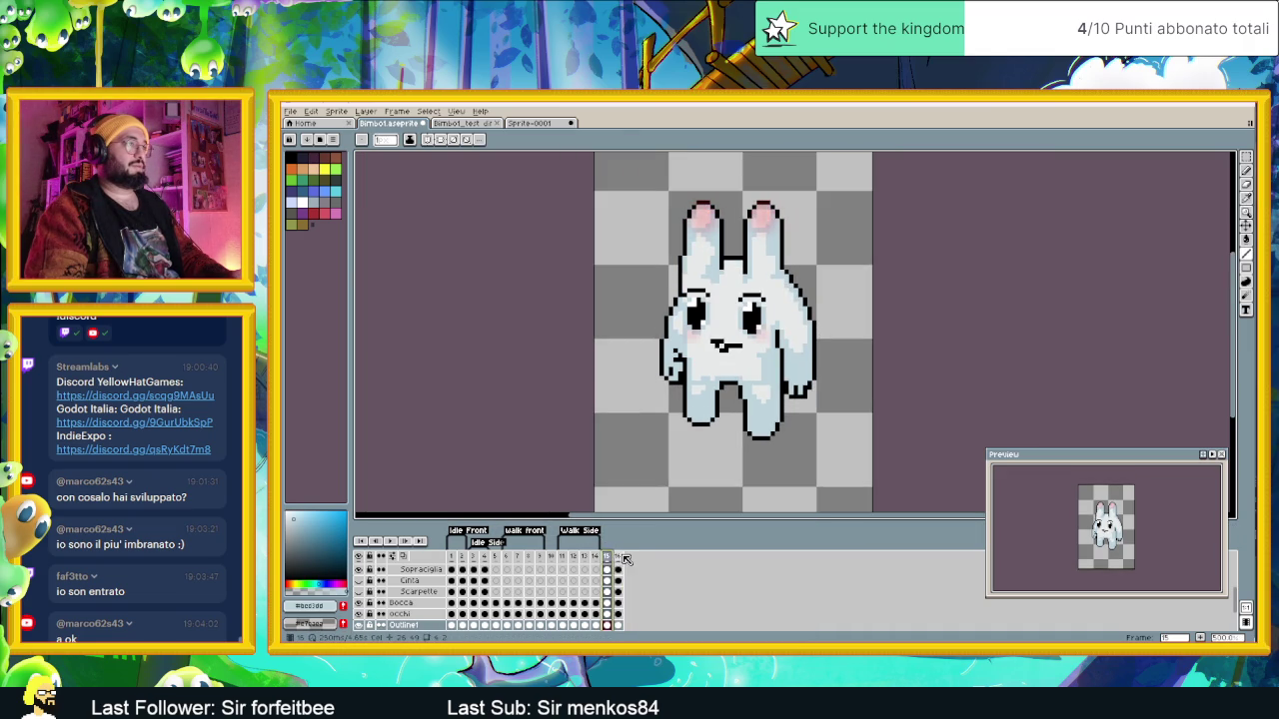
{"action": "left_click", "coordinate": [619, 557]}
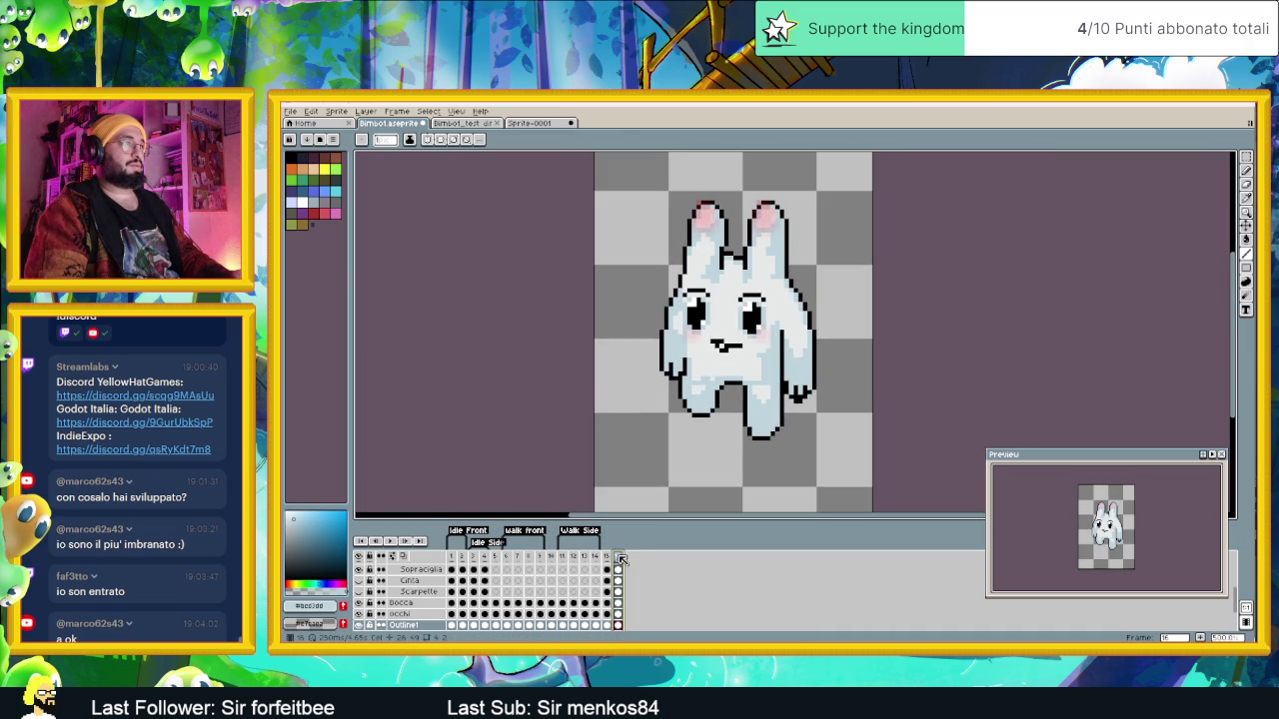
{"action": "left_click", "coordinate": [608, 556]}
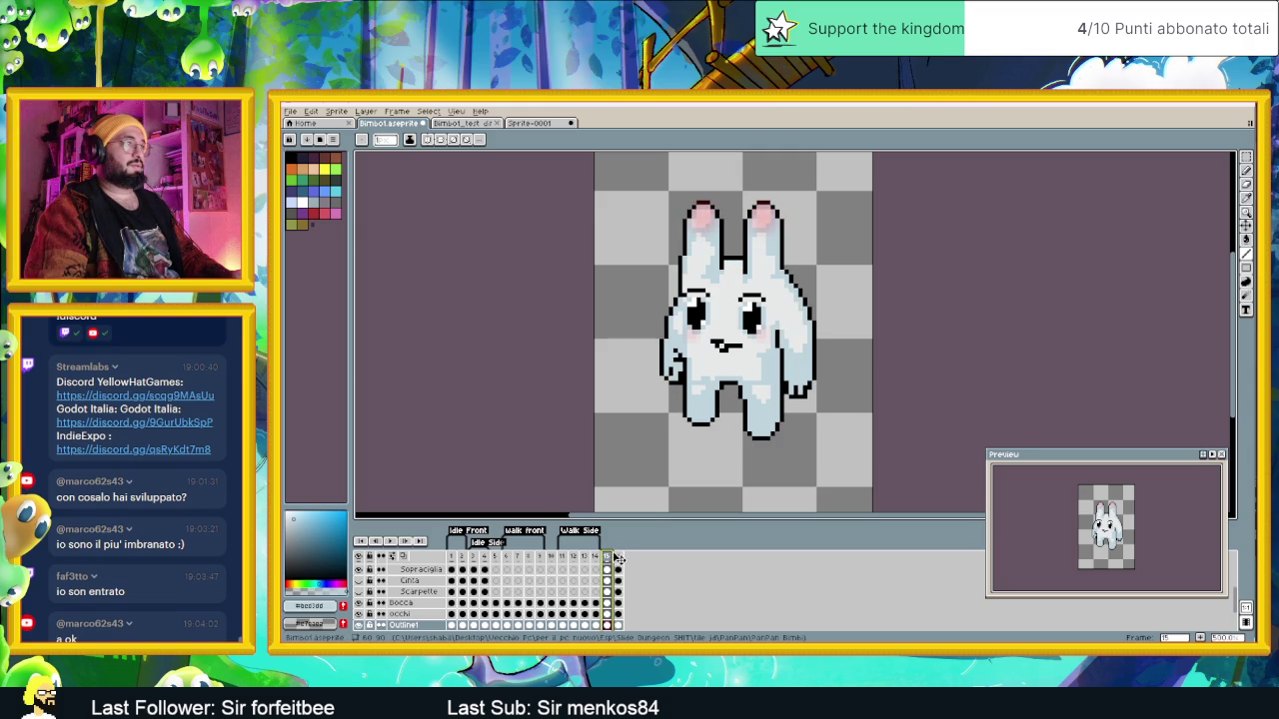
{"action": "left_click", "coordinate": [619, 558]}
{"action": "scroll", "coordinate": [682, 353], "scroll_direction": "up", "scroll_amount": 1}
{"action": "scroll", "coordinate": [682, 353], "scroll_direction": "up", "scroll_amount": 1}
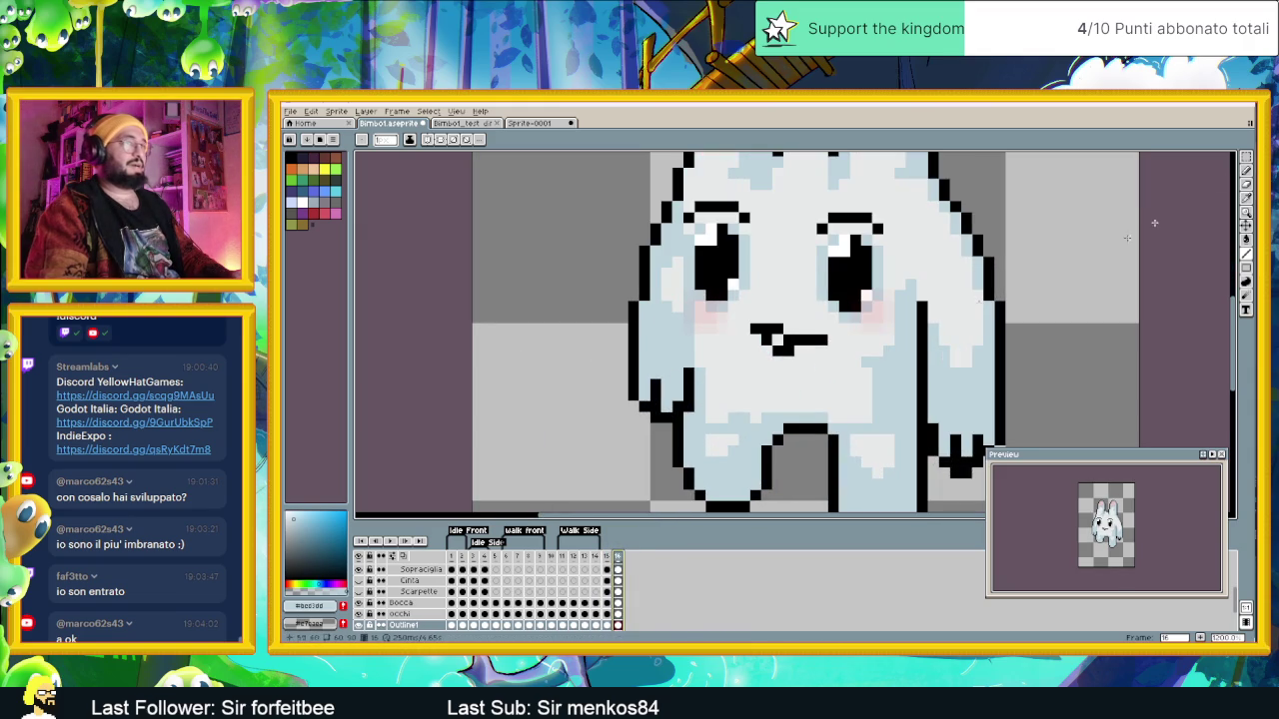
Step: Draw black outline pixels along the bunny's left arm in frame 16, then zoom out
{"action": "left_click", "coordinate": [1246, 170]}
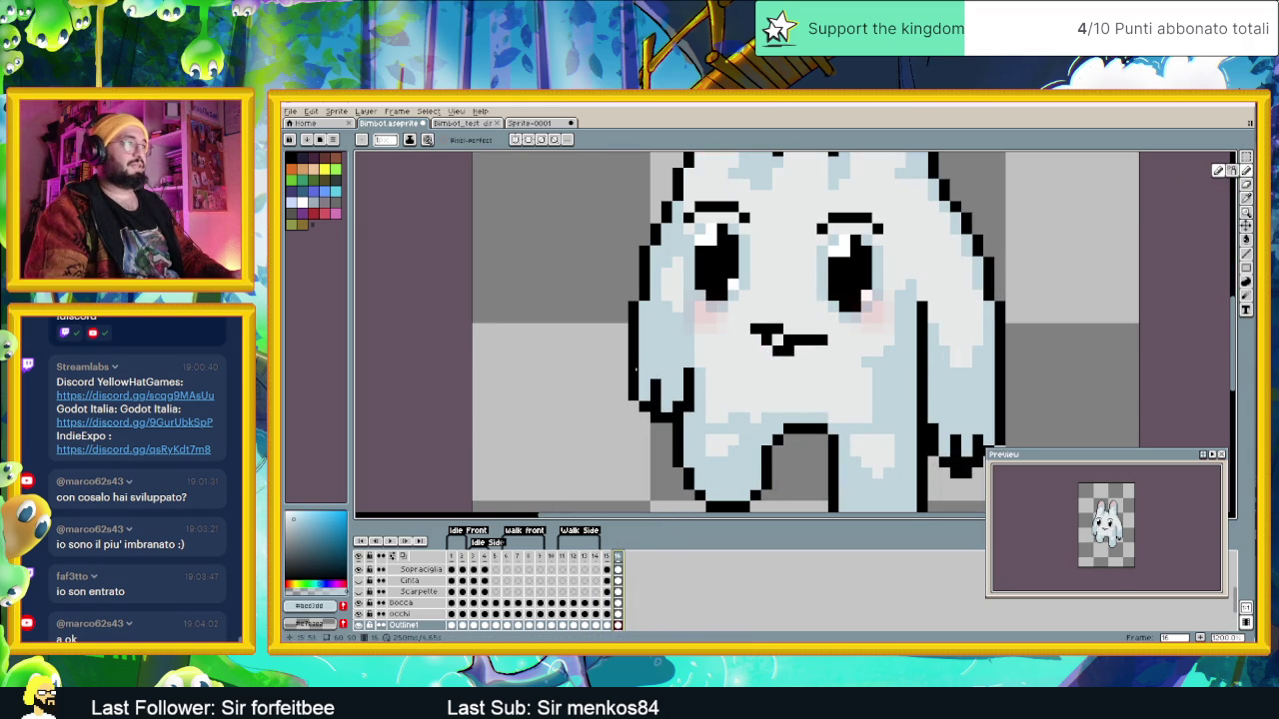
{"action": "left_click", "coordinate": [652, 395], "text": "alt"}
{"action": "left_click", "coordinate": [649, 351]}
{"action": "left_click", "coordinate": [653, 360]}
{"action": "left_click_drag", "start_coordinate": [658, 360], "coordinate": [663, 354]}
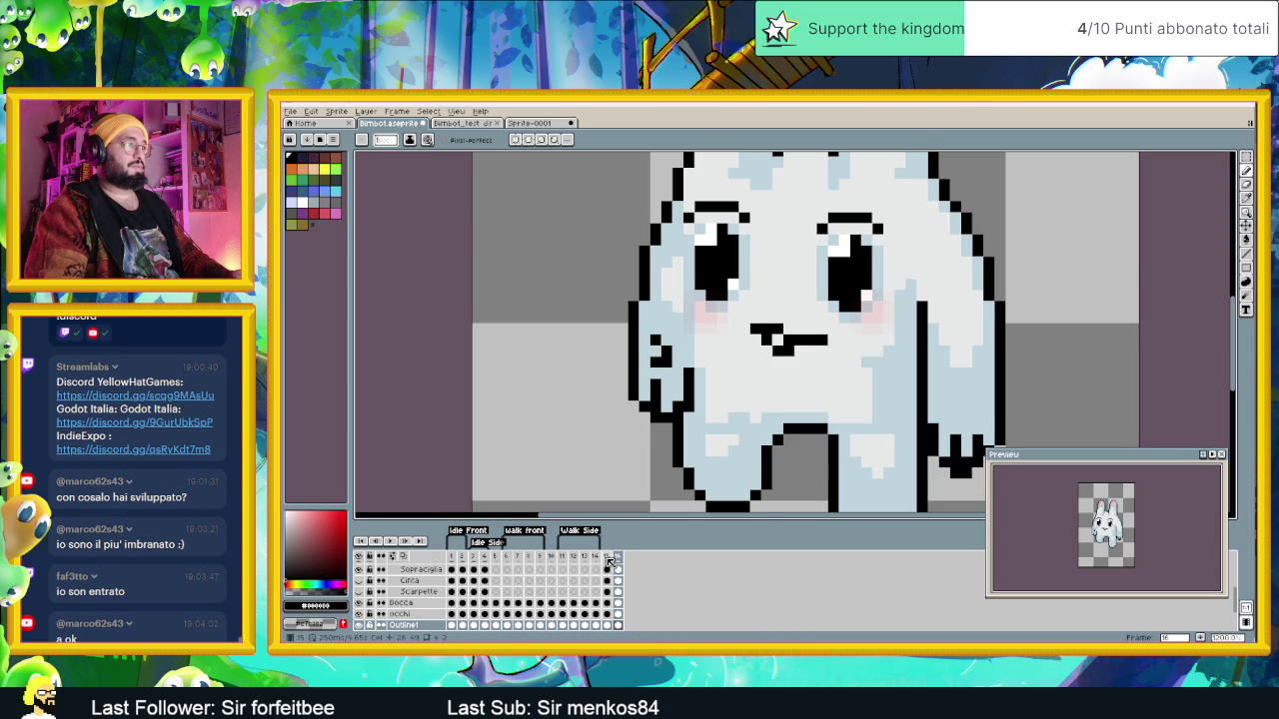
{"action": "left_click", "coordinate": [607, 557]}
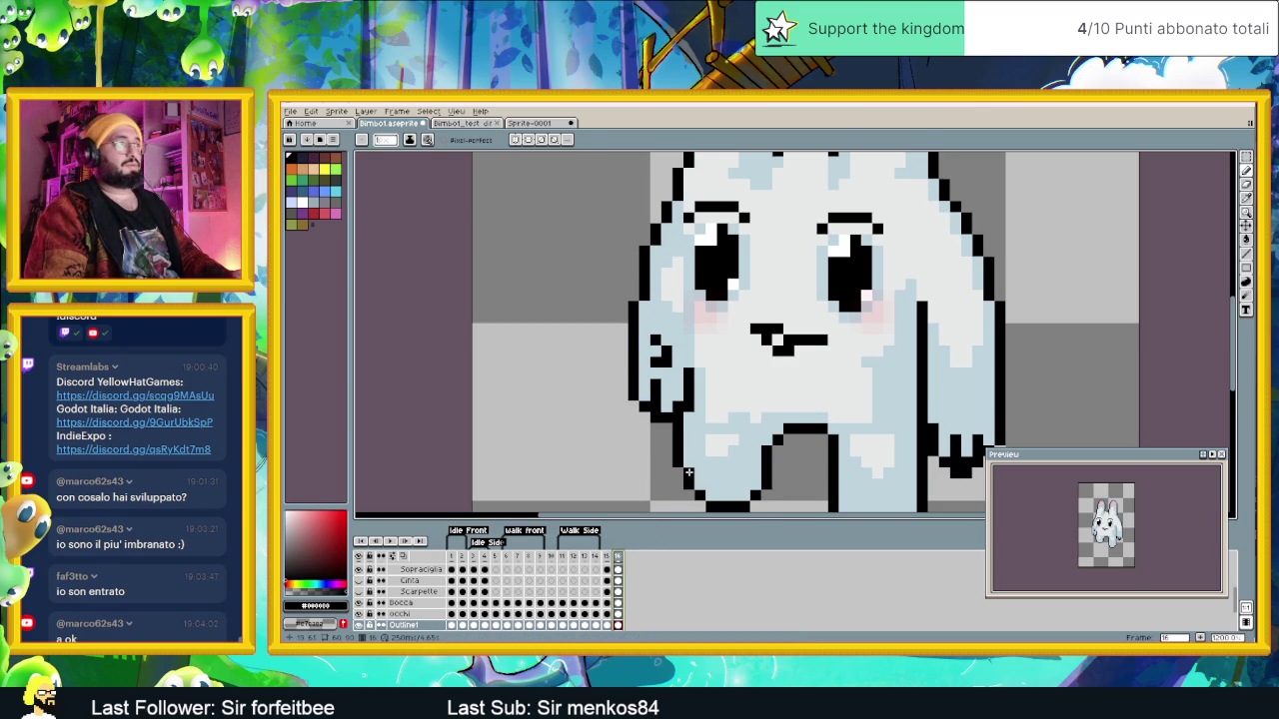
{"action": "key", "text": "minus"}
{"action": "key", "text": "minus"}
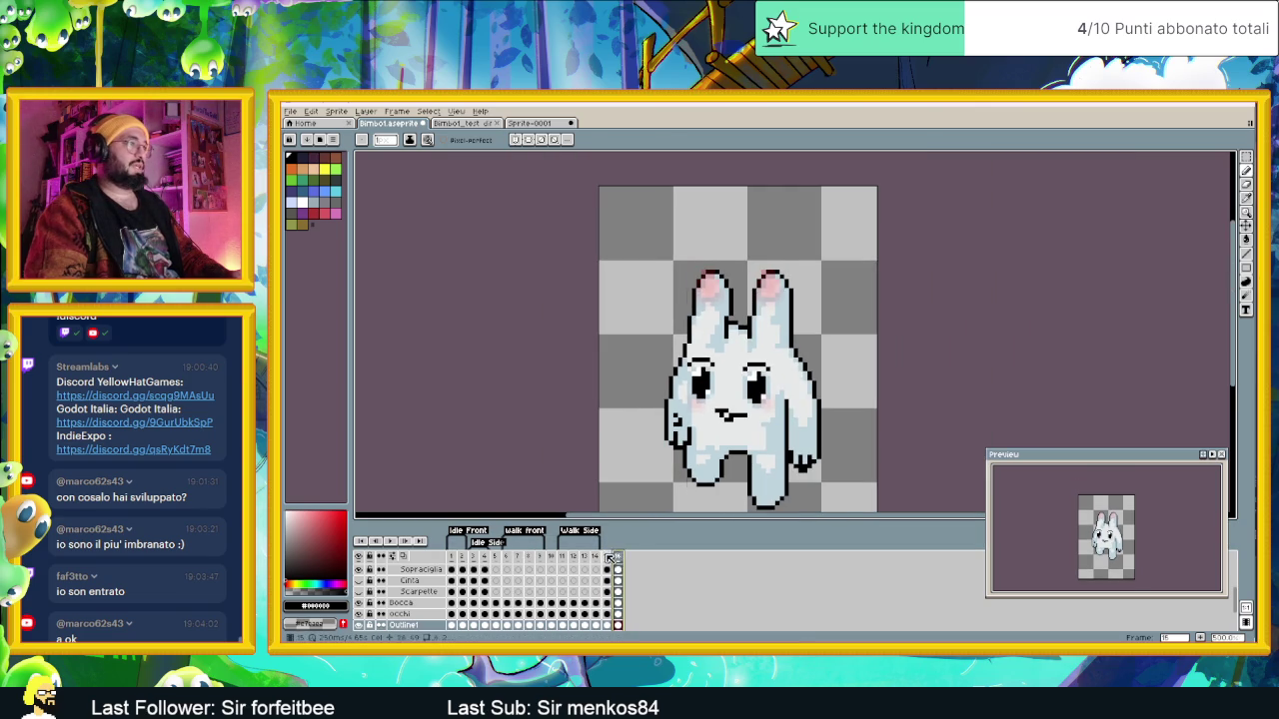
Step: Compare frames 10, 15 and 16, then add a new frame 17 after frame 16
{"action": "left_click", "coordinate": [607, 556]}
{"action": "left_click", "coordinate": [618, 557]}
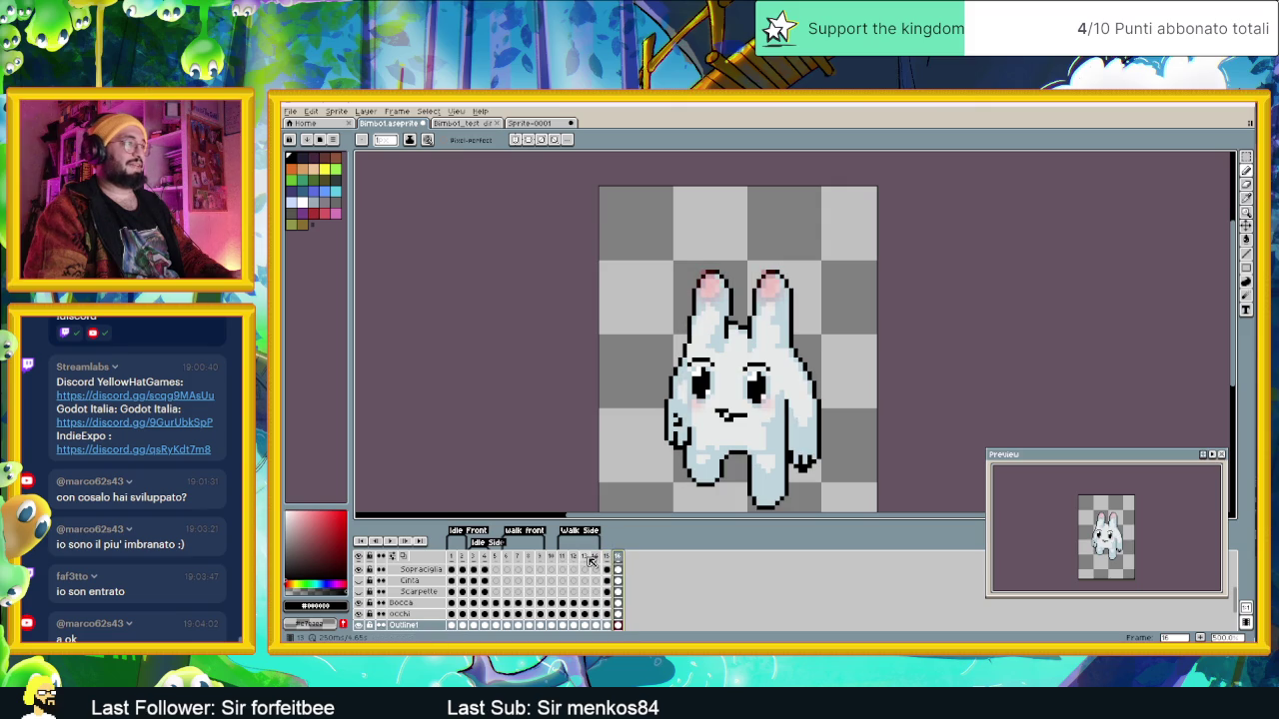
{"action": "left_click", "coordinate": [551, 557]}
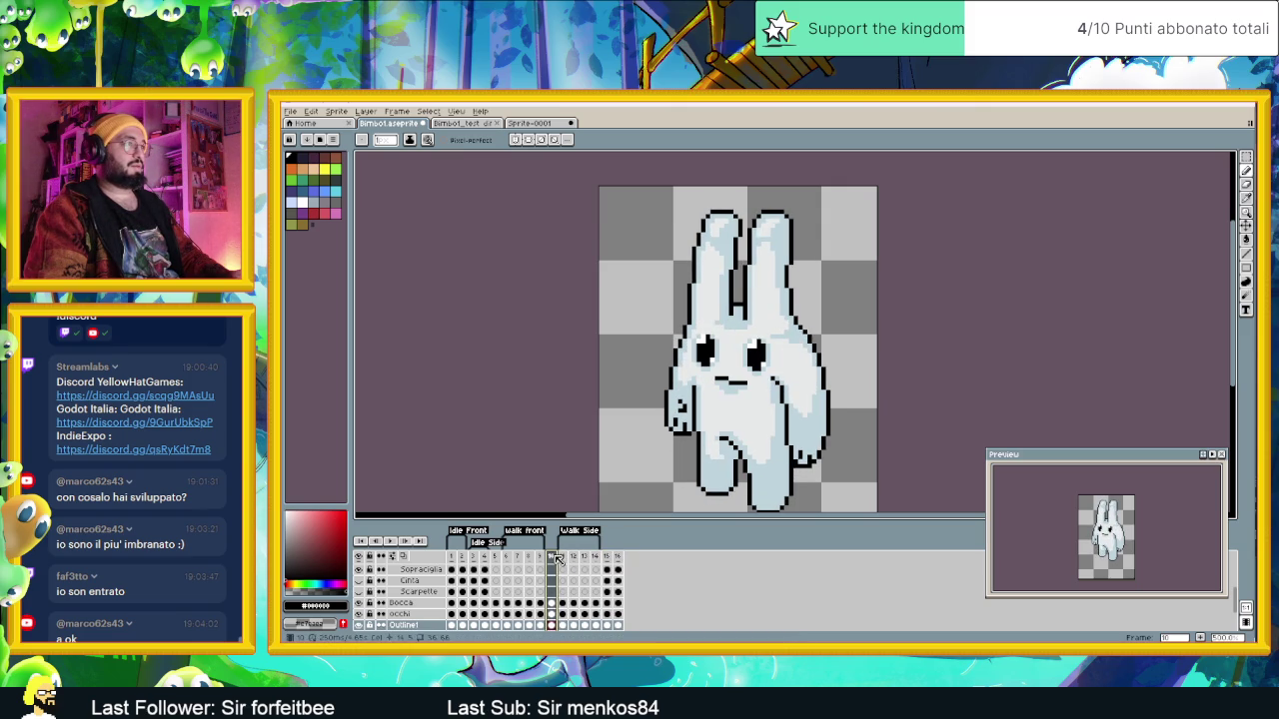
{"action": "left_click", "coordinate": [607, 558]}
{"action": "left_click", "coordinate": [619, 557]}
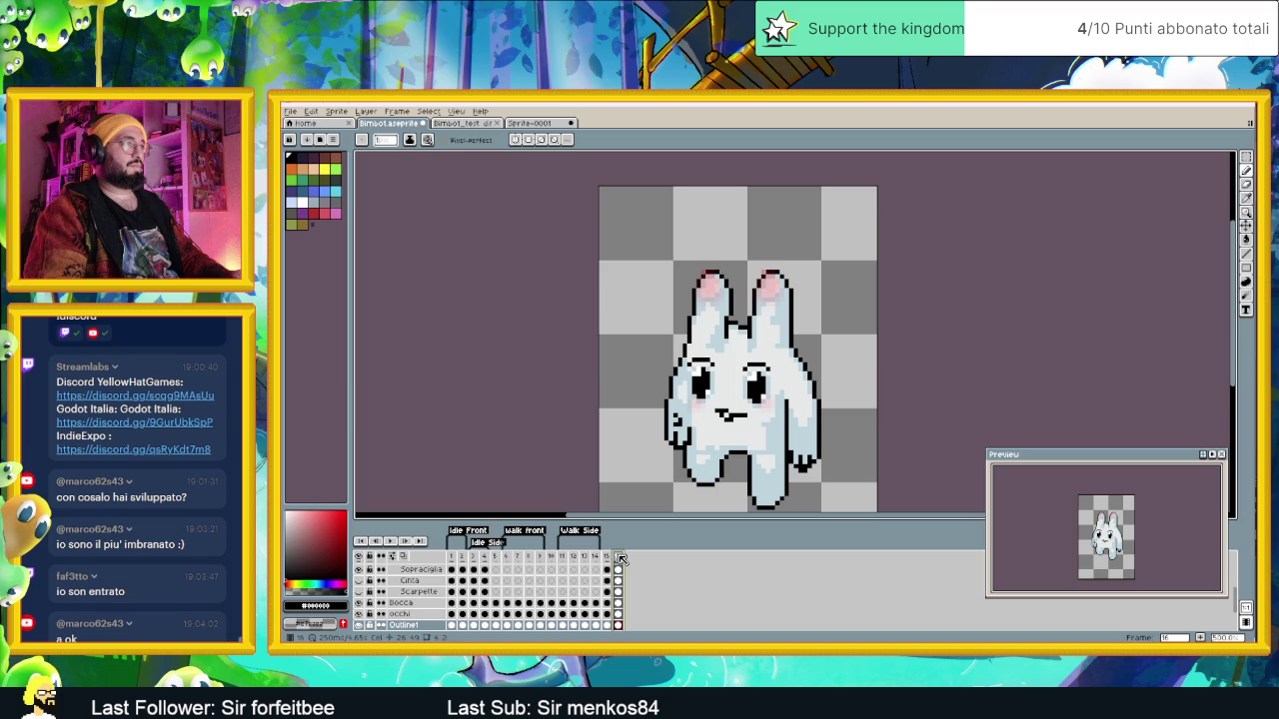
{"action": "left_click", "coordinate": [609, 558]}
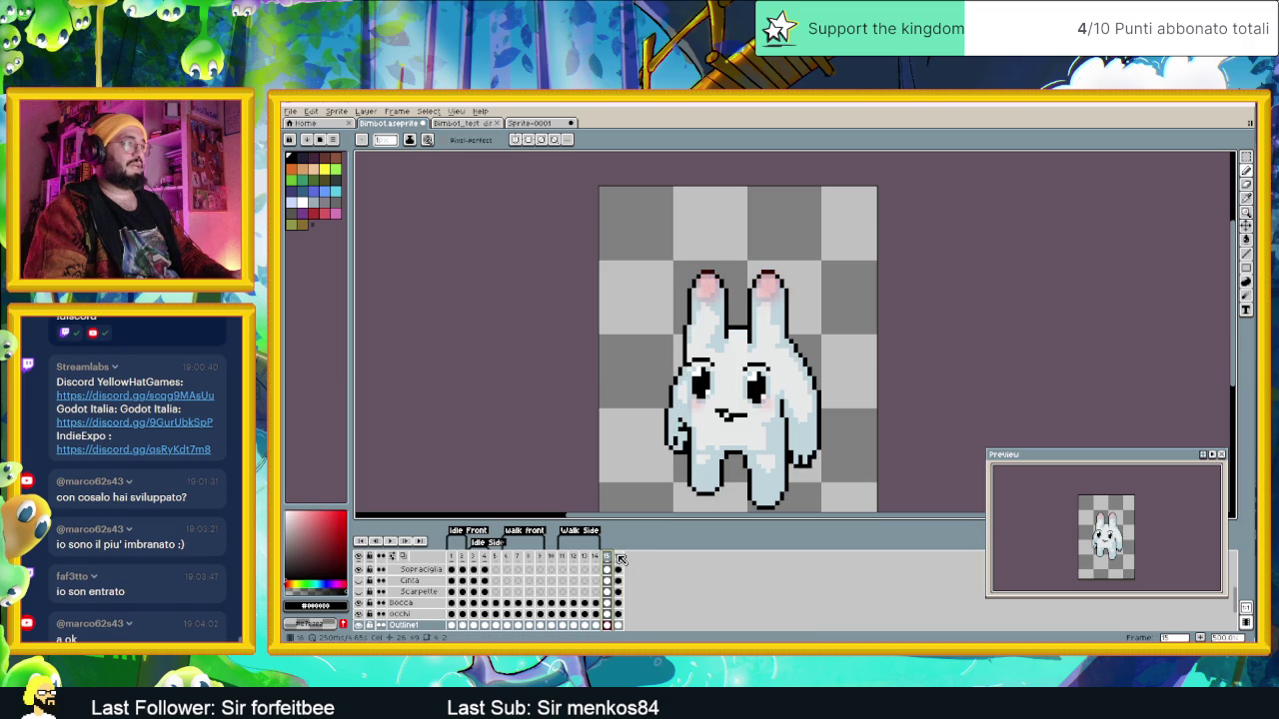
{"action": "left_click", "coordinate": [619, 558]}
{"action": "left_click_drag", "start_coordinate": [731, 452], "coordinate": [671, 417]}
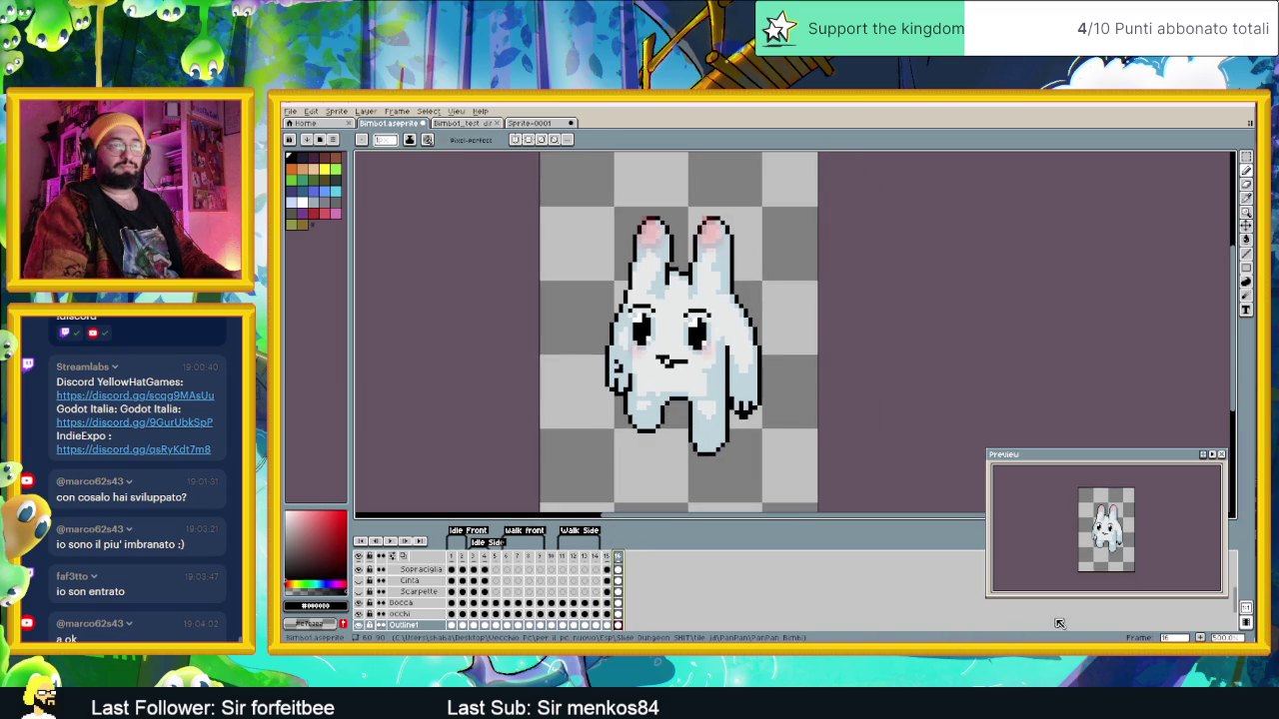
{"action": "left_click", "coordinate": [1204, 639]}
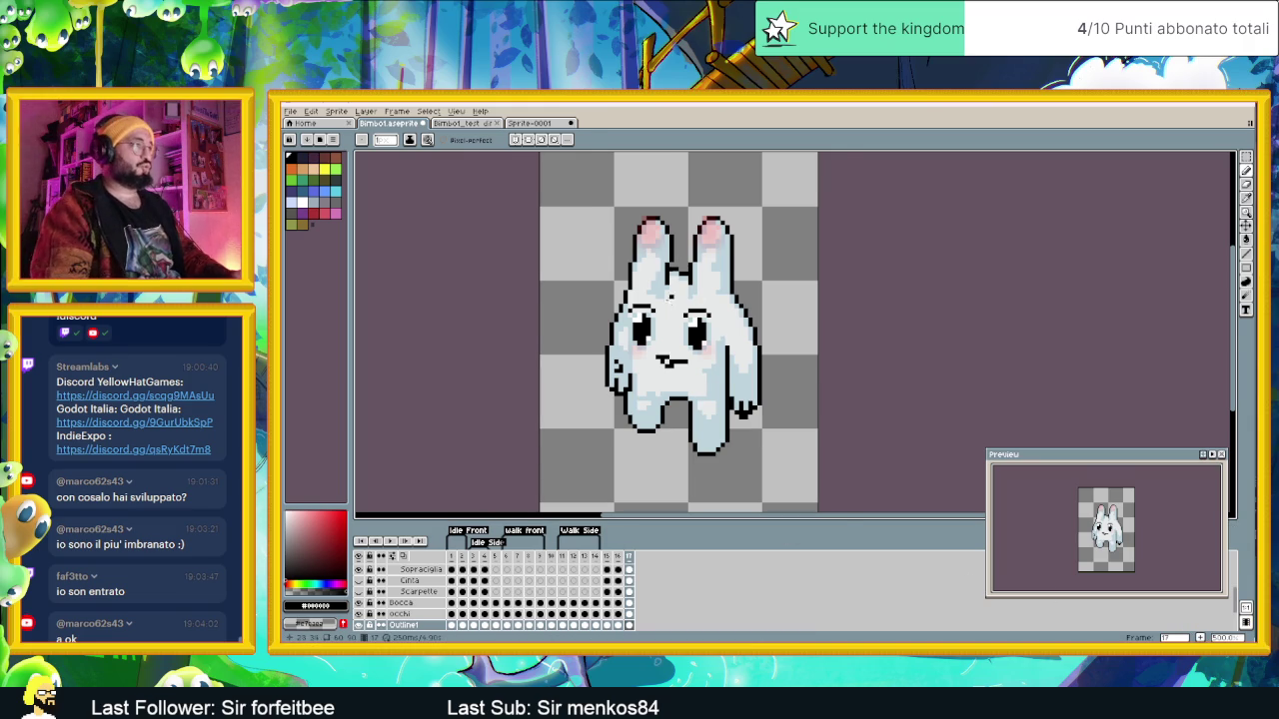
Step: Review walk poses in frames 16, 15, 12 and 11
{"action": "scroll", "coordinate": [669, 292], "scroll_direction": "up", "scroll_amount": 1}
{"action": "left_click", "coordinate": [618, 556]}
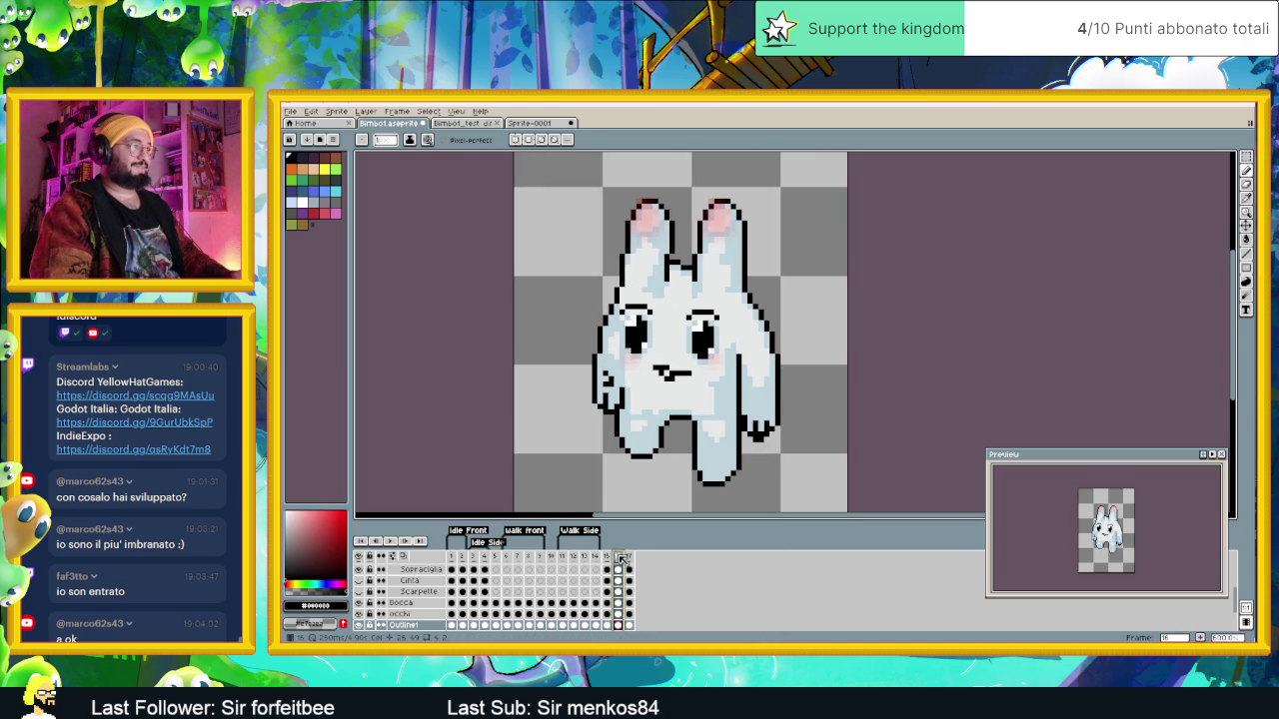
{"action": "left_click", "coordinate": [604, 557]}
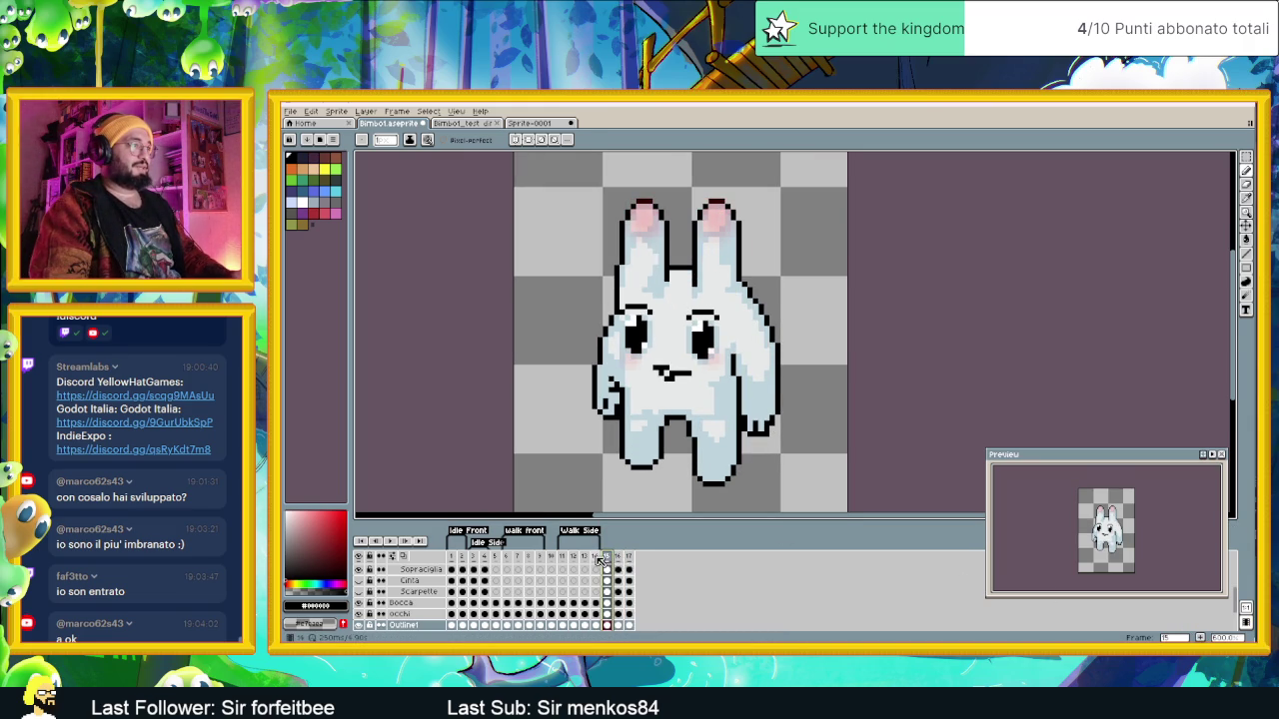
{"action": "left_click", "coordinate": [574, 556]}
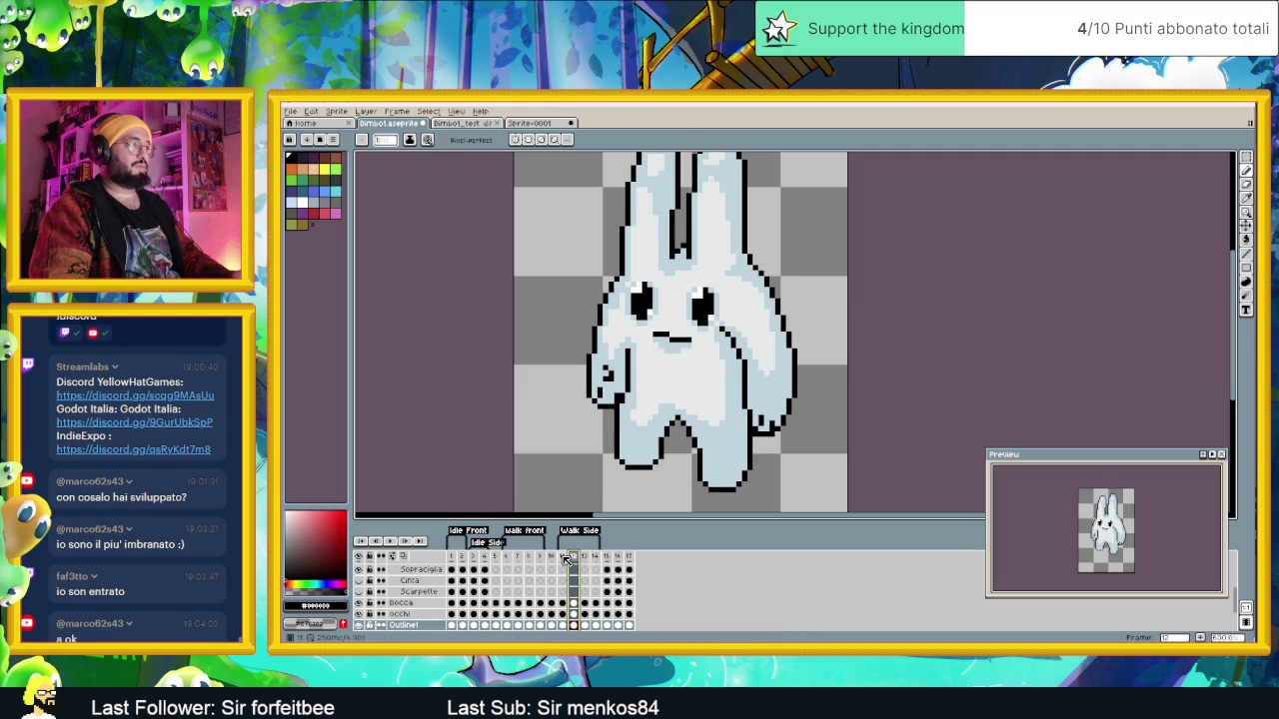
{"action": "left_click", "coordinate": [562, 556]}
{"action": "scroll", "coordinate": [707, 381], "scroll_direction": "down", "scroll_amount": 1}
{"action": "scroll", "coordinate": [708, 381], "scroll_direction": "down", "scroll_amount": 1}
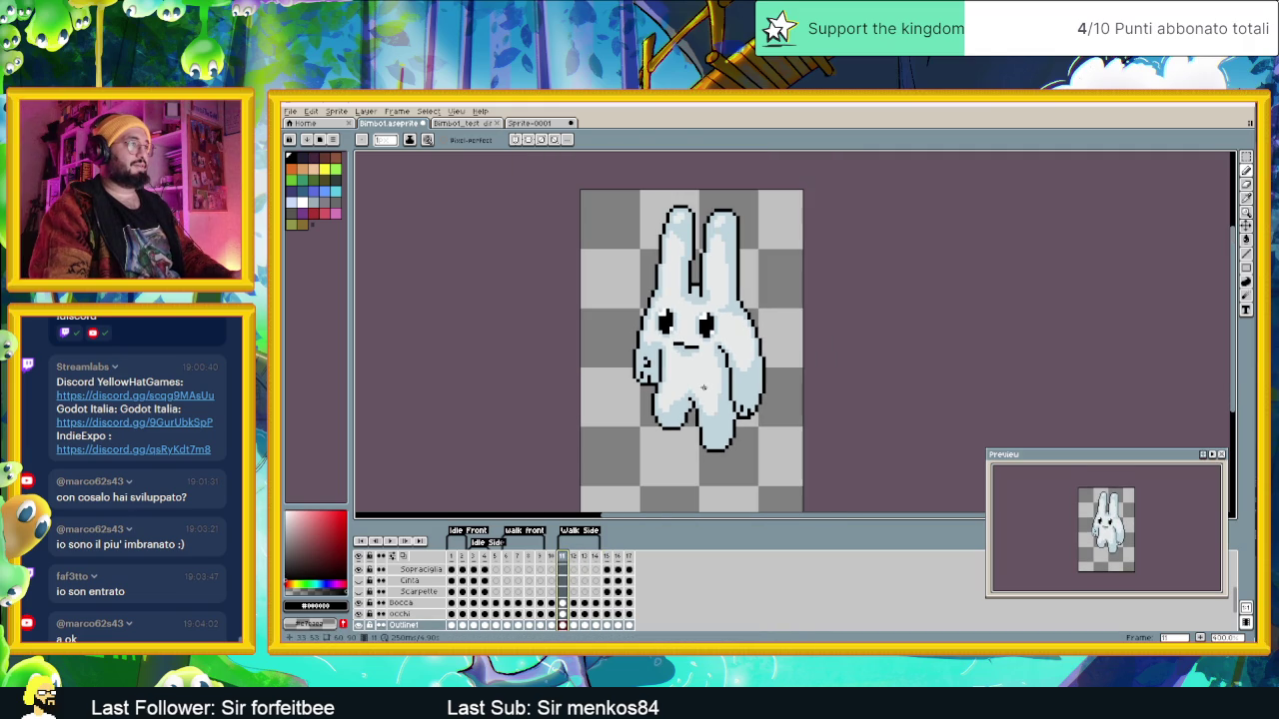
Step: Flip repeatedly between walk frames 11 and 12 to compare poses
{"action": "left_click", "coordinate": [575, 557]}
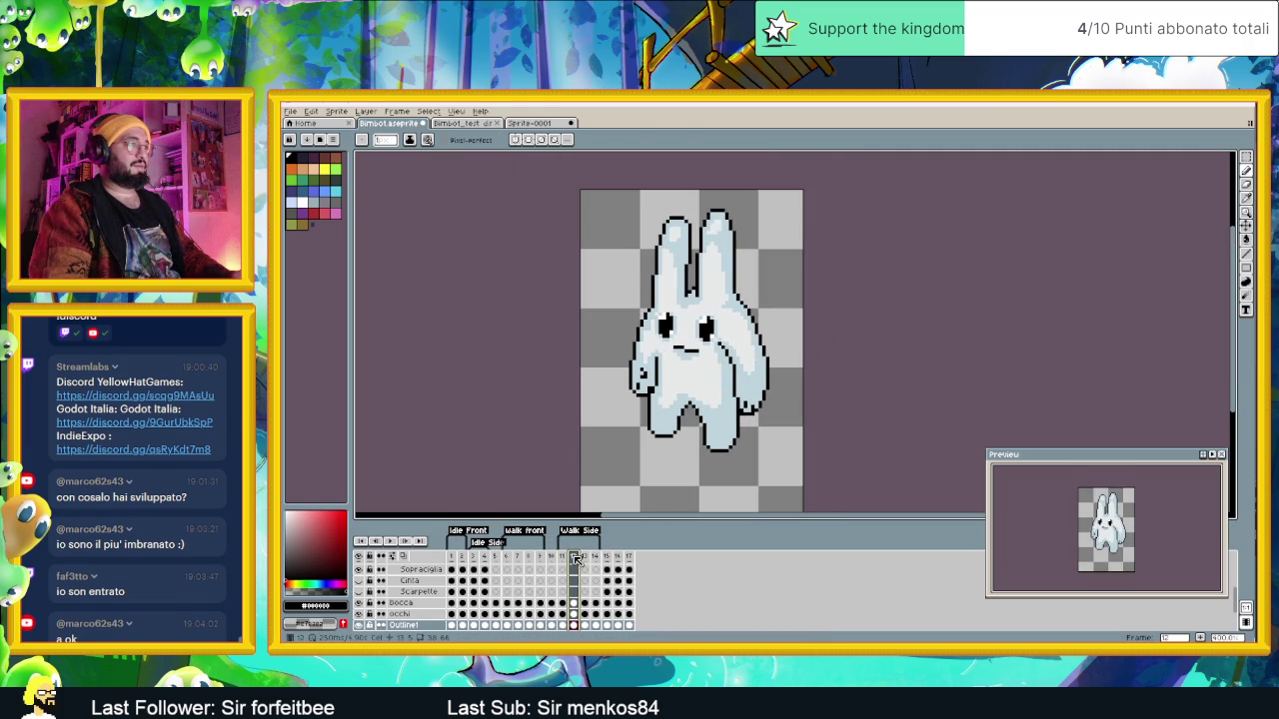
{"action": "left_click", "coordinate": [563, 556]}
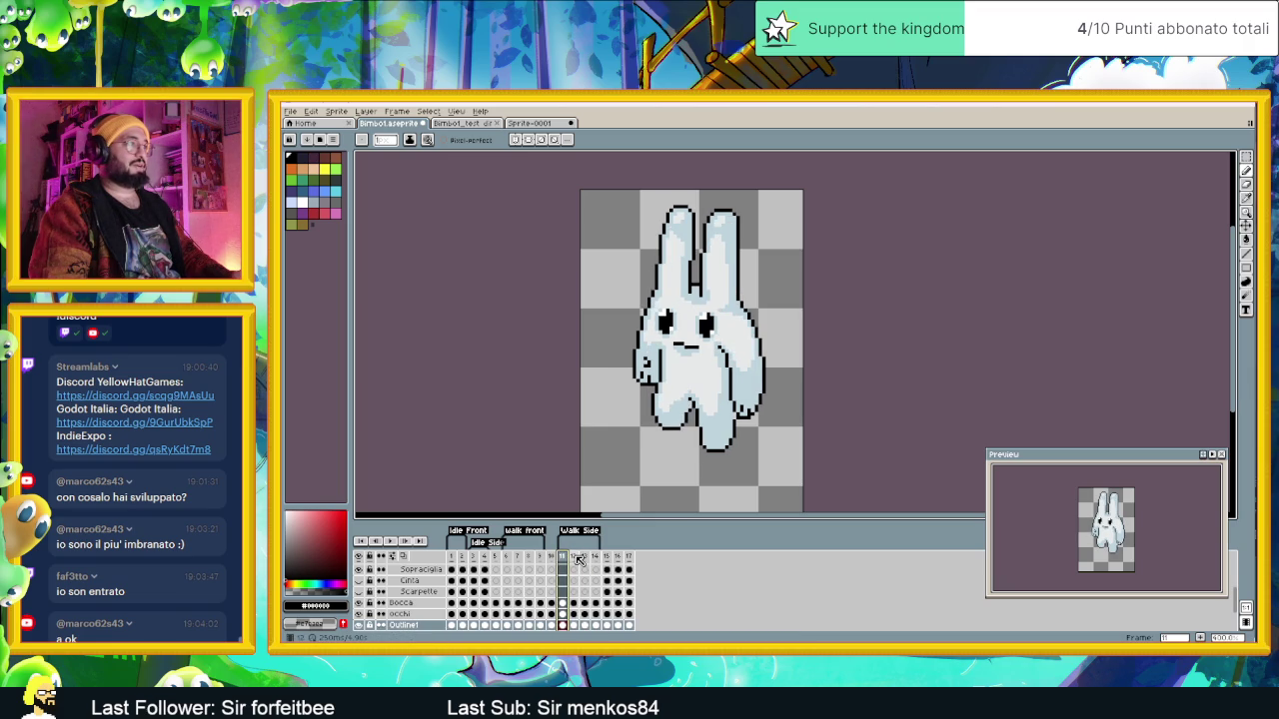
{"action": "left_click", "coordinate": [576, 557]}
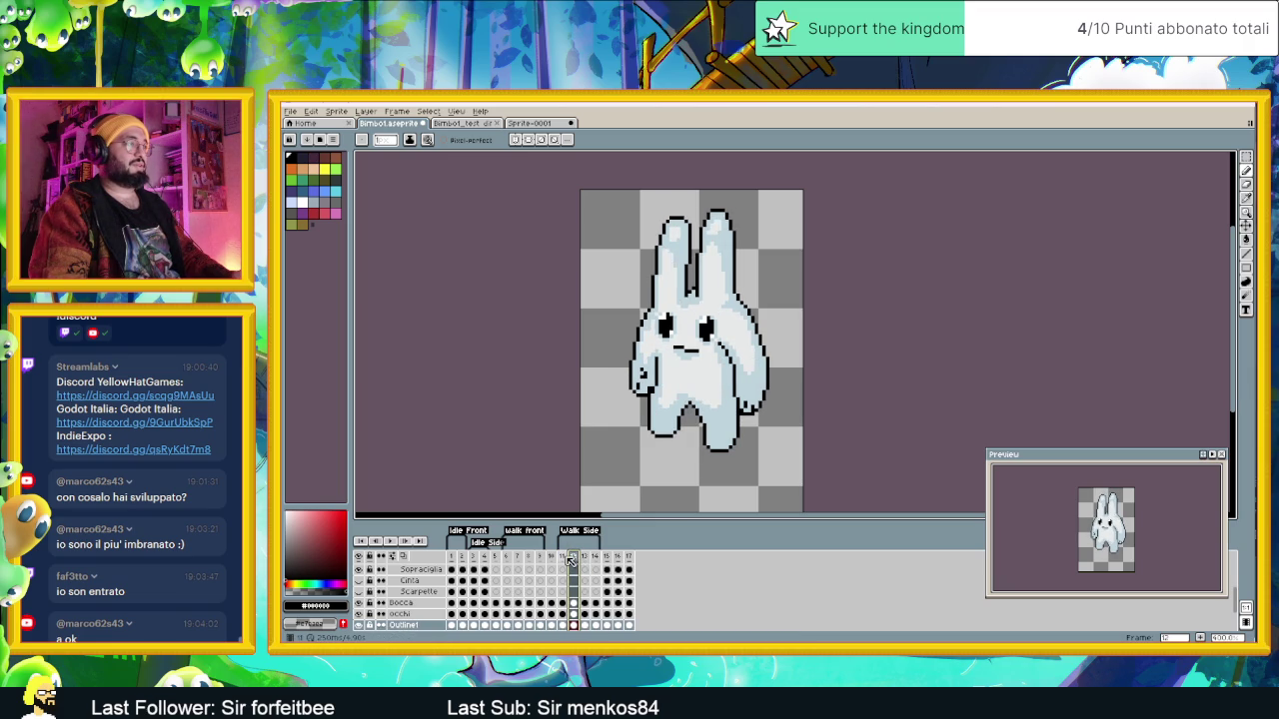
{"action": "left_click", "coordinate": [562, 557]}
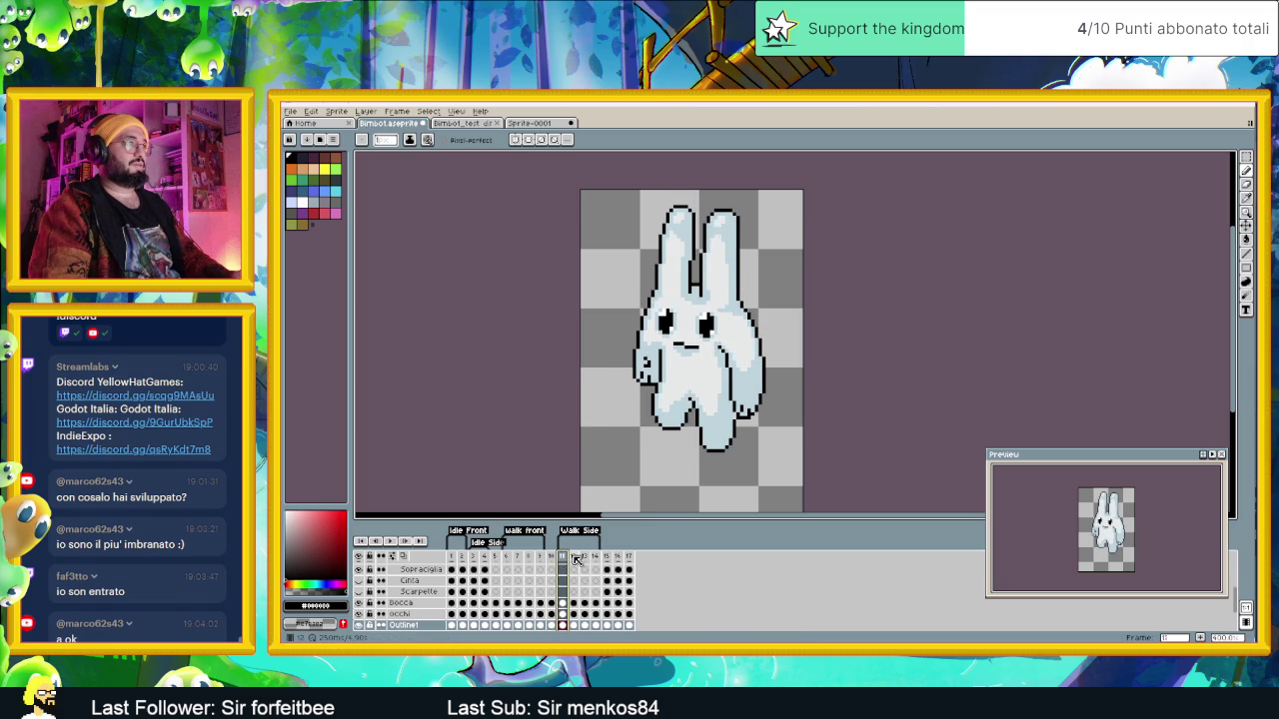
{"action": "left_click", "coordinate": [575, 557]}
{"action": "left_click", "coordinate": [565, 558]}
{"action": "left_click", "coordinate": [576, 556]}
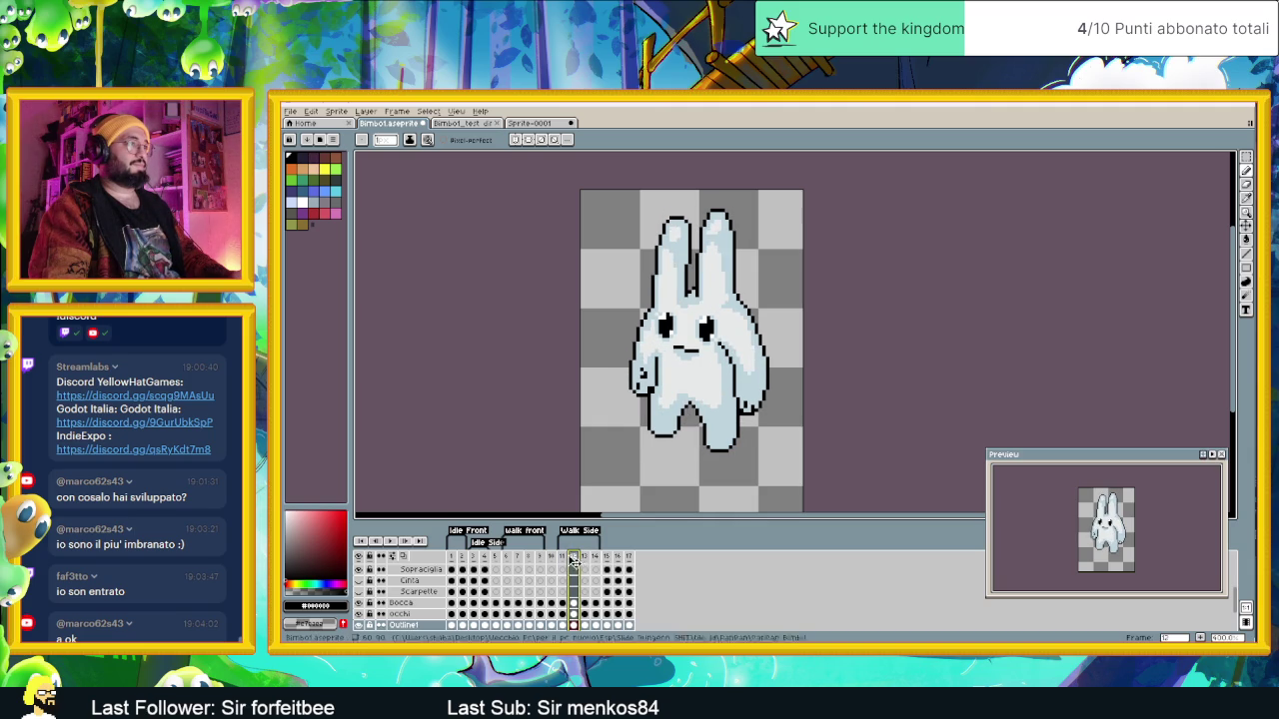
{"action": "key", "text": "Left"}
{"action": "left_click", "coordinate": [576, 558]}
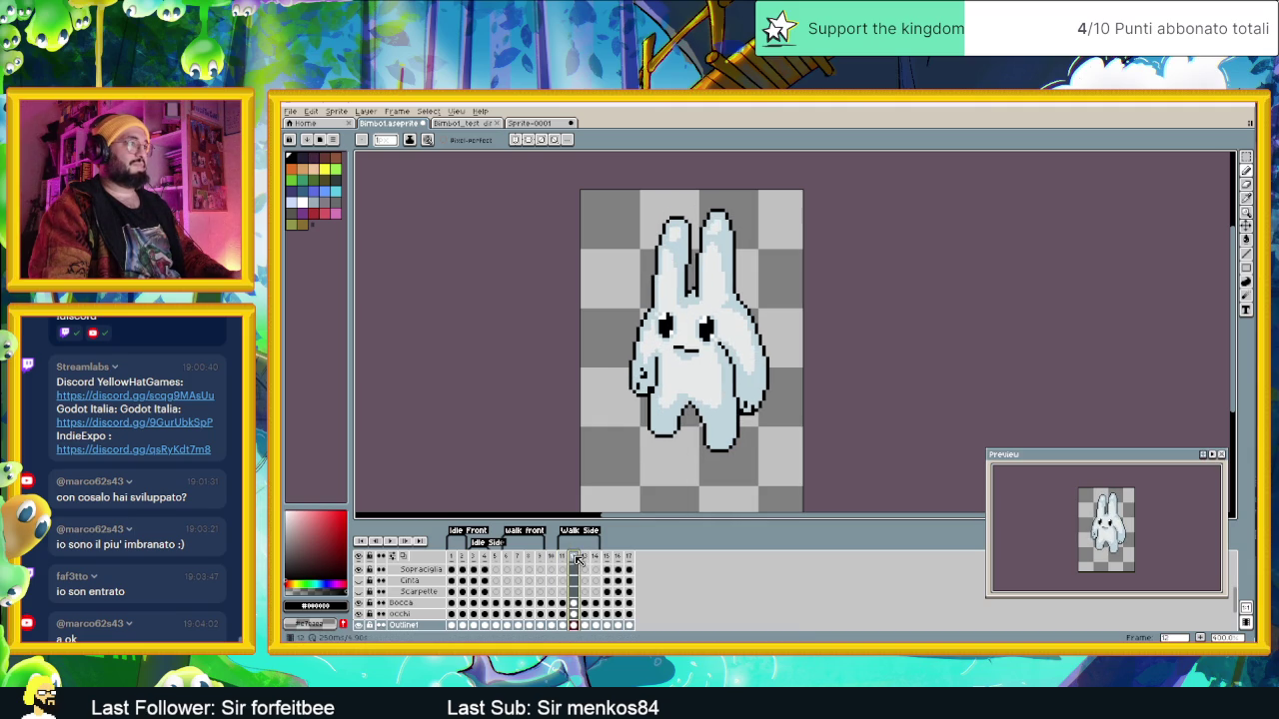
{"action": "key", "text": "Left"}
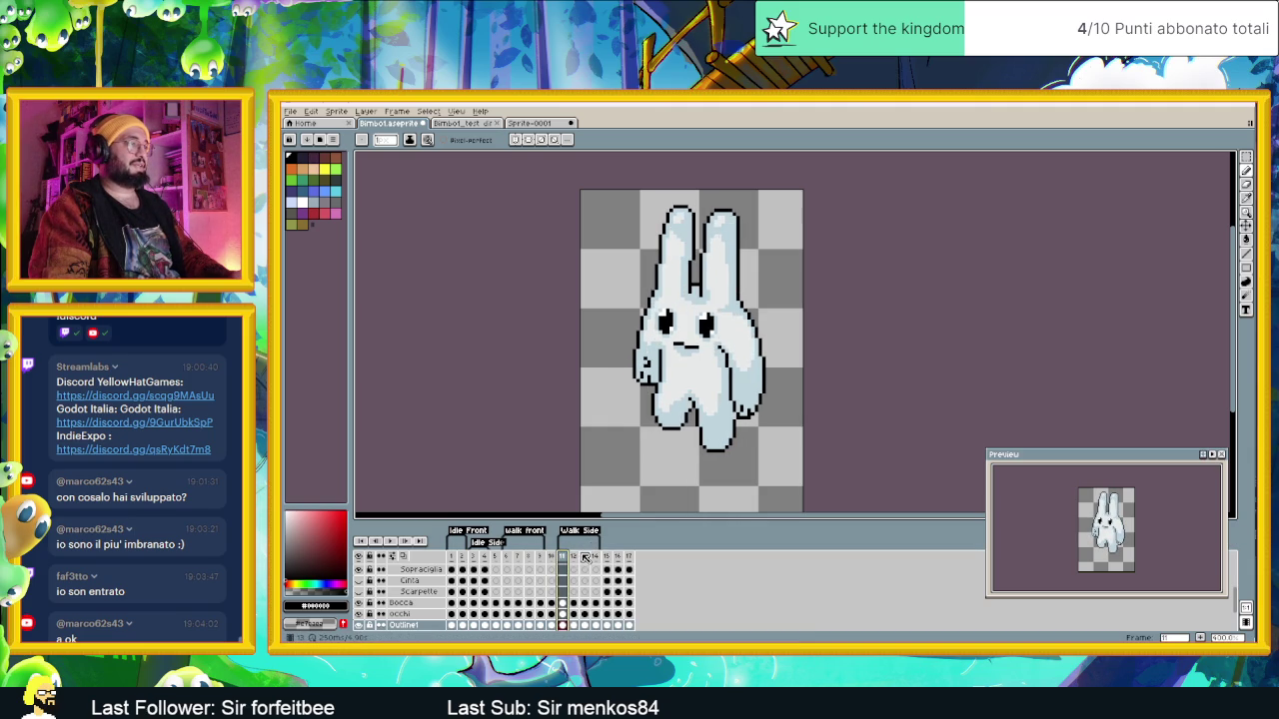
{"action": "left_click", "coordinate": [577, 557]}
{"action": "key", "text": "Left"}
{"action": "left_click", "coordinate": [579, 558]}
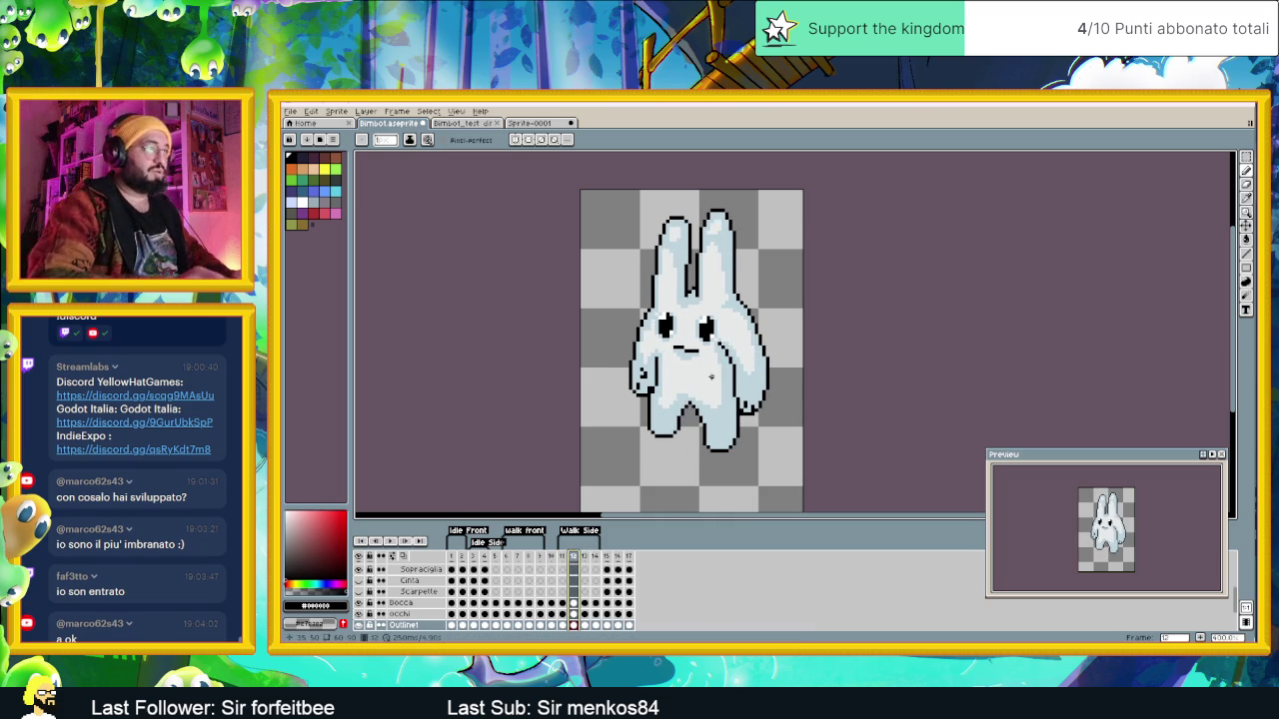
Step: Go to frame 17's pink-eared pose and add a new layer, Layer 3
{"action": "left_click", "coordinate": [626, 561]}
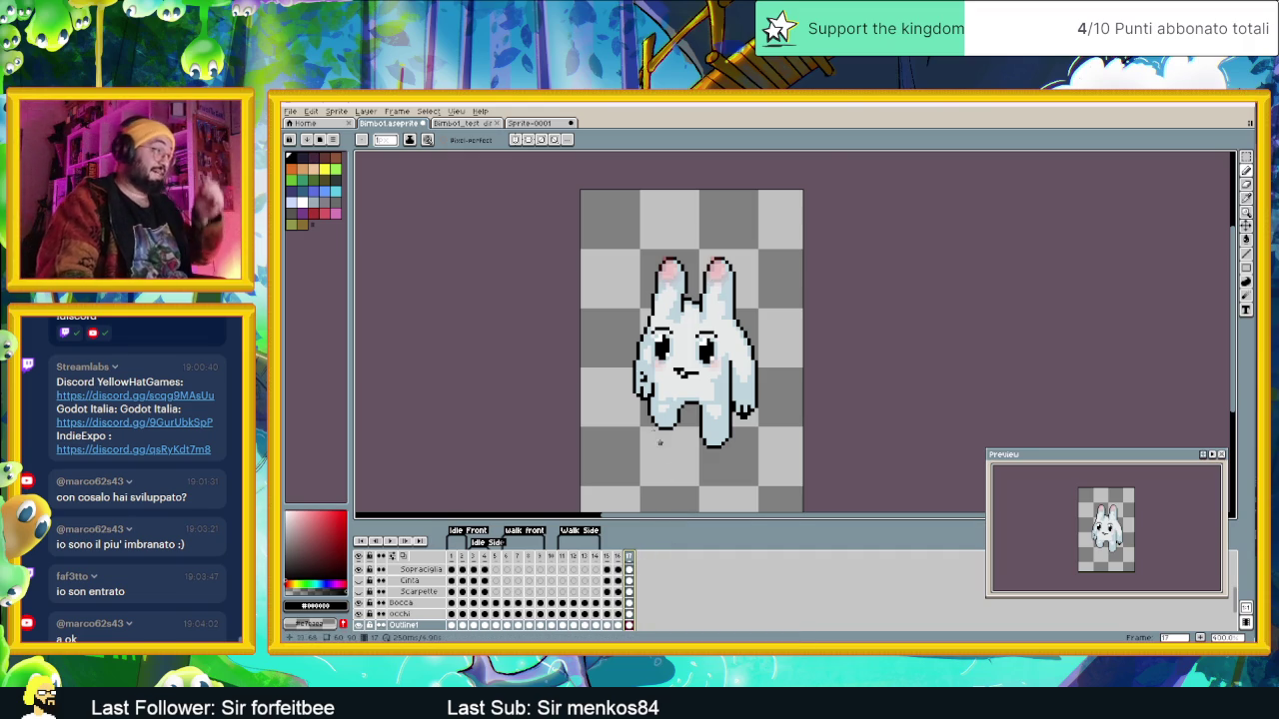
{"action": "scroll", "coordinate": [669, 447], "scroll_direction": "up", "scroll_amount": 1}
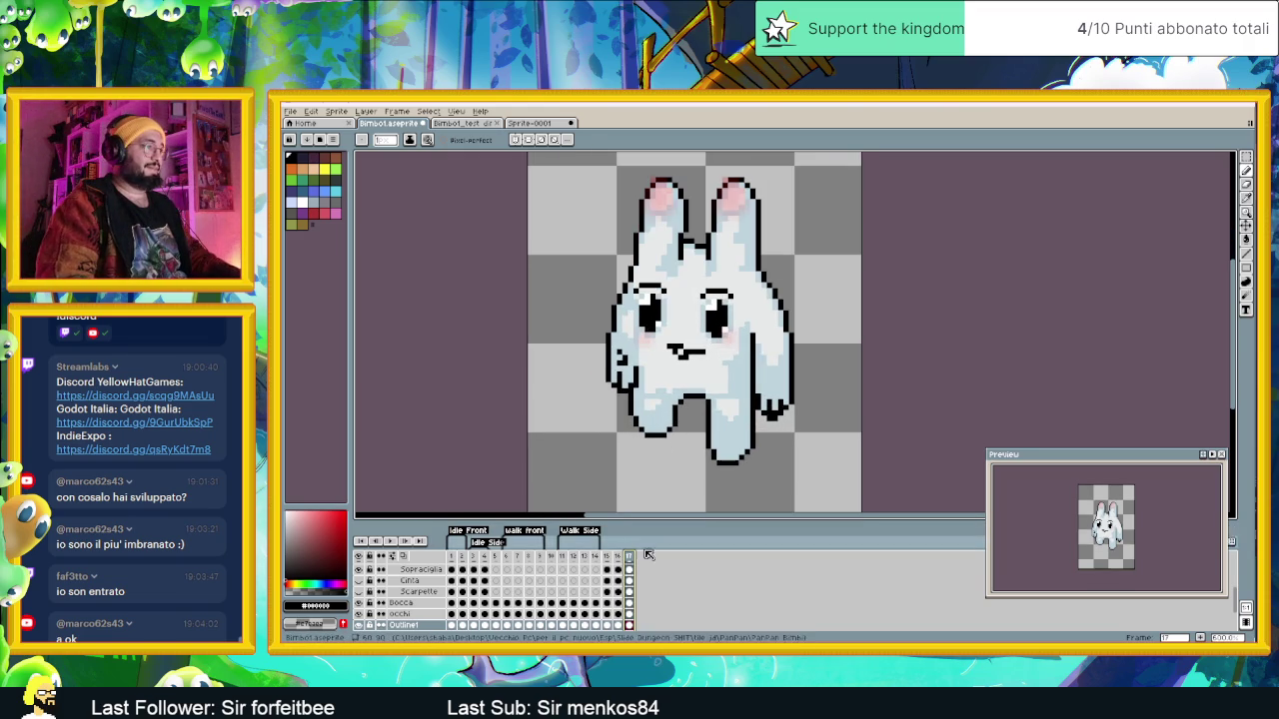
{"action": "key", "text": "shift+n"}
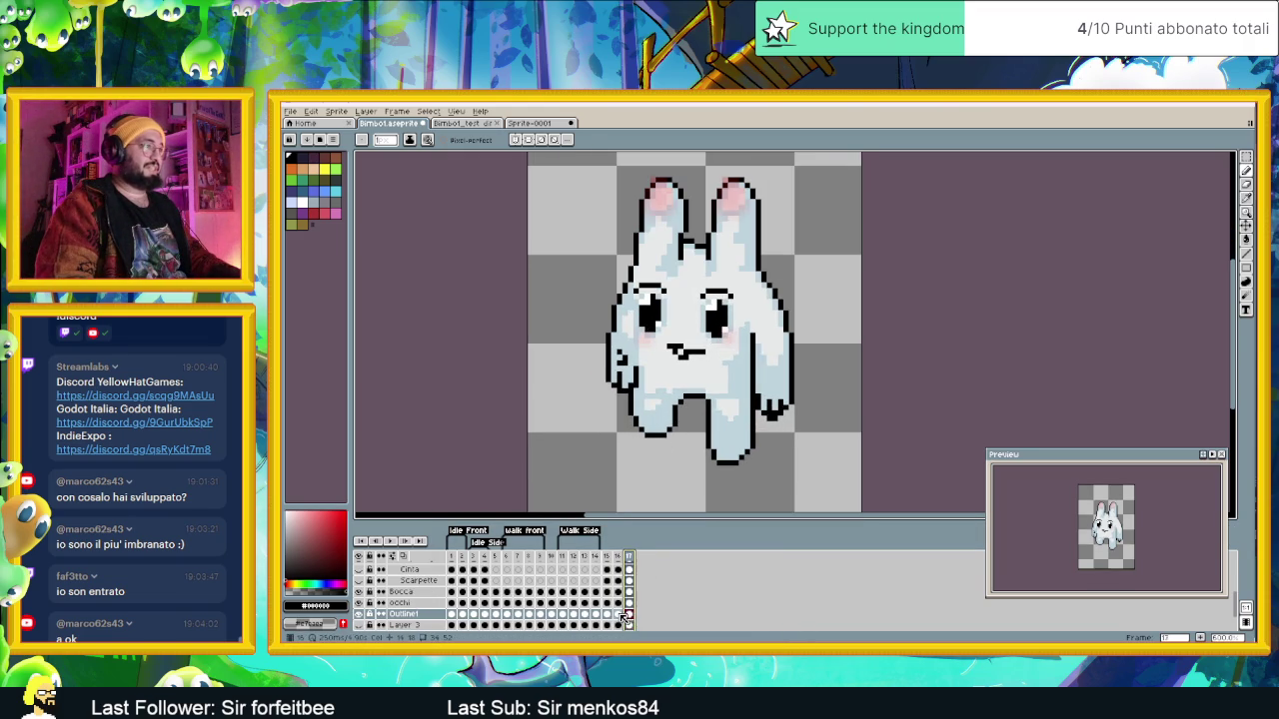
Step: Compare frames 16 and 17 and enable onion skin for the previous frame
{"action": "left_click", "coordinate": [619, 614]}
{"action": "left_click", "coordinate": [628, 614]}
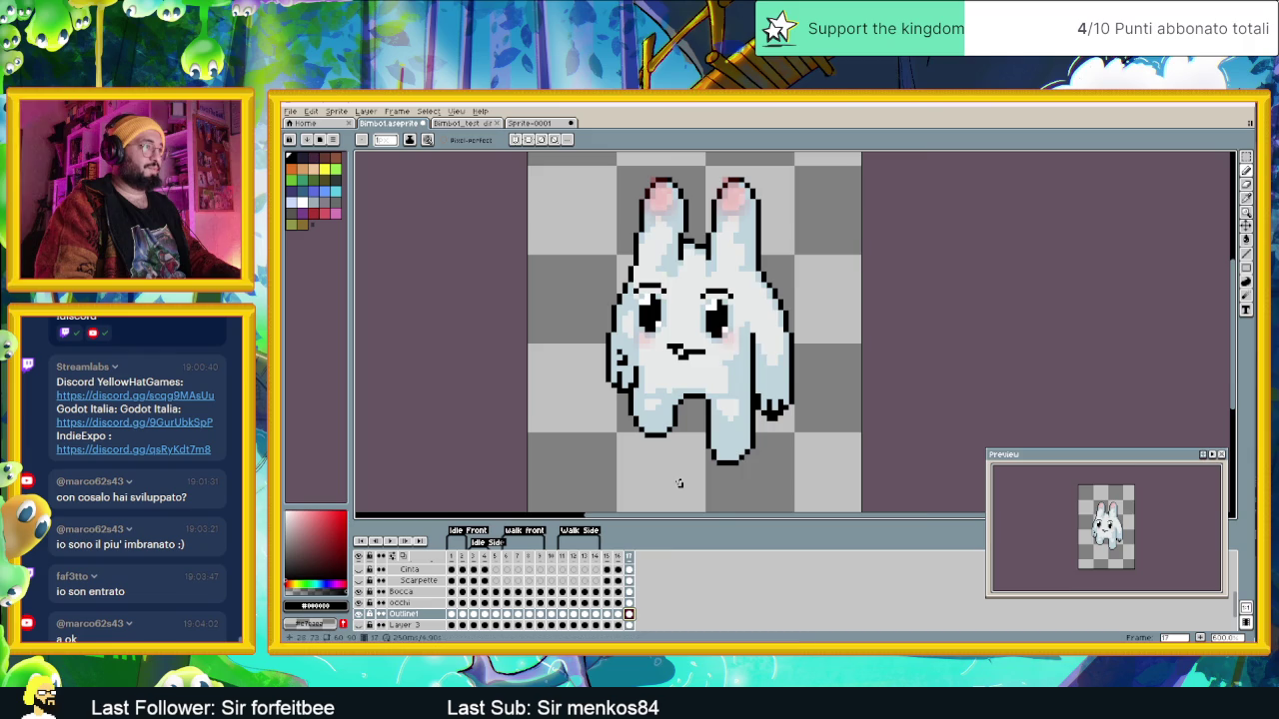
{"action": "scroll", "coordinate": [659, 469], "scroll_direction": "up", "scroll_amount": 1}
{"action": "scroll", "coordinate": [658, 459], "scroll_direction": "up", "scroll_amount": 1}
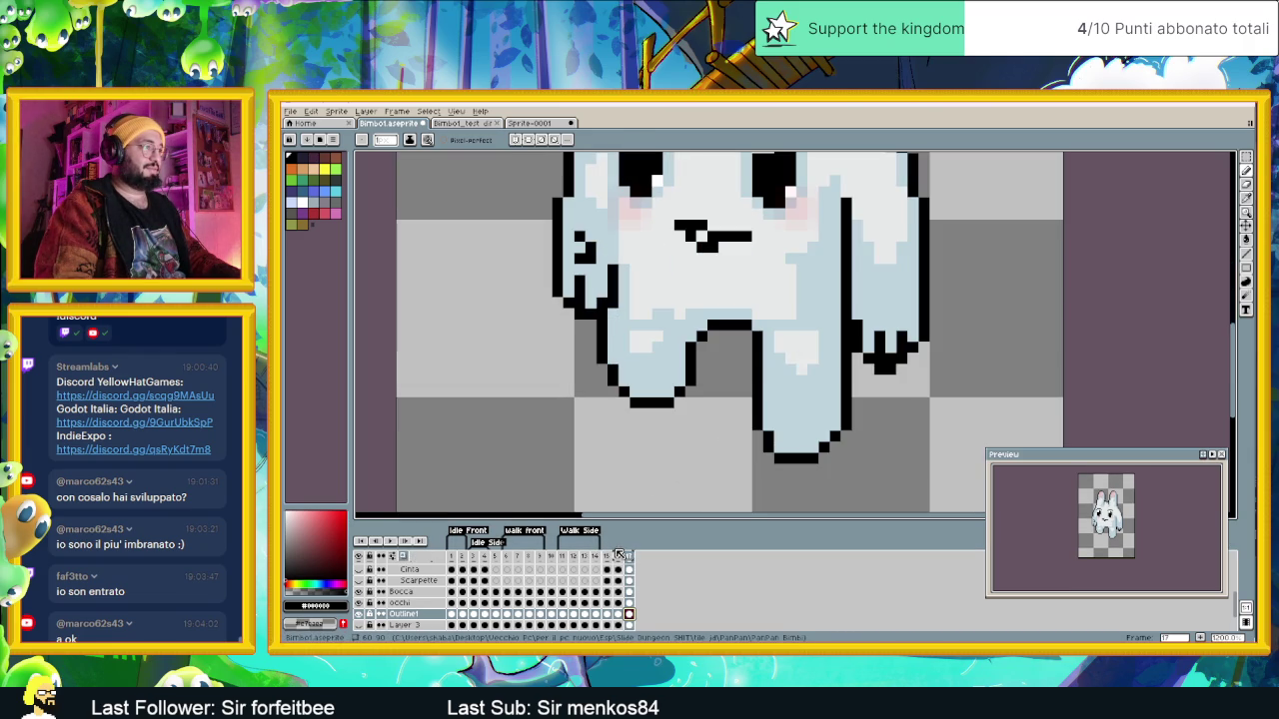
{"action": "left_click_drag", "start_coordinate": [613, 556], "coordinate": [605, 556]}
{"action": "scroll", "coordinate": [691, 398], "scroll_direction": "down", "scroll_amount": 1}
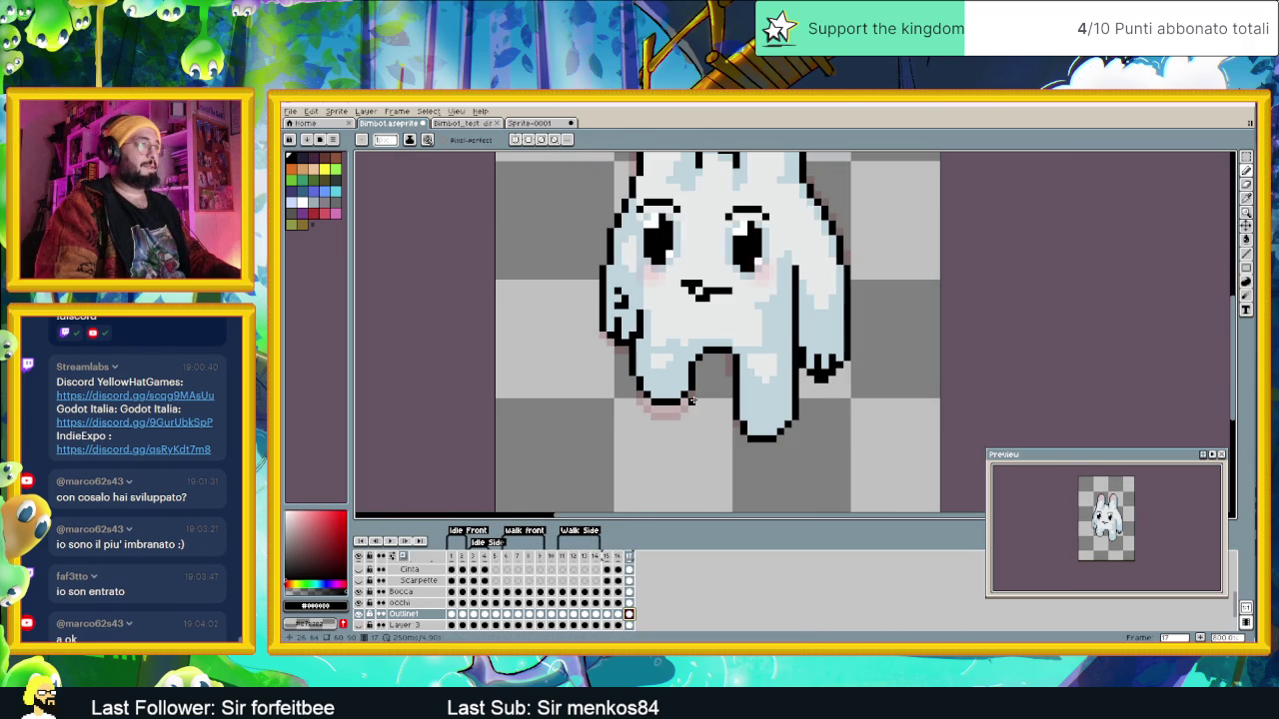
Step: Box frame 17's lower-left foot with the Rectangular Marquee
{"action": "left_click", "coordinate": [1247, 158]}
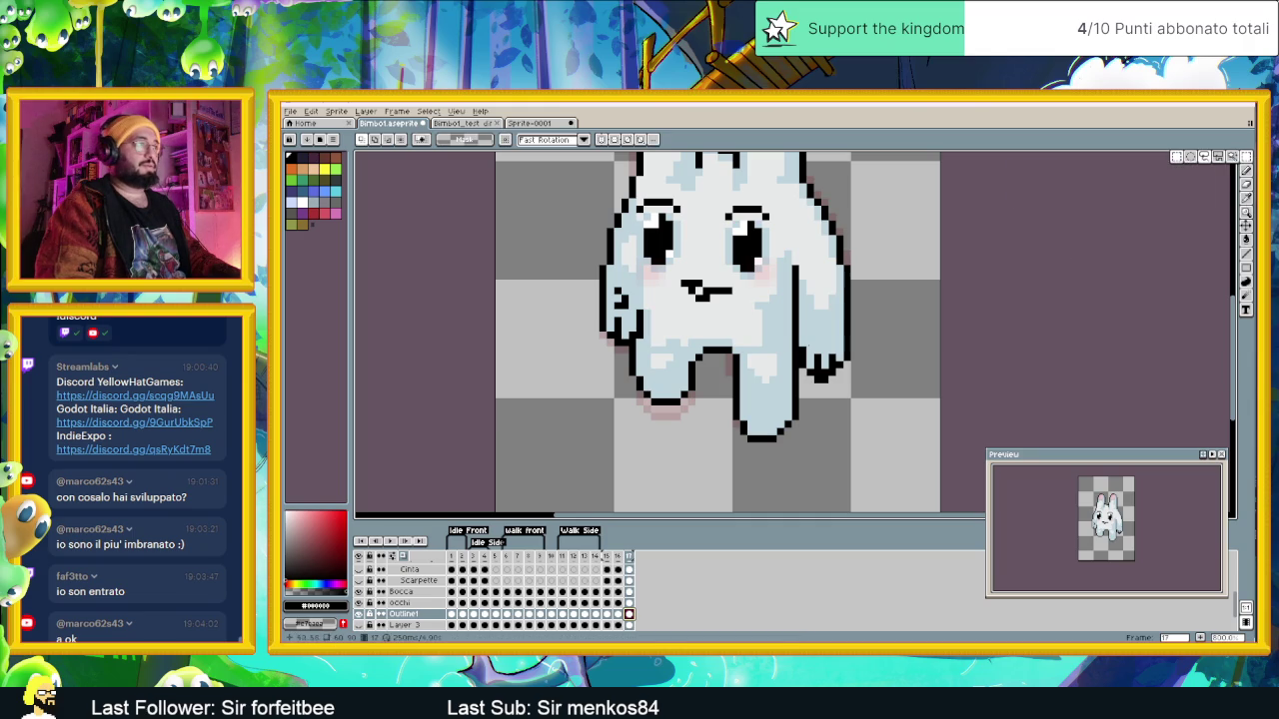
{"action": "left_click", "coordinate": [617, 557]}
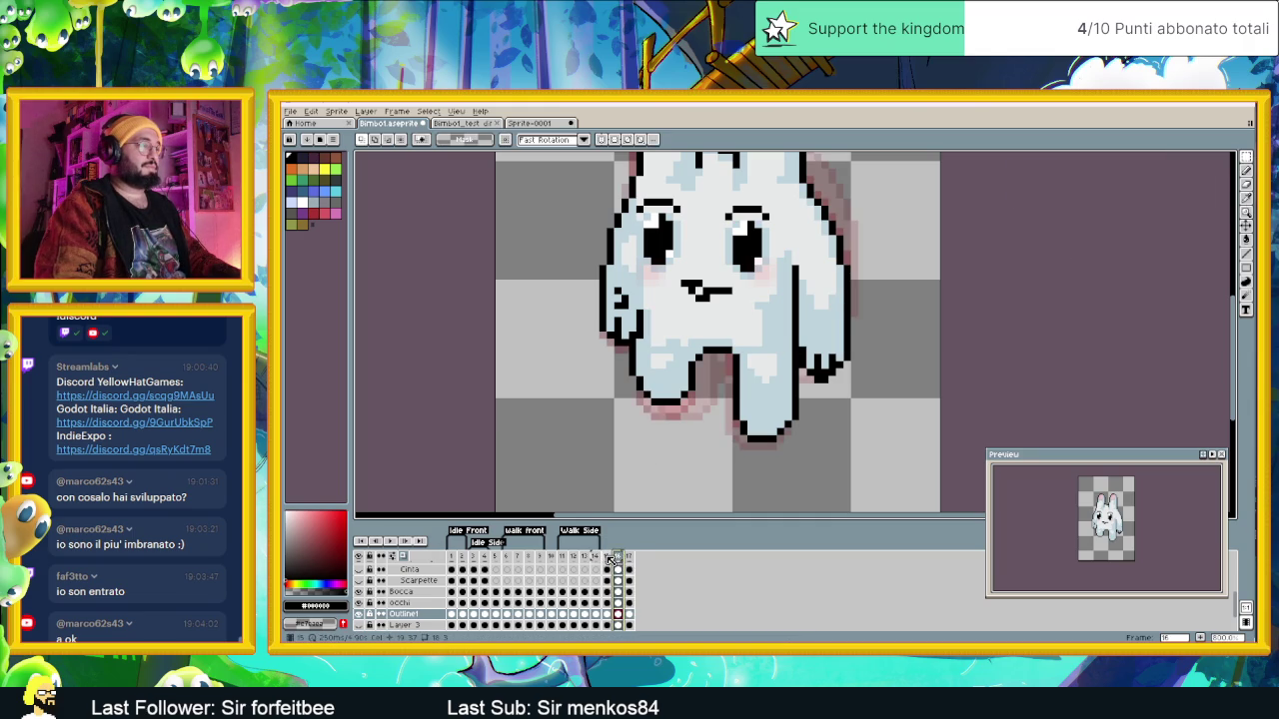
{"action": "left_click", "coordinate": [628, 555]}
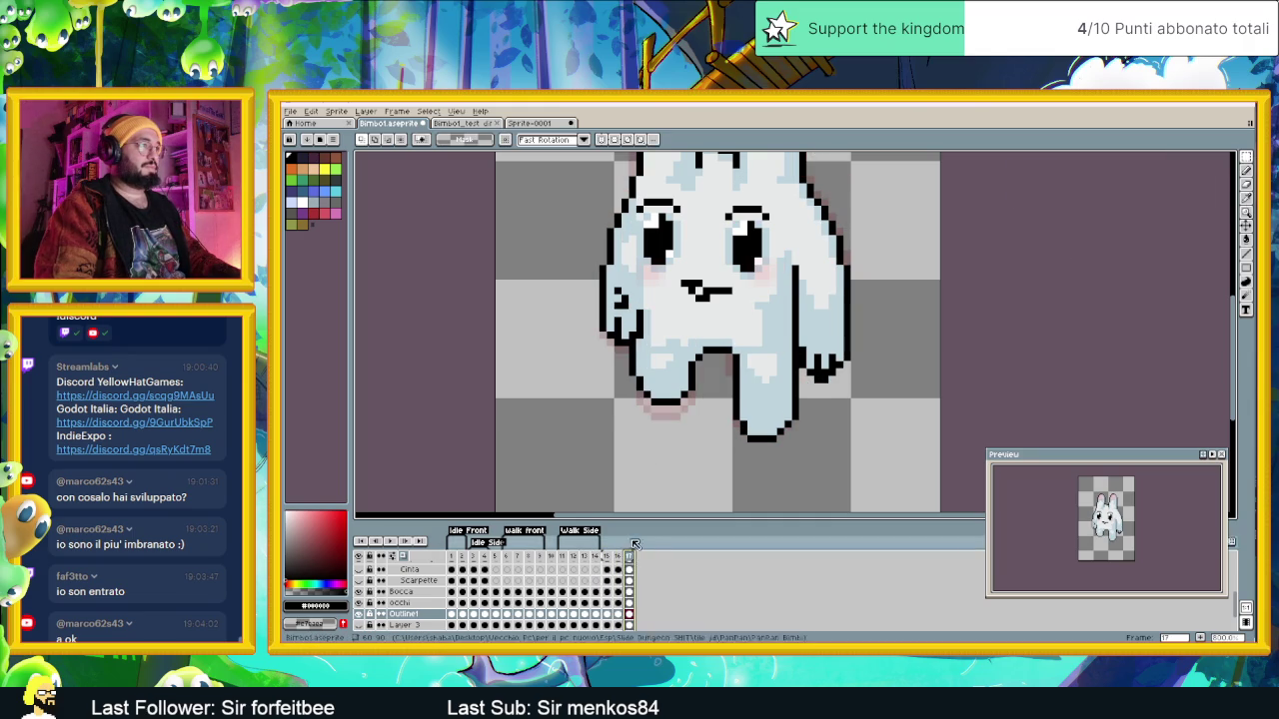
{"action": "mouse_move", "coordinate": [717, 410]}
{"action": "left_mouse_down"}
{"action": "mouse_move", "coordinate": [646, 385]}
{"action": "mouse_move", "coordinate": [719, 414]}
{"action": "left_mouse_up"}
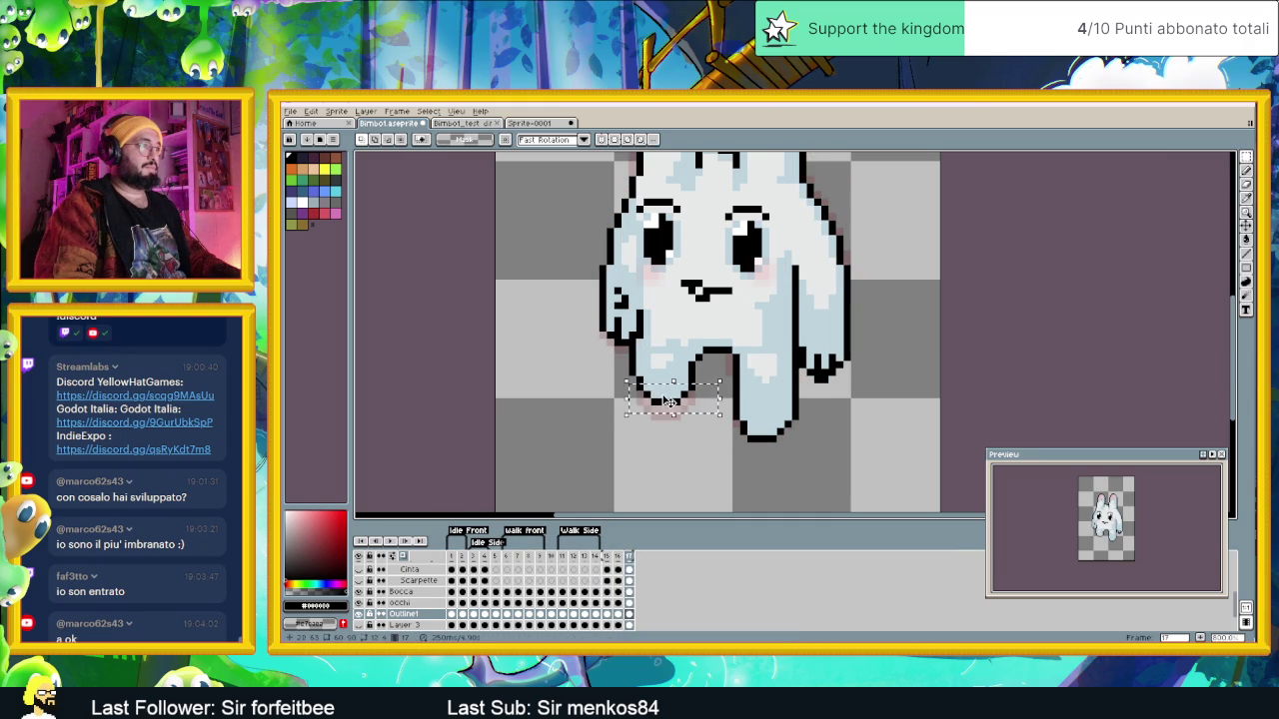
Step: Make the foot selection movable and check walk frames 10–12 for reference
{"action": "left_click", "coordinate": [670, 399]}
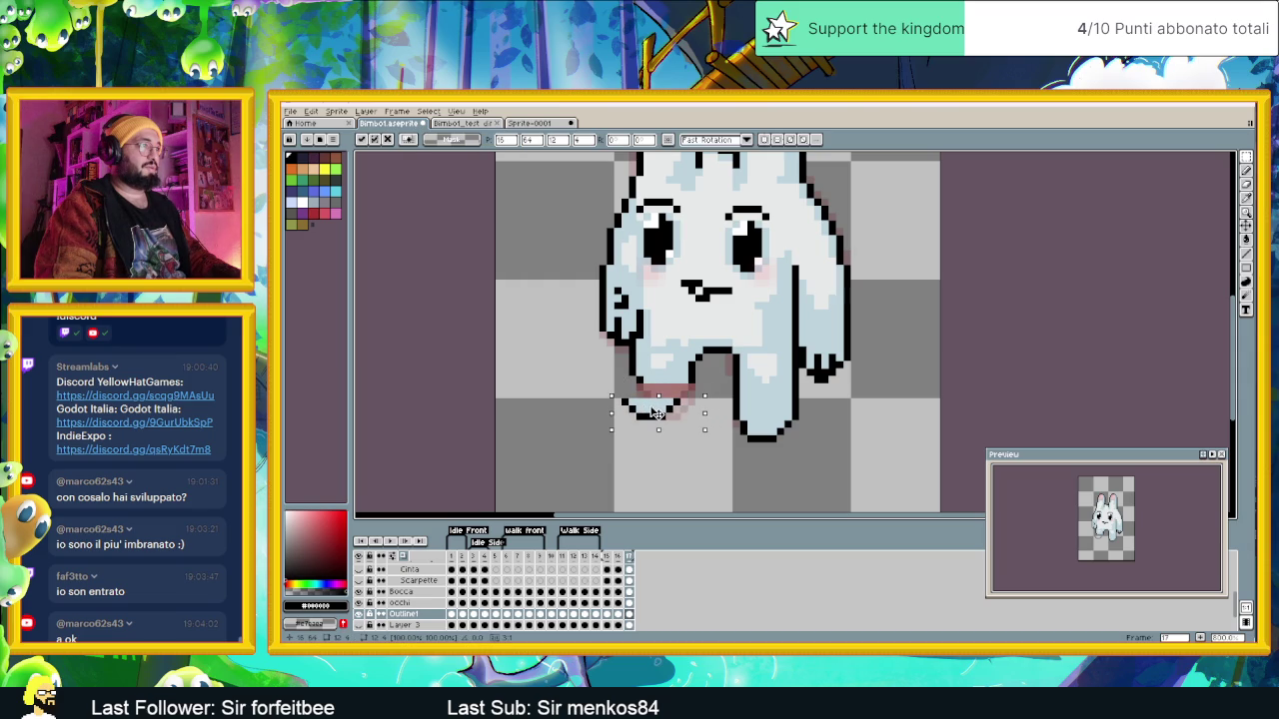
{"action": "left_click", "coordinate": [550, 557]}
{"action": "left_click", "coordinate": [562, 557]}
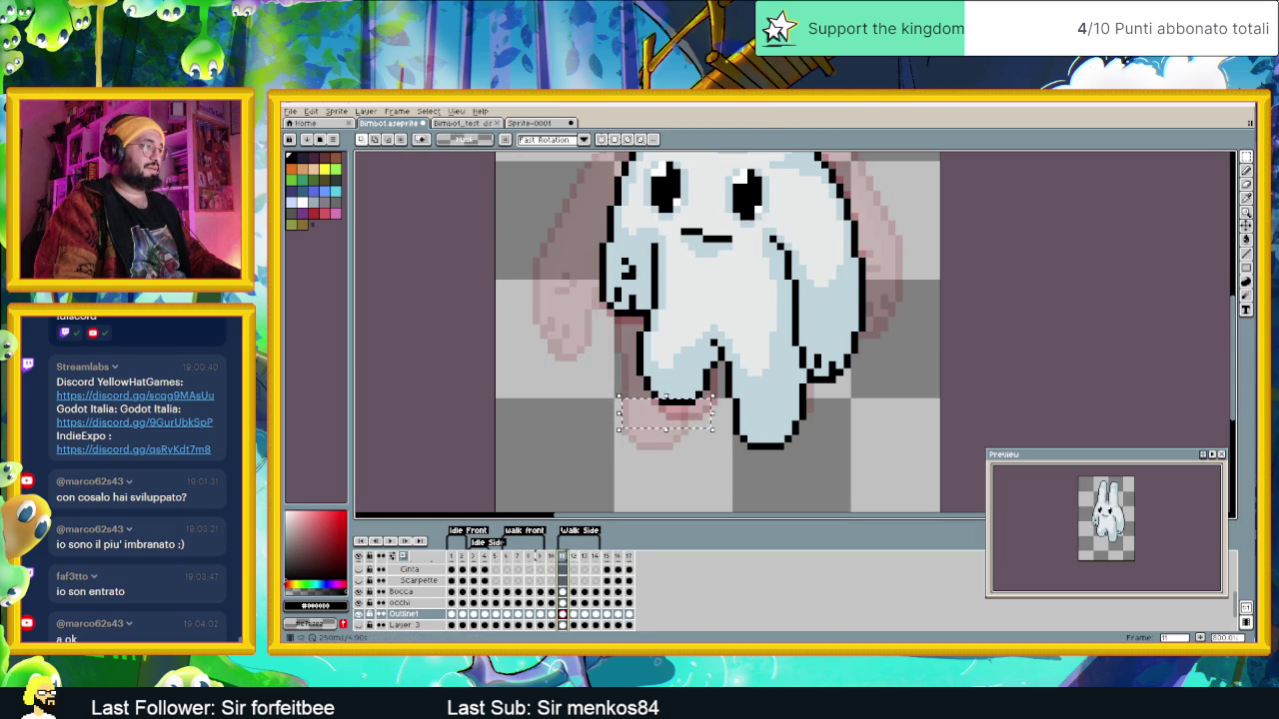
{"action": "key", "text": "Right"}
{"action": "key", "text": "Left"}
{"action": "key", "text": "Right"}
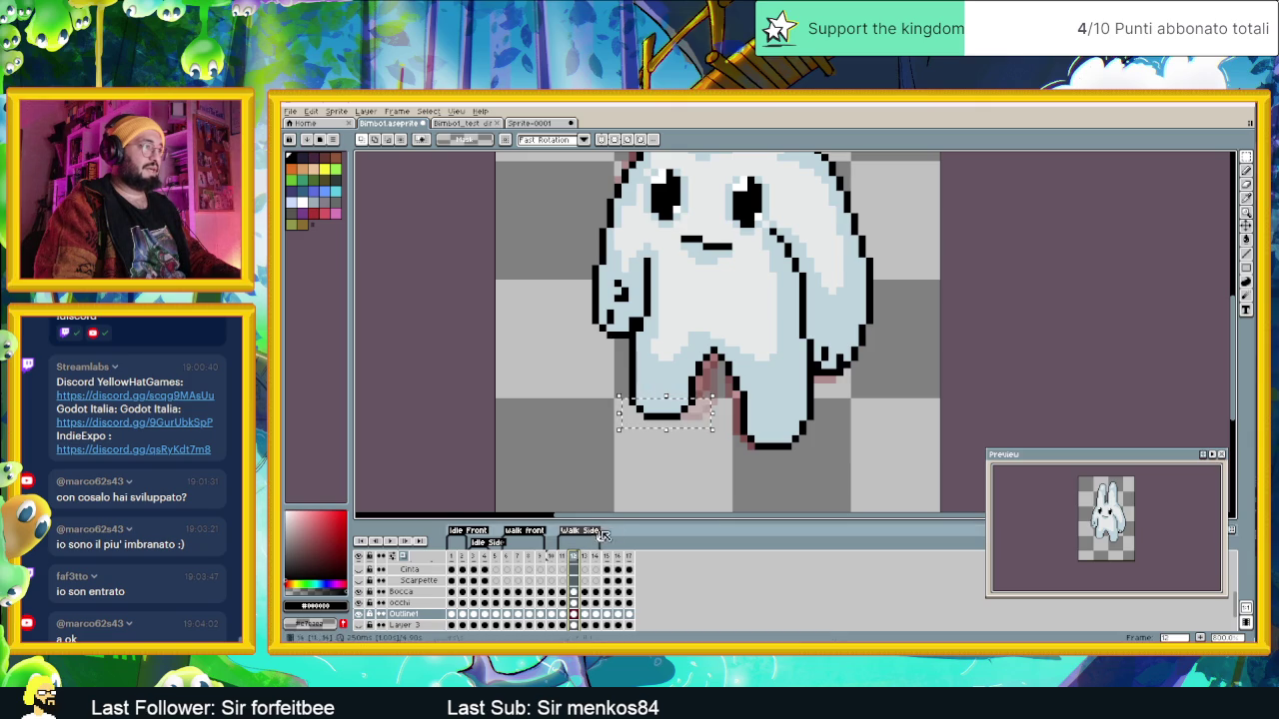
{"action": "scroll", "coordinate": [715, 425], "scroll_direction": "up", "scroll_amount": 1}
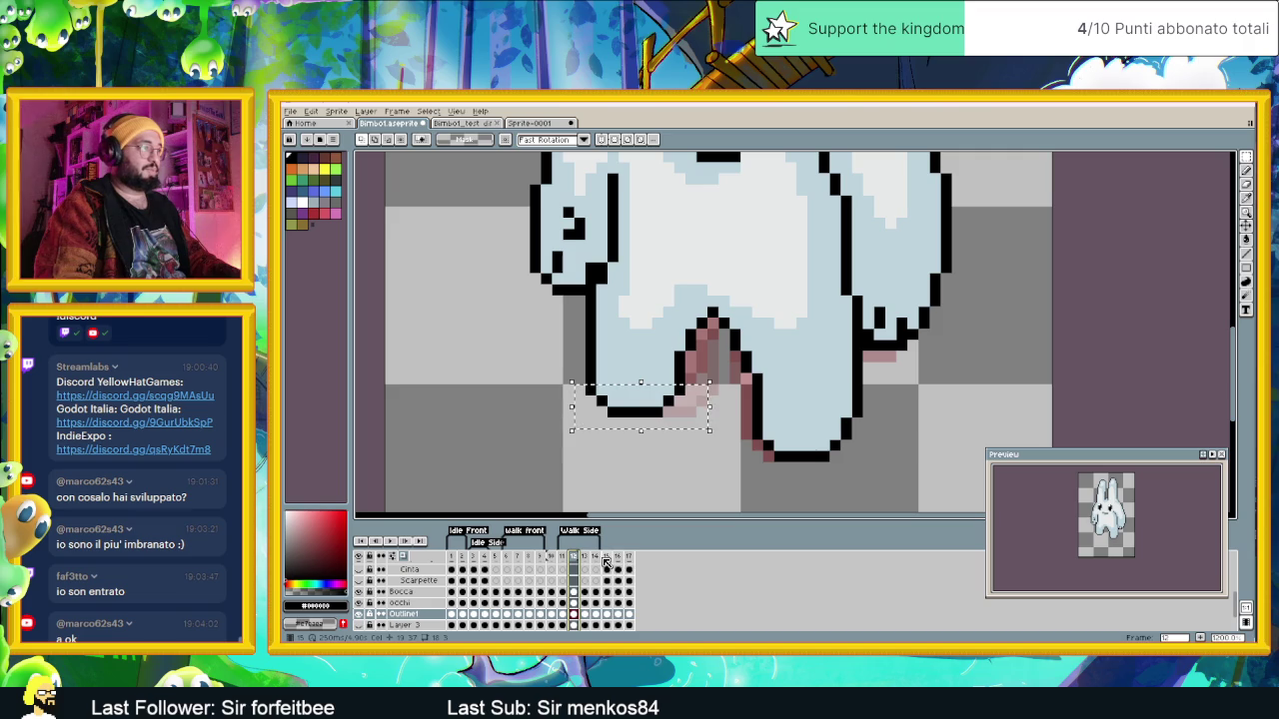
Step: Back on frame 17, shift the foot pixels one pixel left and commit
{"action": "left_click", "coordinate": [620, 558]}
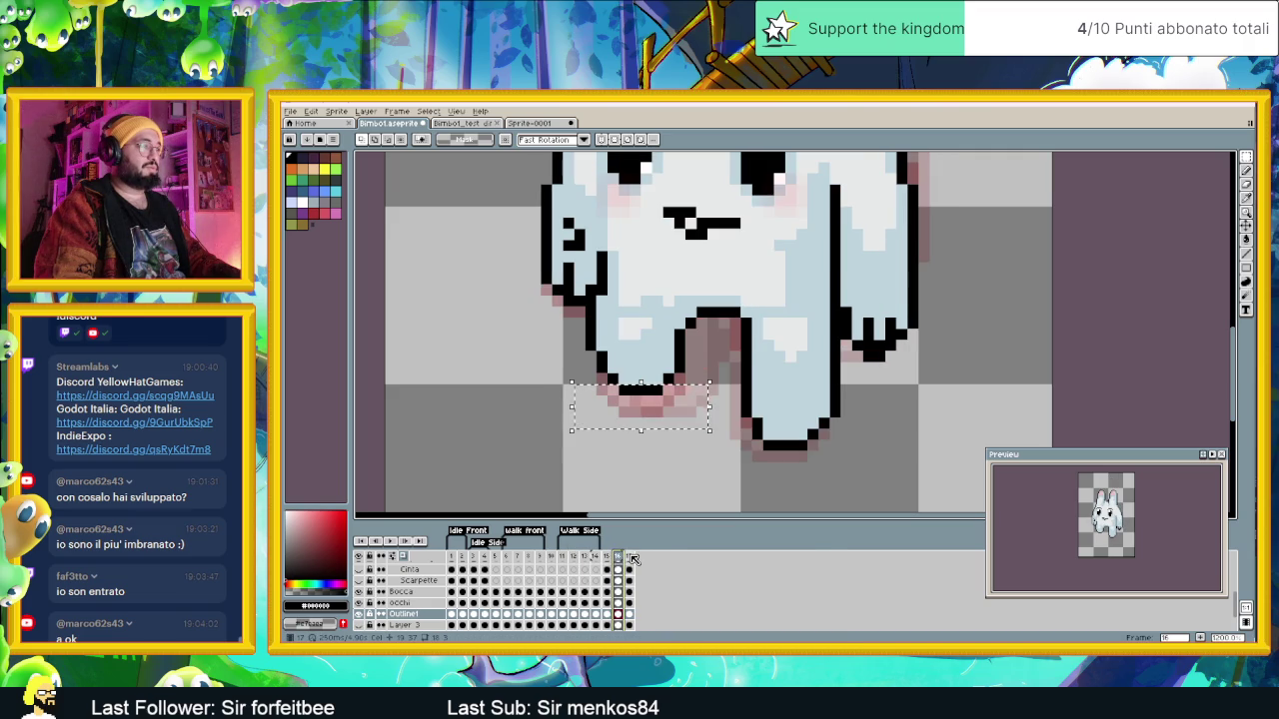
{"action": "left_click", "coordinate": [629, 557]}
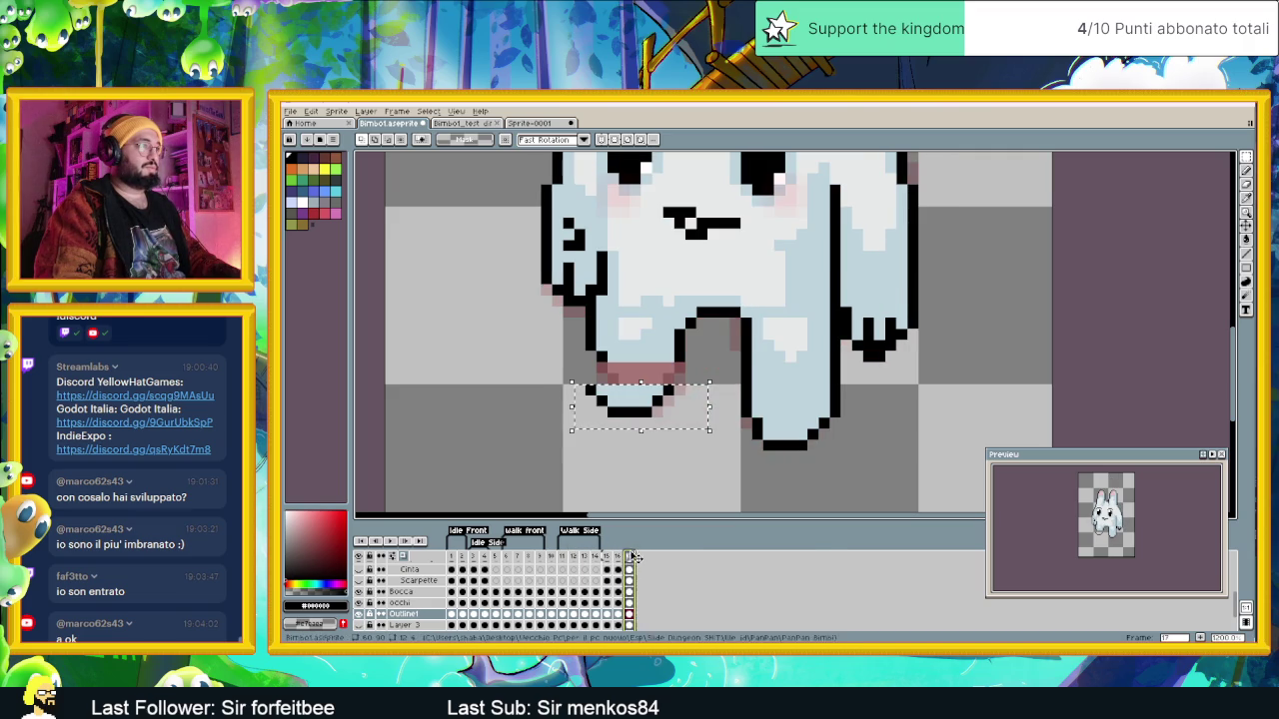
{"action": "left_click_drag", "start_coordinate": [657, 400], "coordinate": [652, 399]}
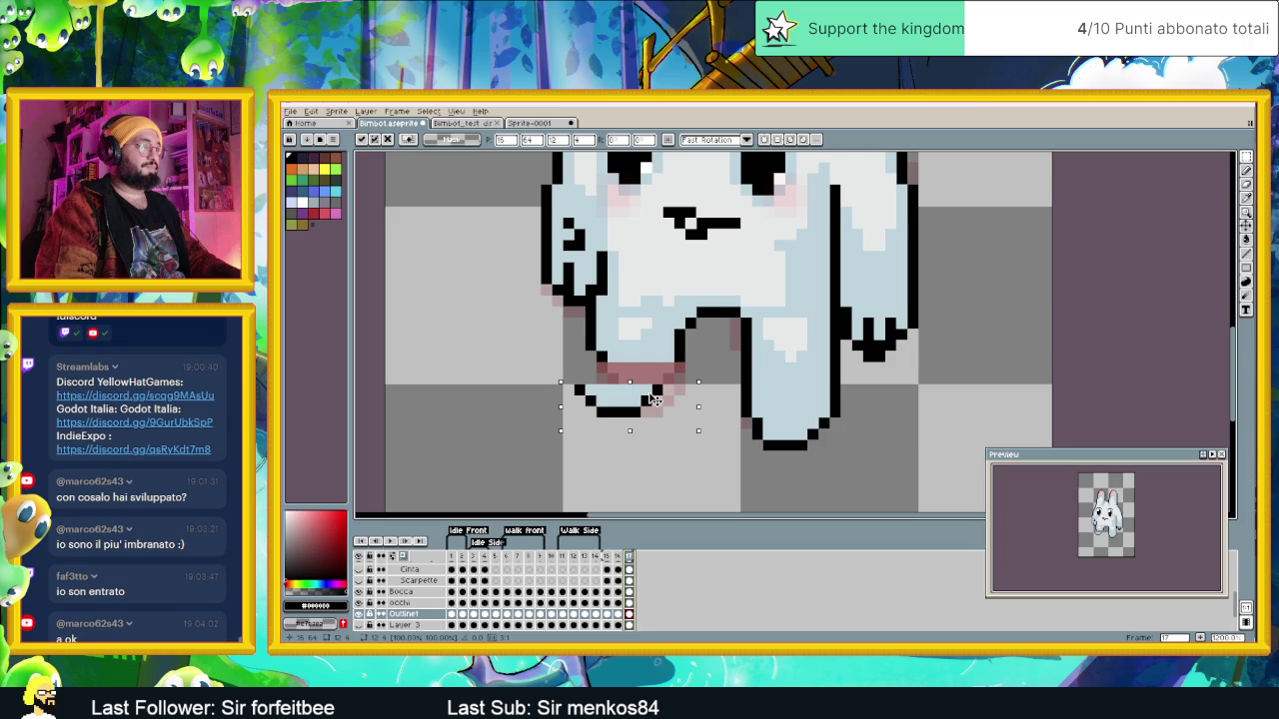
{"action": "key", "text": "ctrl+d"}
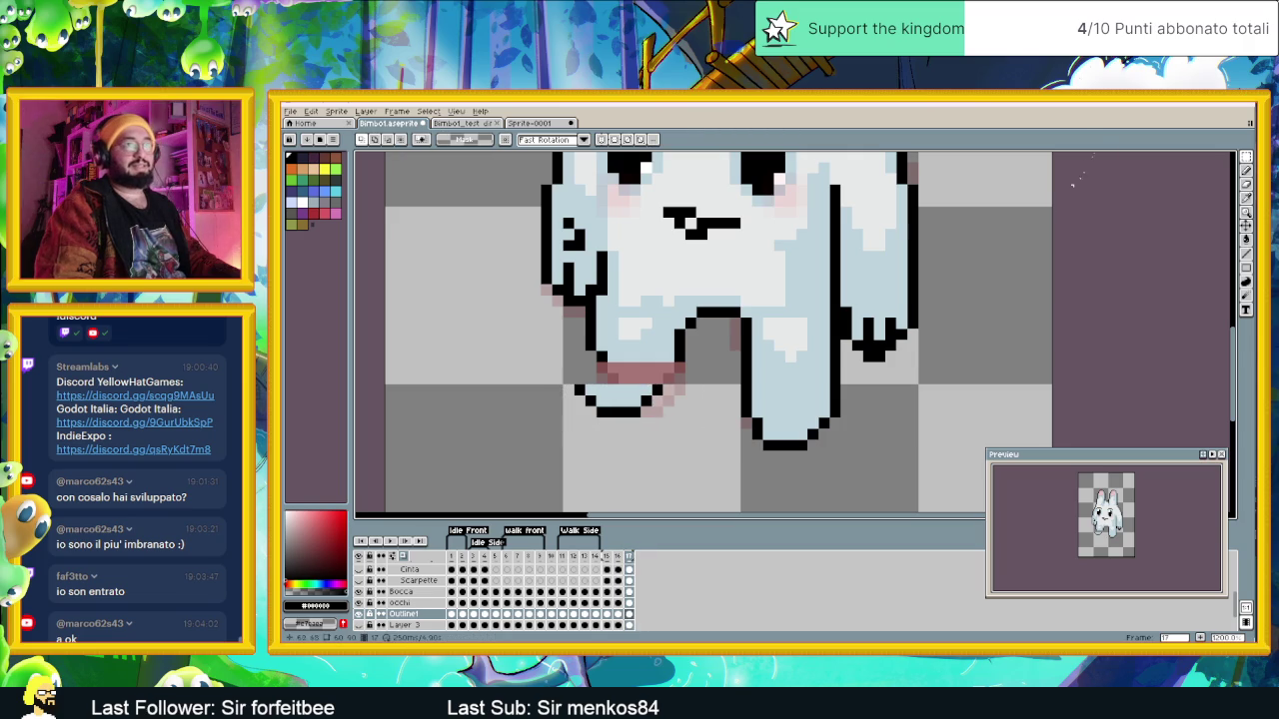
Step: Repaint black outline pixels along frame 17's shifted left foot and leg with the Pencil
{"action": "left_click", "coordinate": [1246, 253]}
{"action": "scroll", "coordinate": [639, 369], "scroll_direction": "up", "scroll_amount": 1}
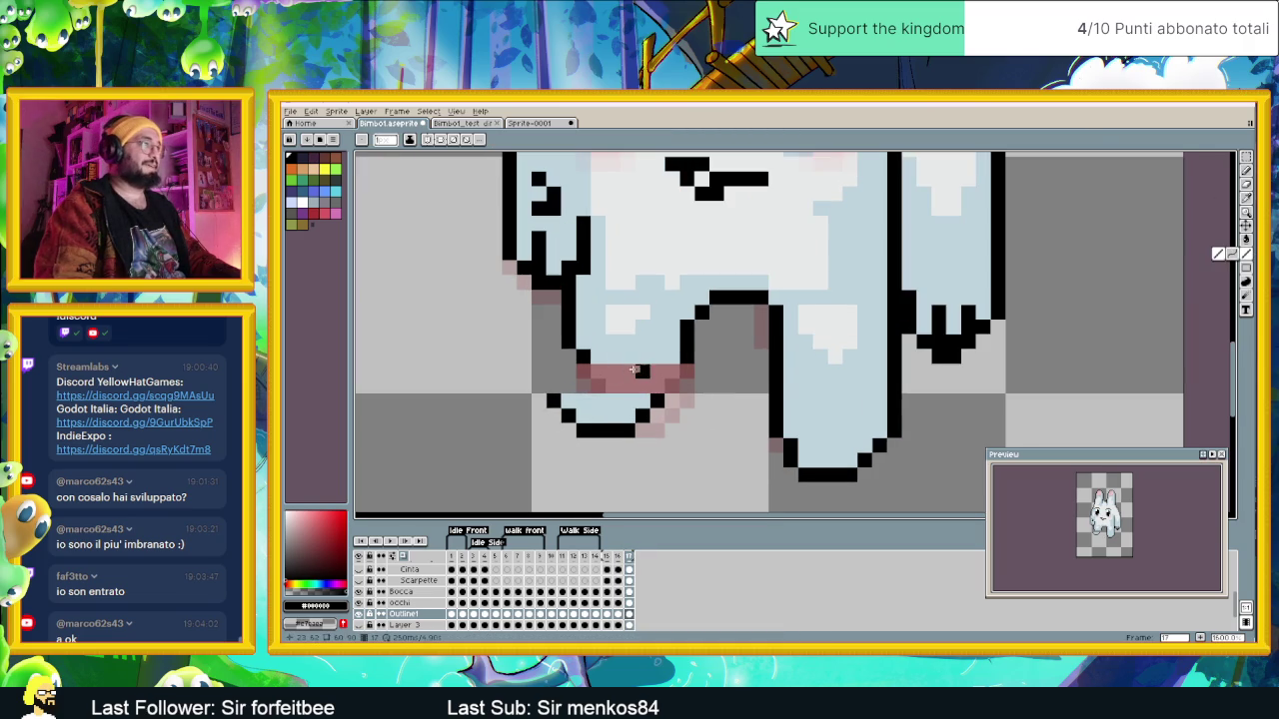
{"action": "left_click", "coordinate": [568, 264]}
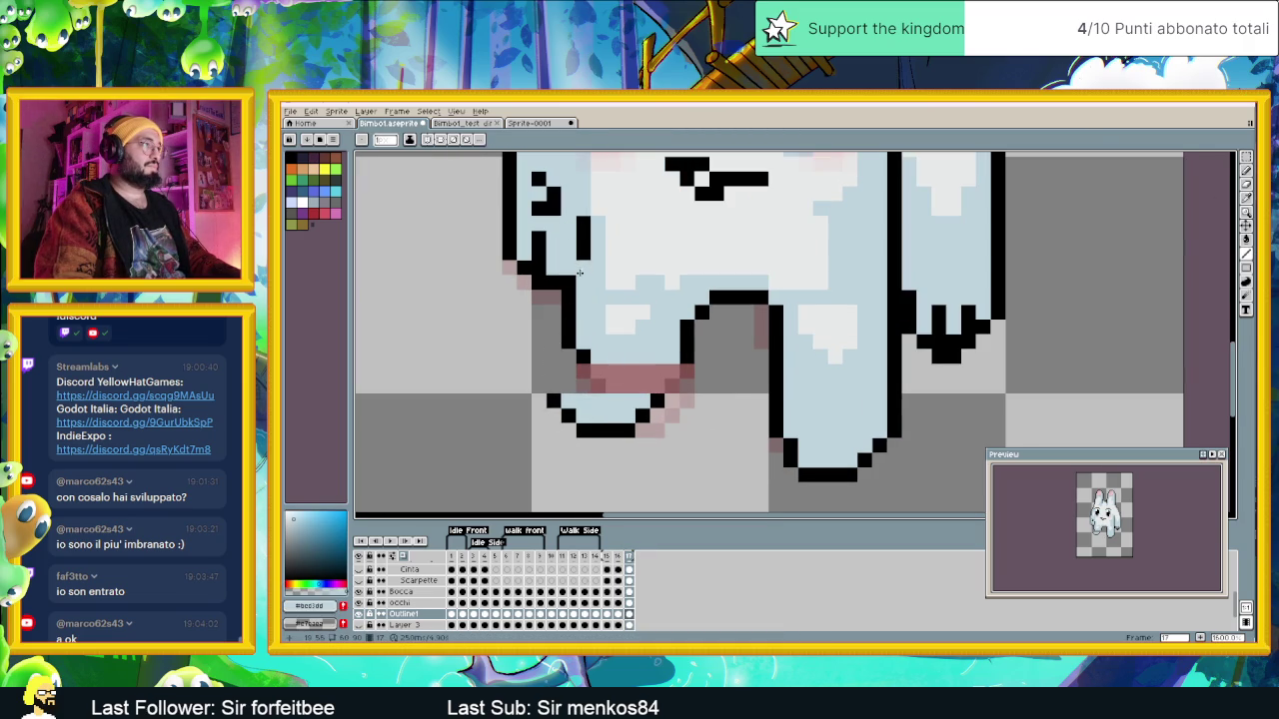
{"action": "left_click", "coordinate": [567, 290]}
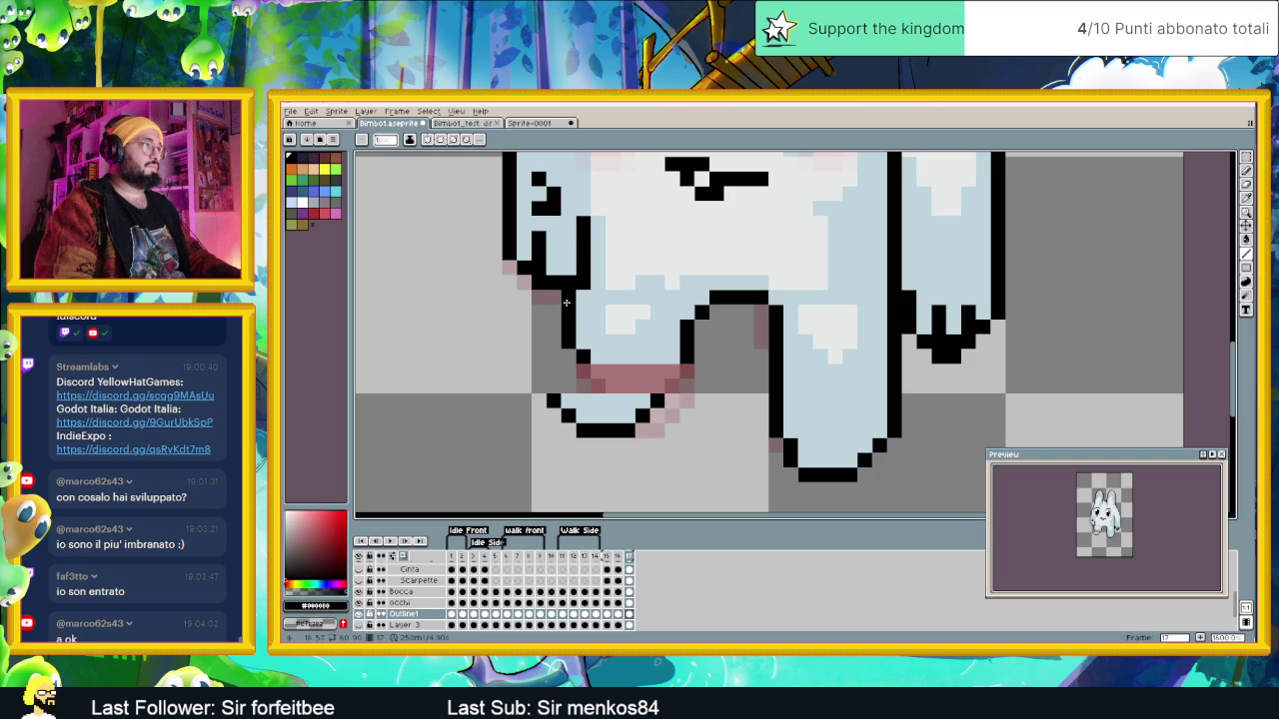
{"action": "mouse_move", "coordinate": [563, 341]}
{"action": "left_mouse_down"}
{"action": "mouse_move", "coordinate": [565, 311]}
{"action": "mouse_move", "coordinate": [554, 388]}
{"action": "left_mouse_up"}
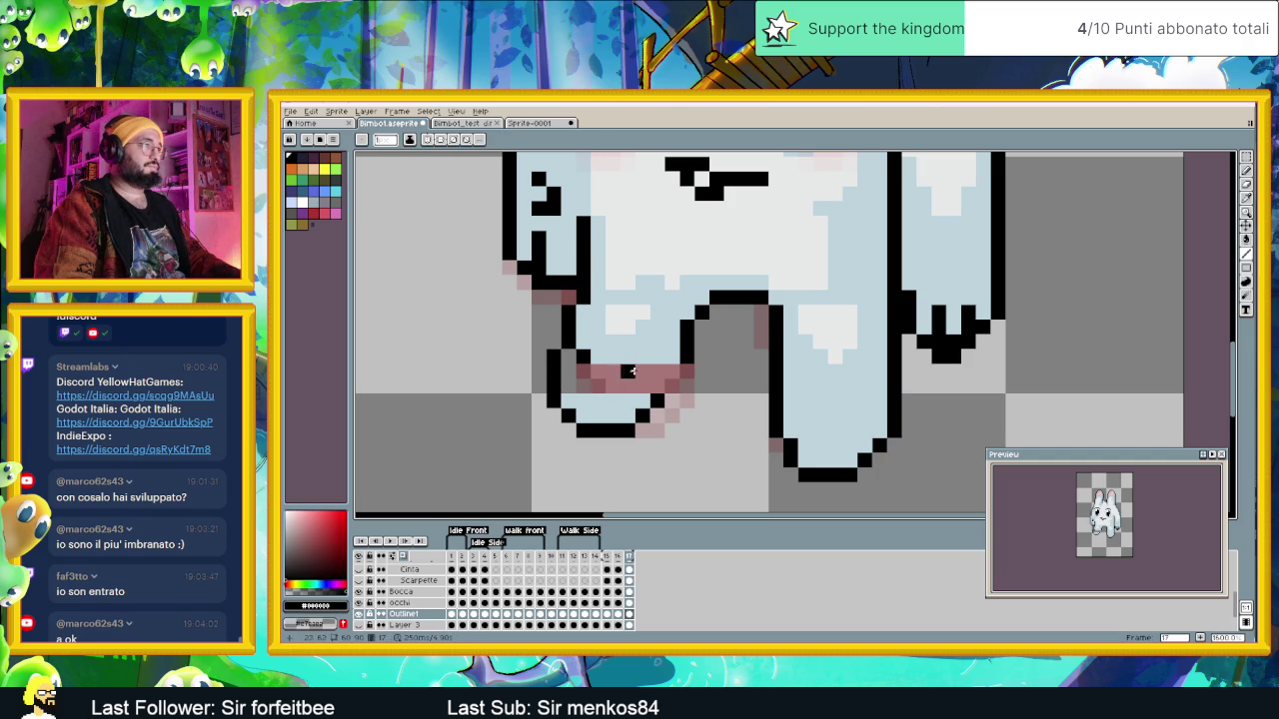
{"action": "mouse_move", "coordinate": [686, 364]}
{"action": "left_mouse_down"}
{"action": "mouse_move", "coordinate": [686, 334]}
{"action": "mouse_move", "coordinate": [658, 404]}
{"action": "left_mouse_up"}
{"action": "left_click", "coordinate": [672, 341]}
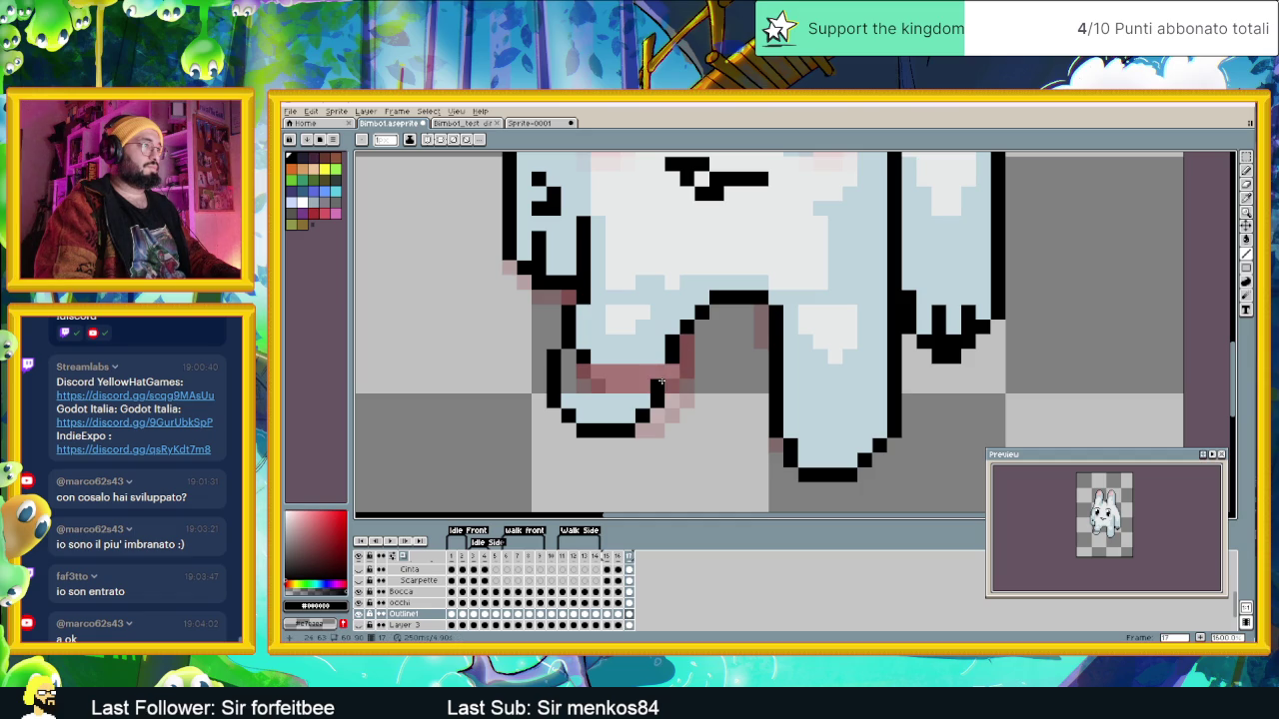
{"action": "scroll", "coordinate": [716, 357], "scroll_direction": "down", "scroll_amount": 2}
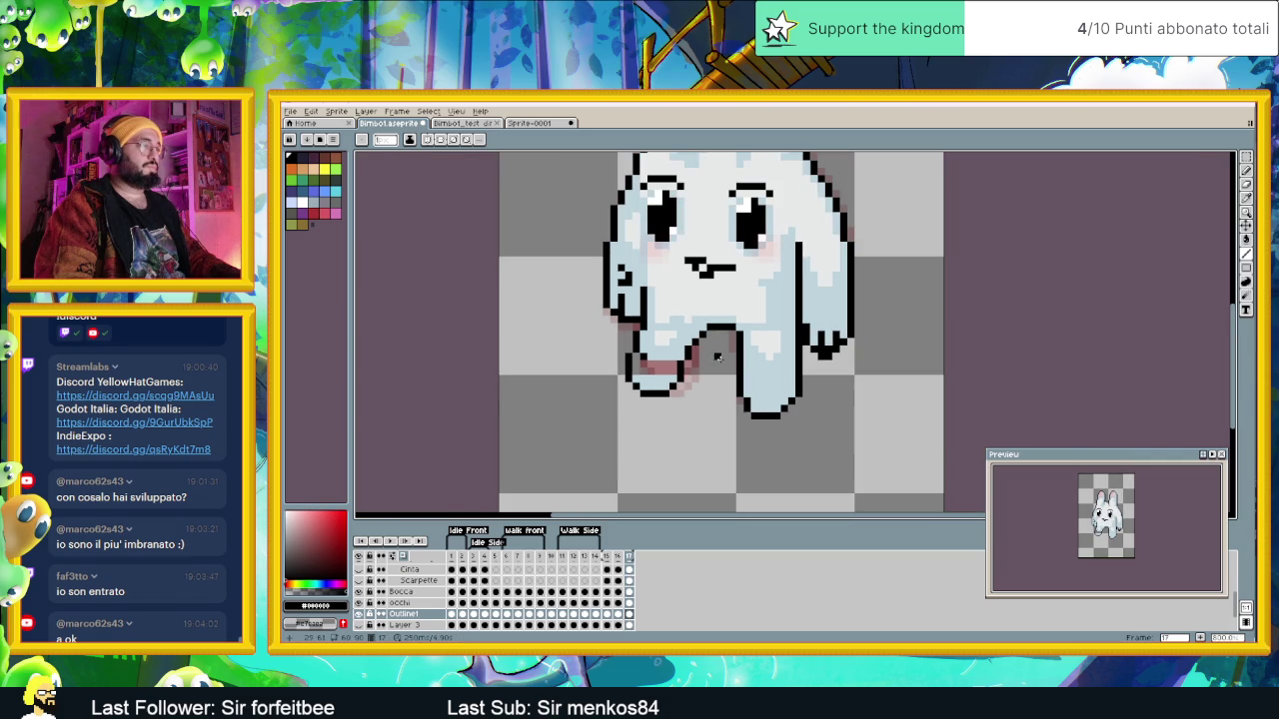
Step: Fill the left foot area with light blue using the Paint Bucket
{"action": "left_click", "coordinate": [658, 348], "text": "alt"}
{"action": "key", "text": "g"}
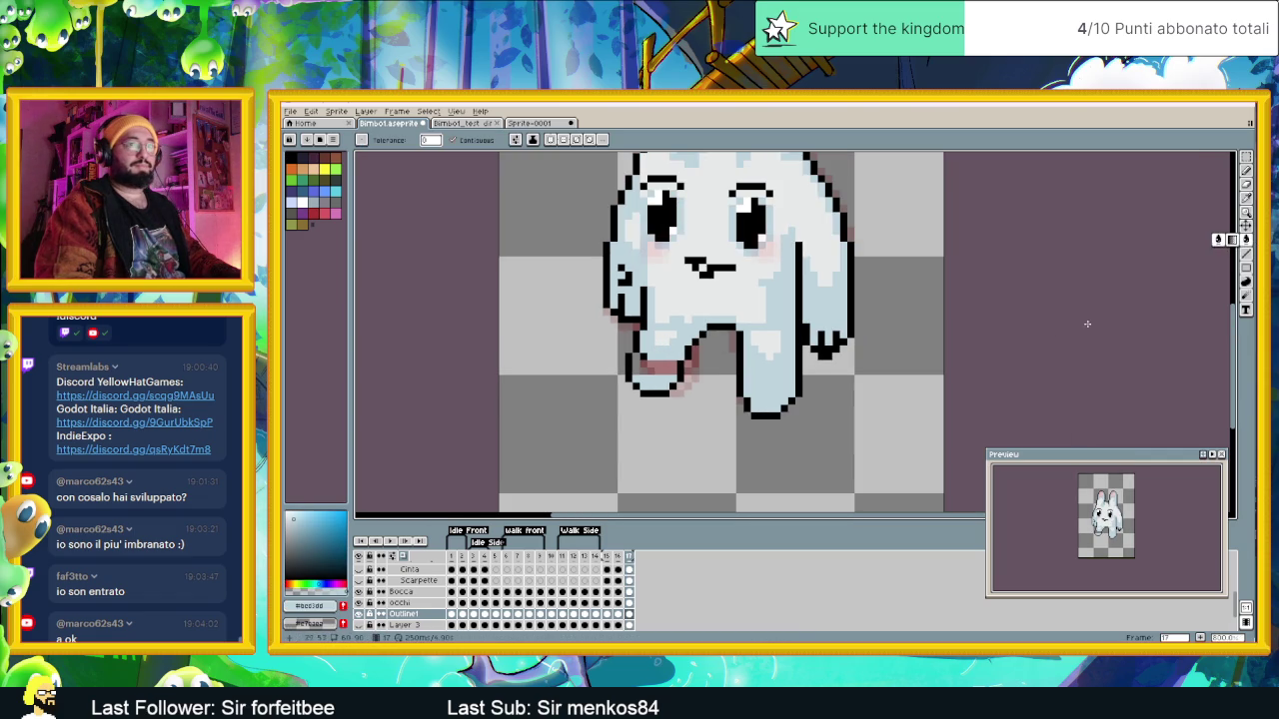
{"action": "left_click", "coordinate": [659, 368]}
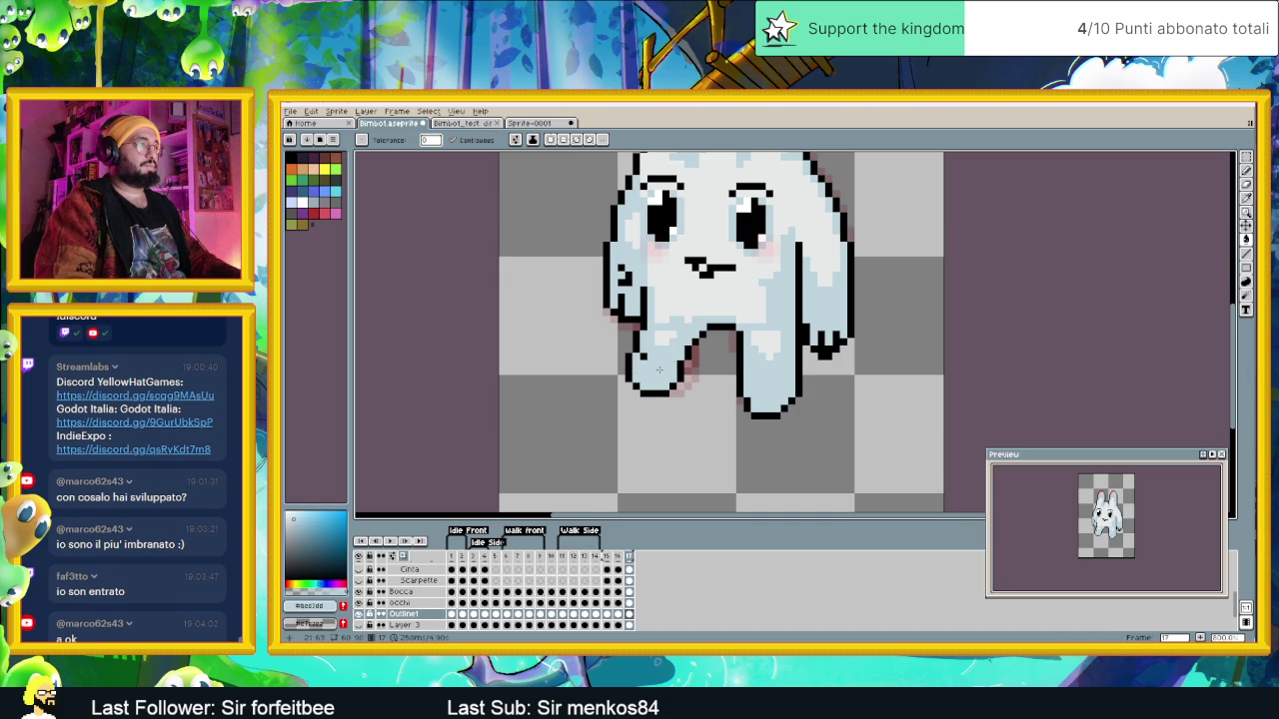
{"action": "key", "text": "Return"}
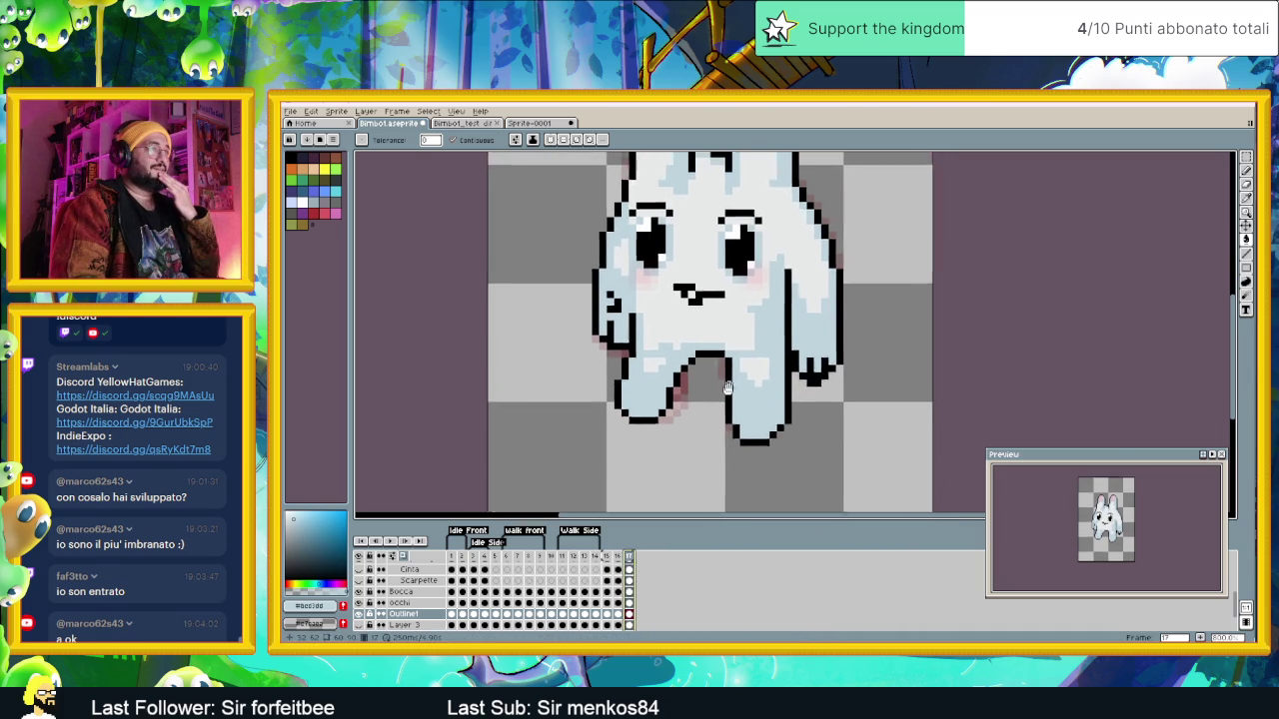
Step: Sample black, then undo an accidental black background fill with Ctrl+Z
{"action": "scroll", "coordinate": [678, 405], "scroll_direction": "up", "scroll_amount": 1}
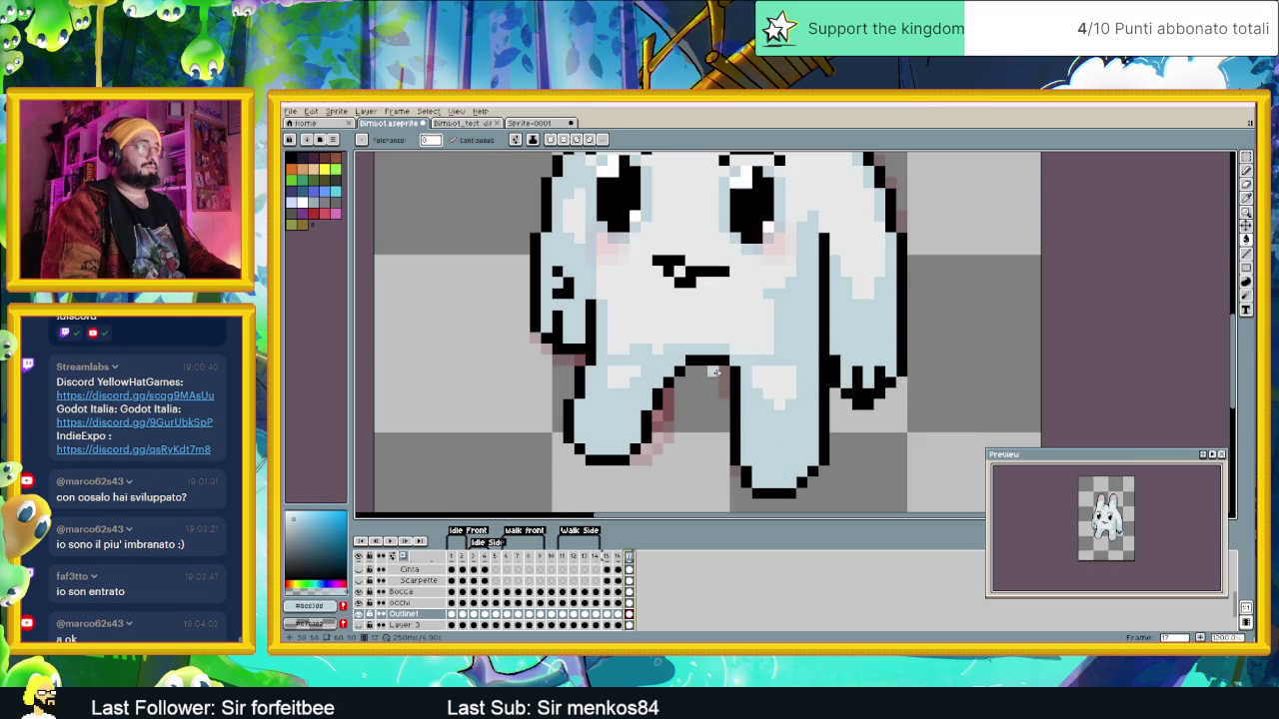
{"action": "left_click", "coordinate": [657, 402], "text": "alt"}
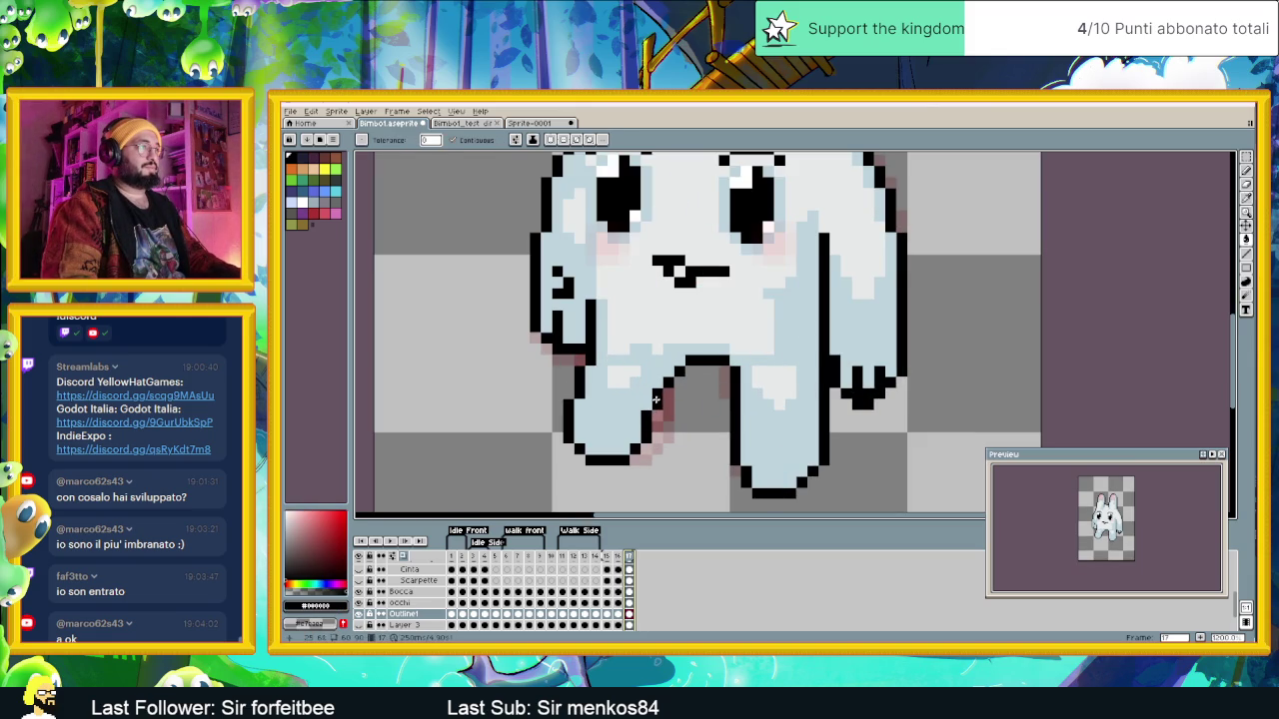
{"action": "left_click", "coordinate": [659, 392]}
{"action": "key", "text": "ctrl+z"}
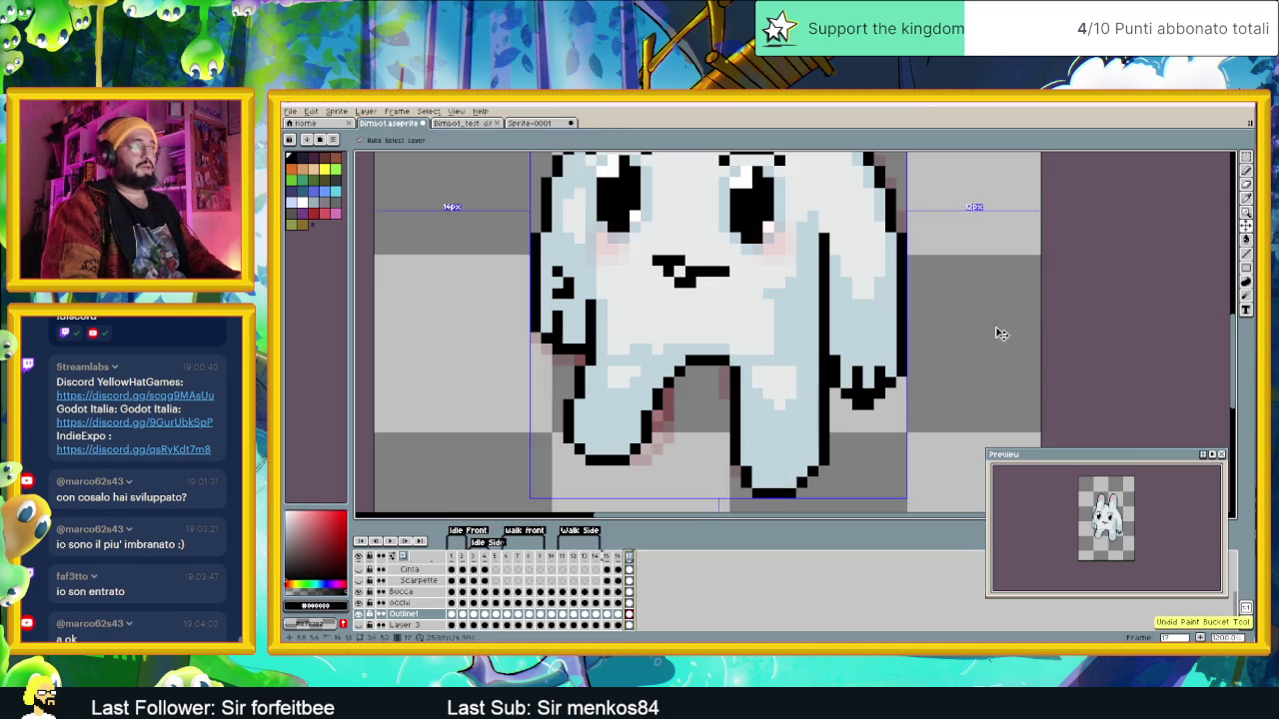
Step: Alternate black and light blue to repaint pixels where the legs meet
{"action": "left_click", "coordinate": [648, 395], "text": "alt"}
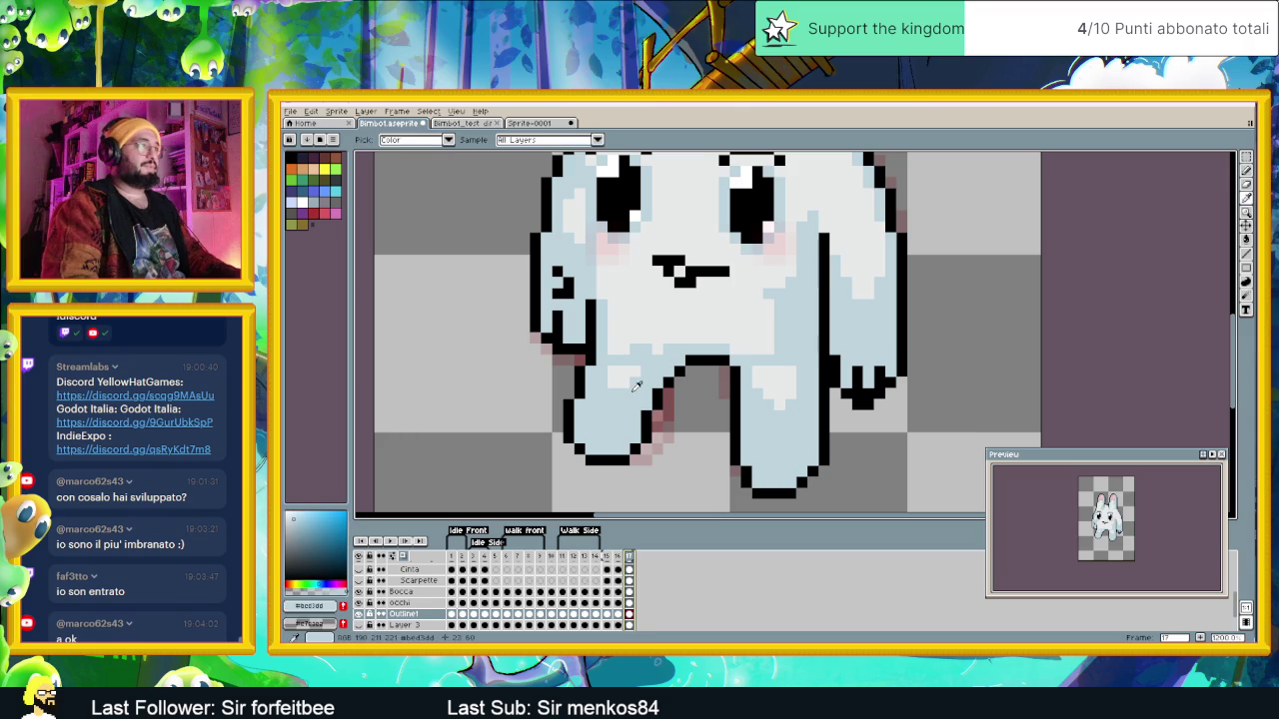
{"action": "left_click", "coordinate": [661, 388], "text": "alt"}
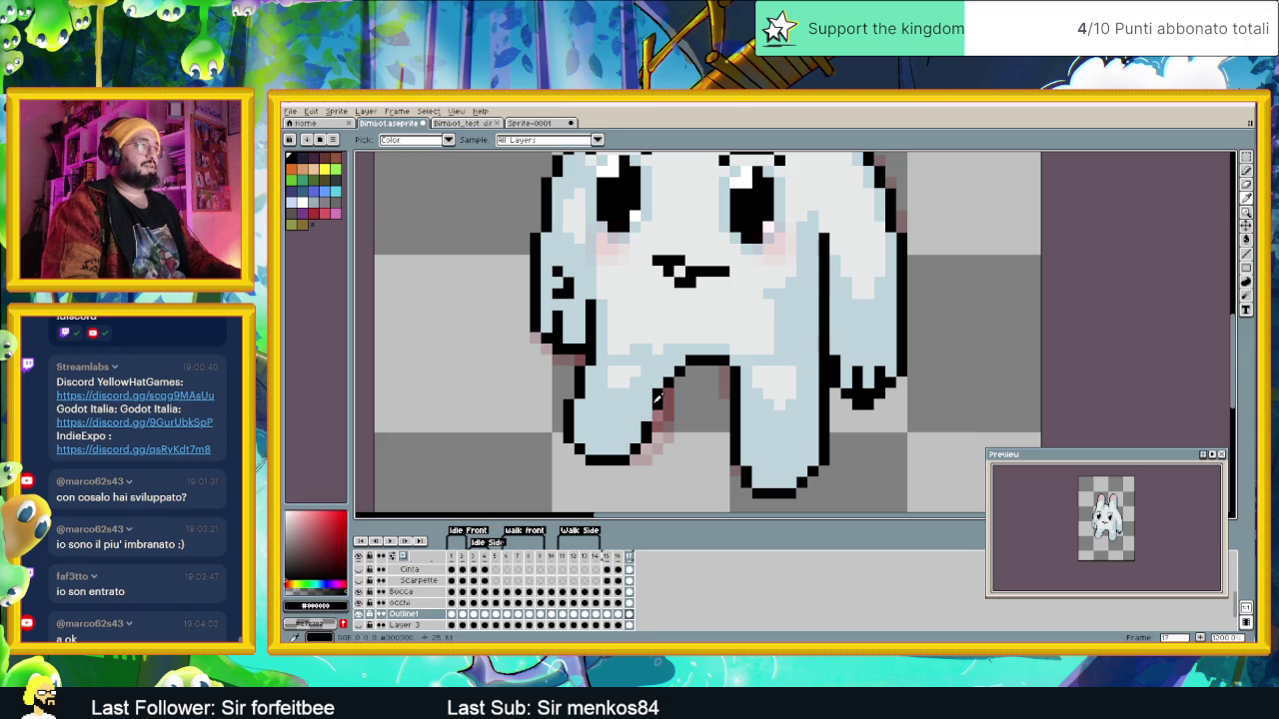
{"action": "left_click", "coordinate": [656, 389], "text": "alt"}
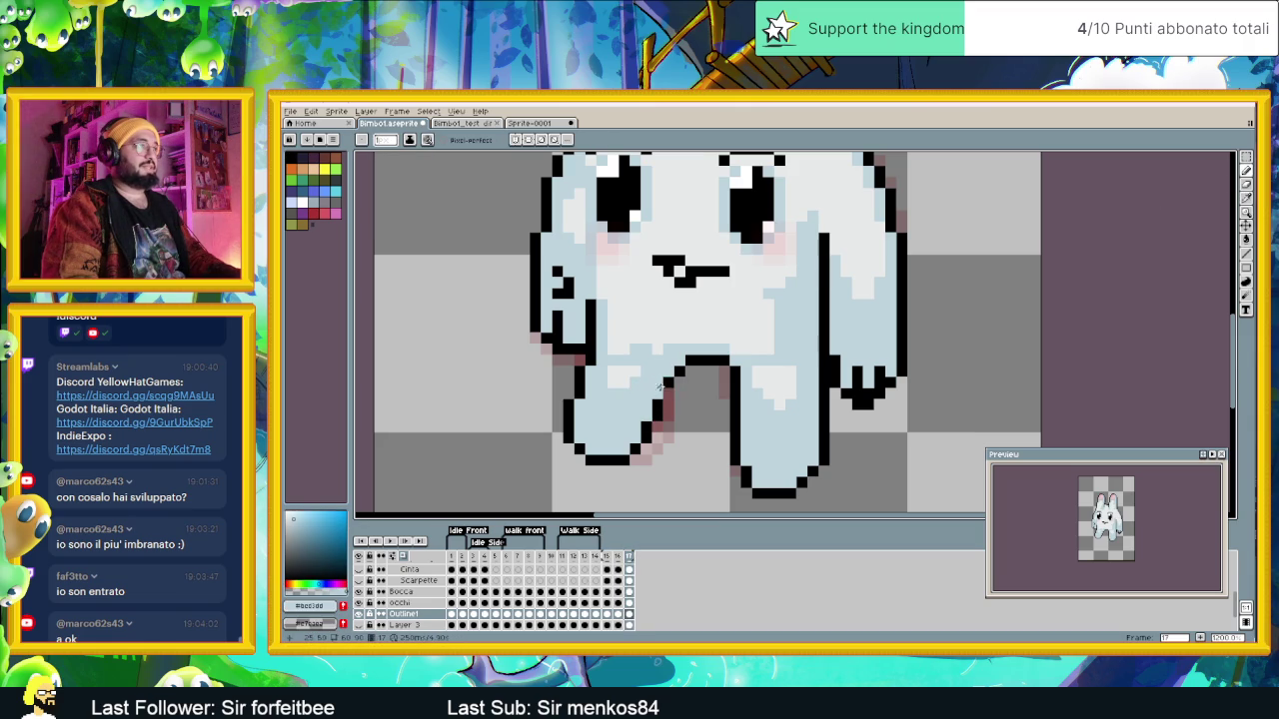
{"action": "left_click", "coordinate": [667, 391], "text": "alt"}
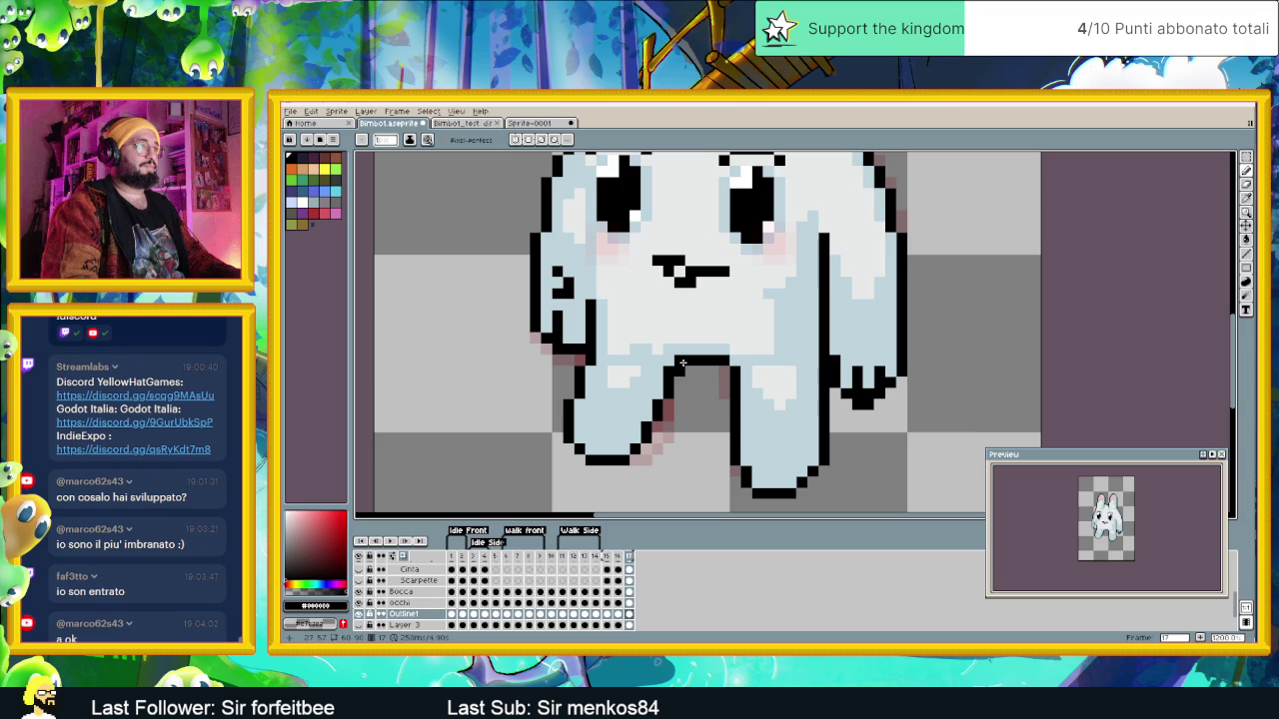
Step: Redraw the crotch outline, leaving a pink pixel atop the right leg's inner edge
{"action": "left_click", "coordinate": [726, 354], "text": "alt"}
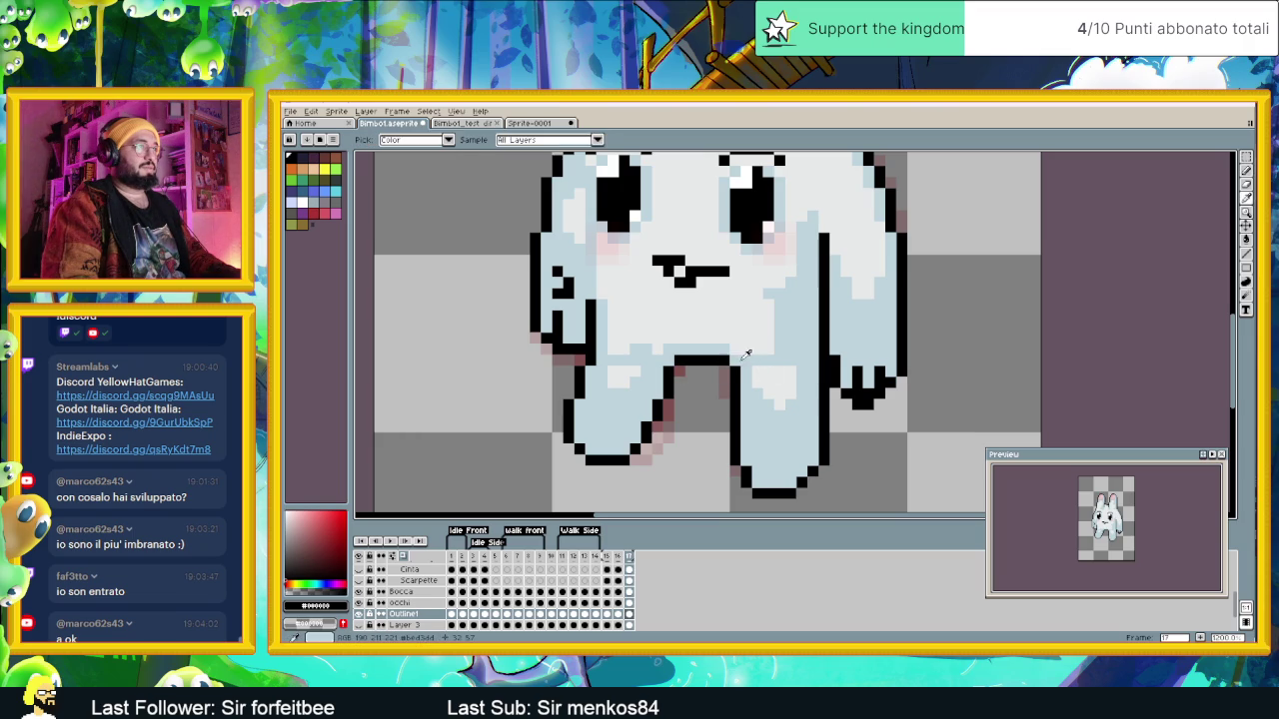
{"action": "left_click", "coordinate": [726, 362], "text": "alt"}
{"action": "left_click", "coordinate": [713, 364], "text": "alt"}
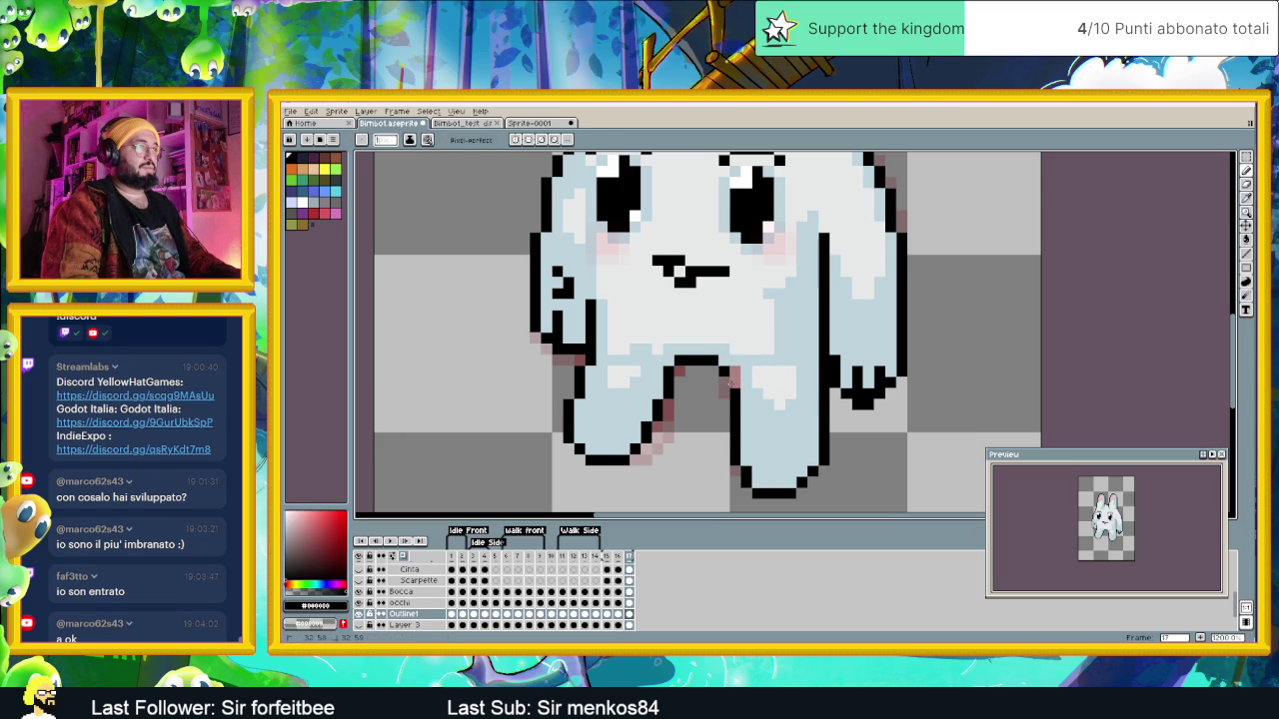
{"action": "left_click", "coordinate": [735, 373], "text": "alt"}
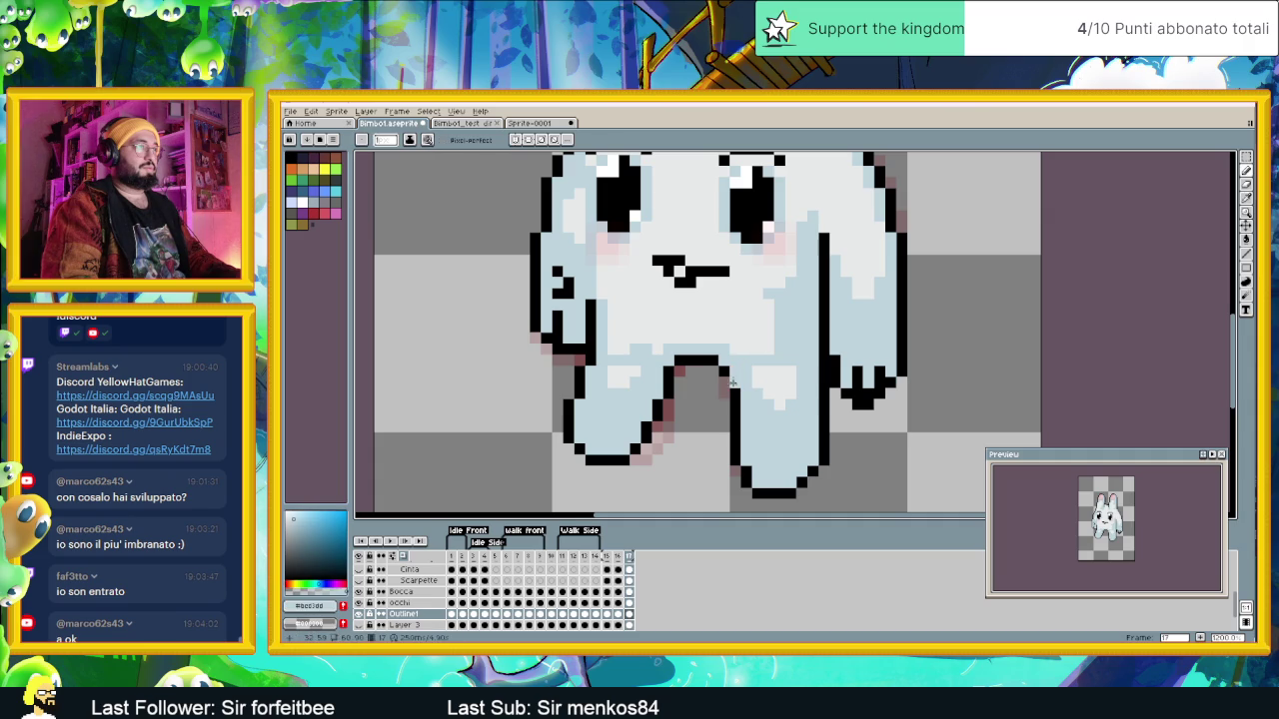
{"action": "left_click", "coordinate": [726, 380], "text": "alt"}
{"action": "scroll", "coordinate": [671, 364], "scroll_direction": "down", "scroll_amount": 2}
{"action": "scroll", "coordinate": [704, 404], "scroll_direction": "up", "scroll_amount": 1}
{"action": "scroll", "coordinate": [701, 396], "scroll_direction": "up", "scroll_amount": 1}
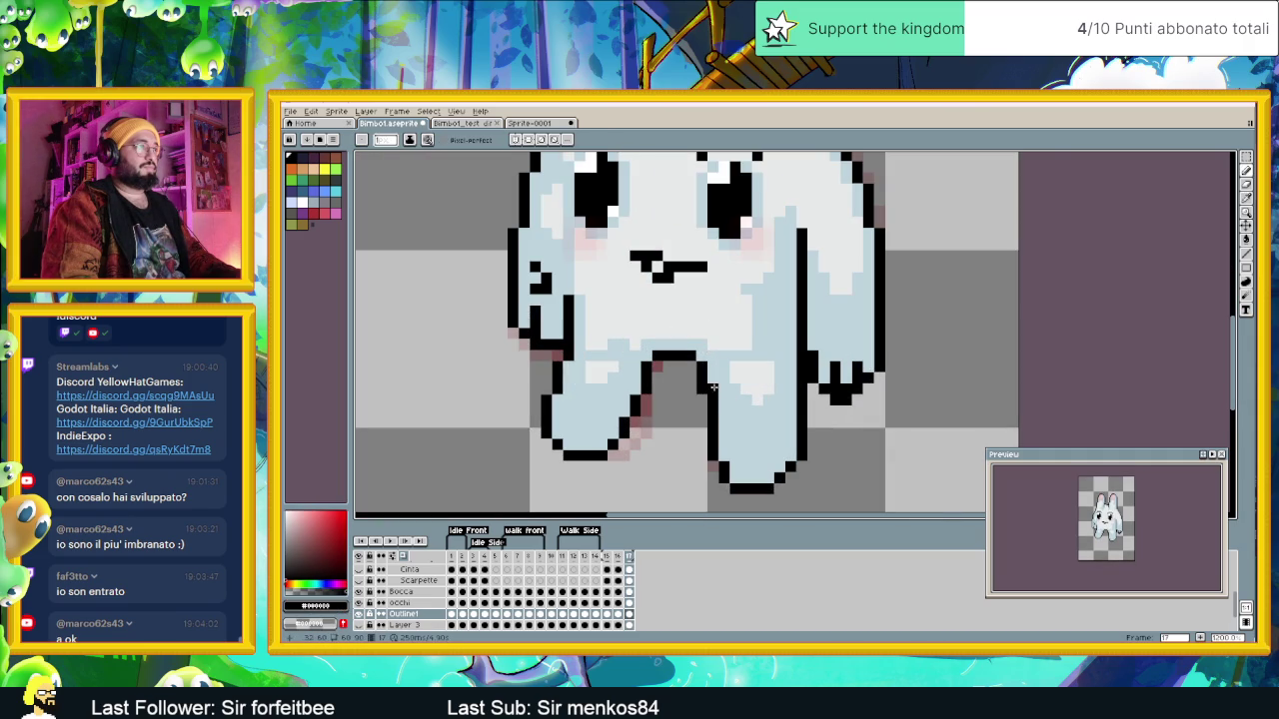
{"action": "left_click", "coordinate": [713, 386], "text": "alt"}
{"action": "scroll", "coordinate": [730, 439], "scroll_direction": "down", "scroll_amount": 1}
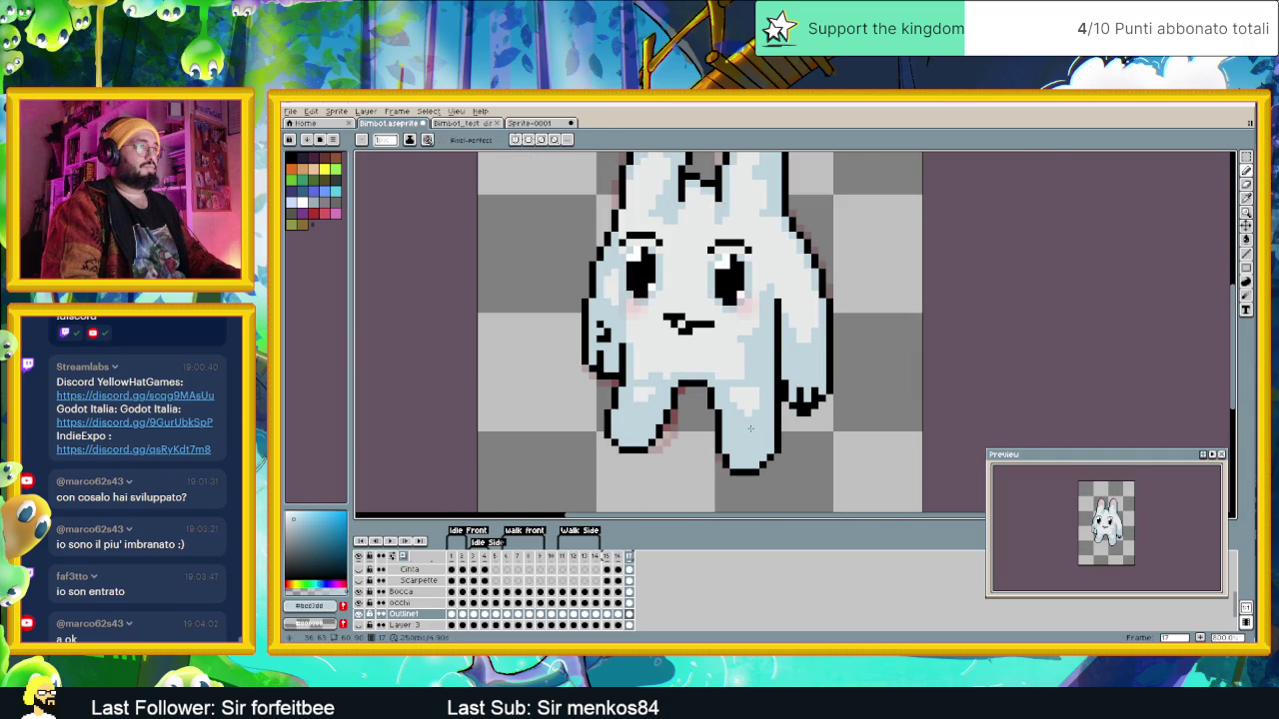
Step: Undo the last stroke and draw a vertical black line separating the right arm from the body
{"action": "key", "text": "alt"}
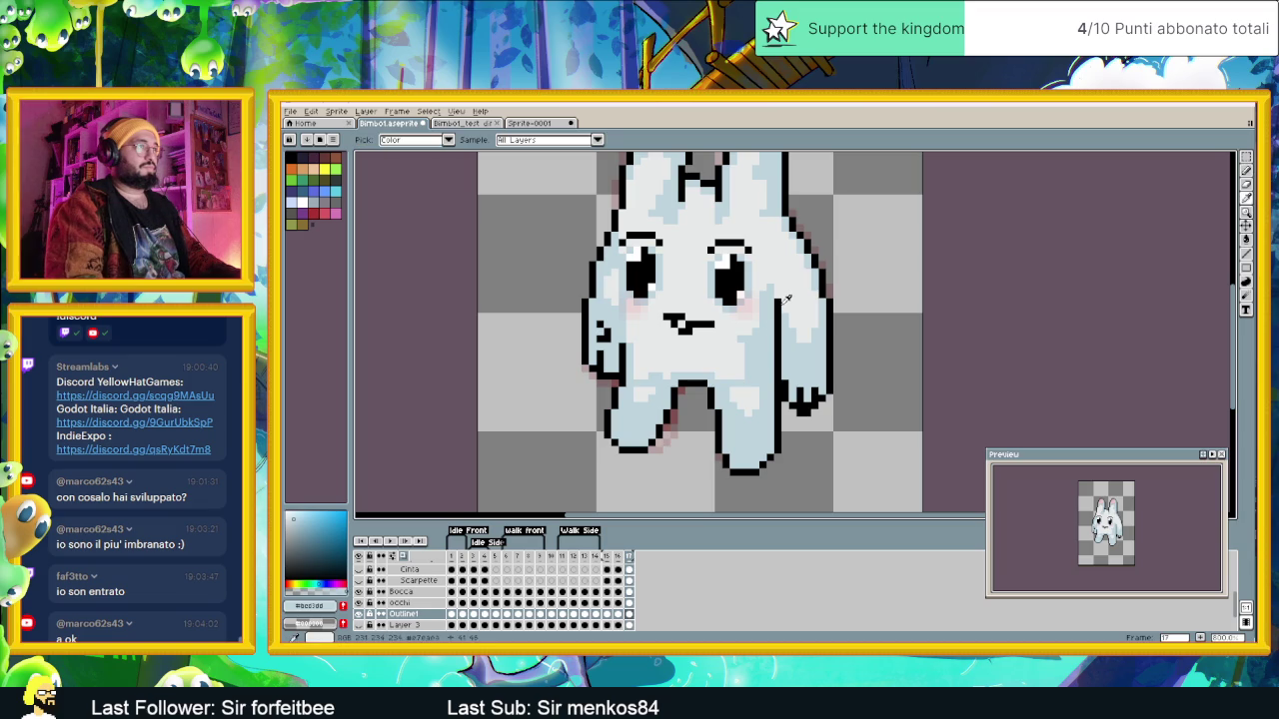
{"action": "left_click", "coordinate": [777, 344], "text": "alt"}
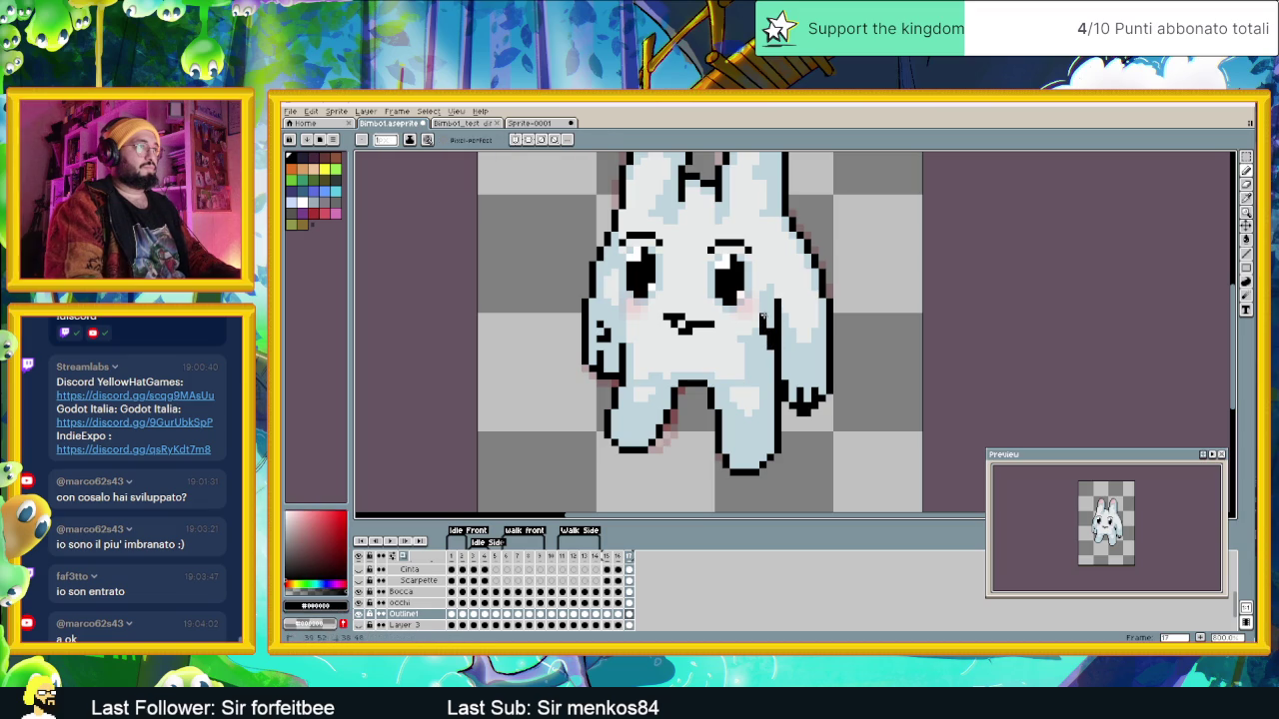
{"action": "key", "text": "ctrl+z"}
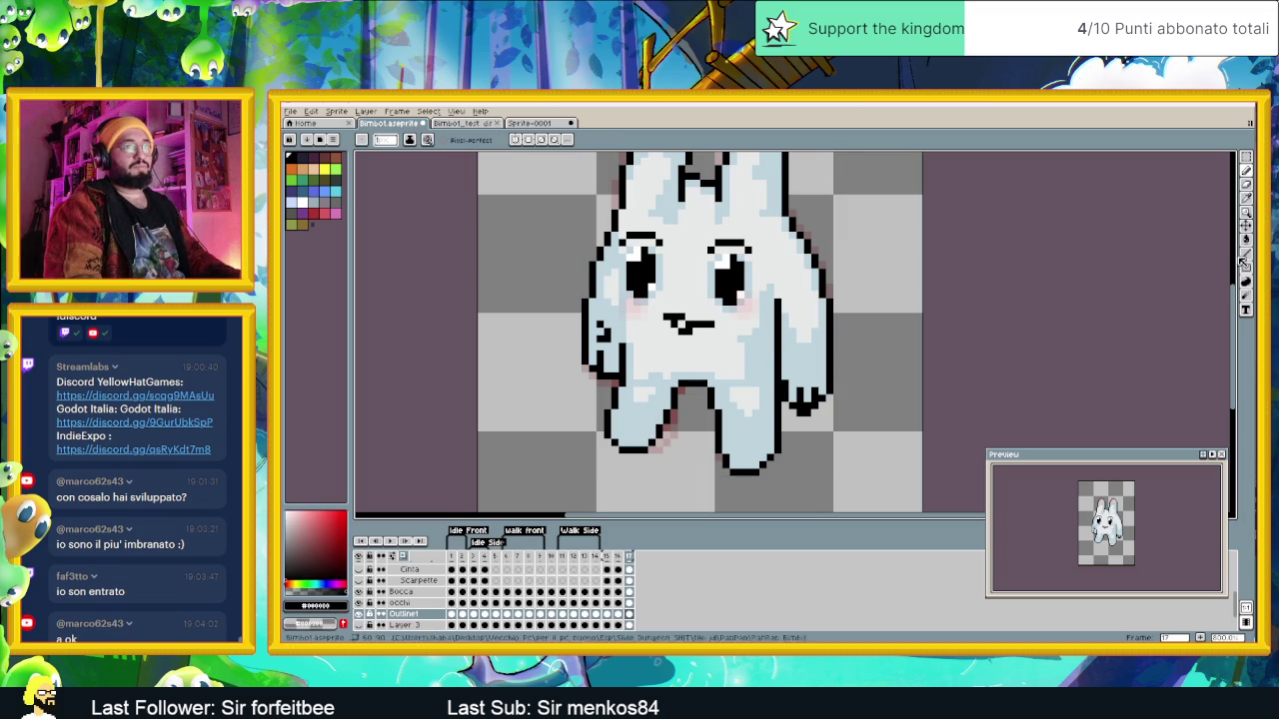
{"action": "left_click", "coordinate": [1246, 253]}
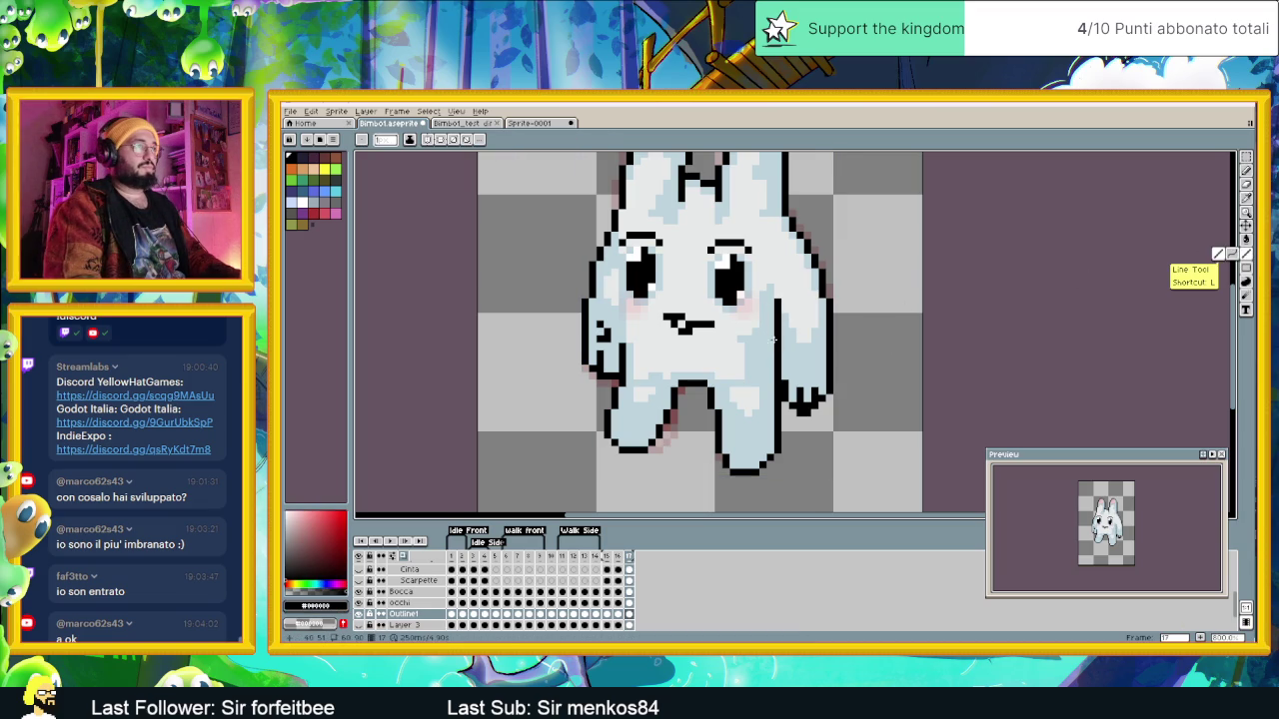
{"action": "left_click_drag", "start_coordinate": [772, 340], "coordinate": [773, 301]}
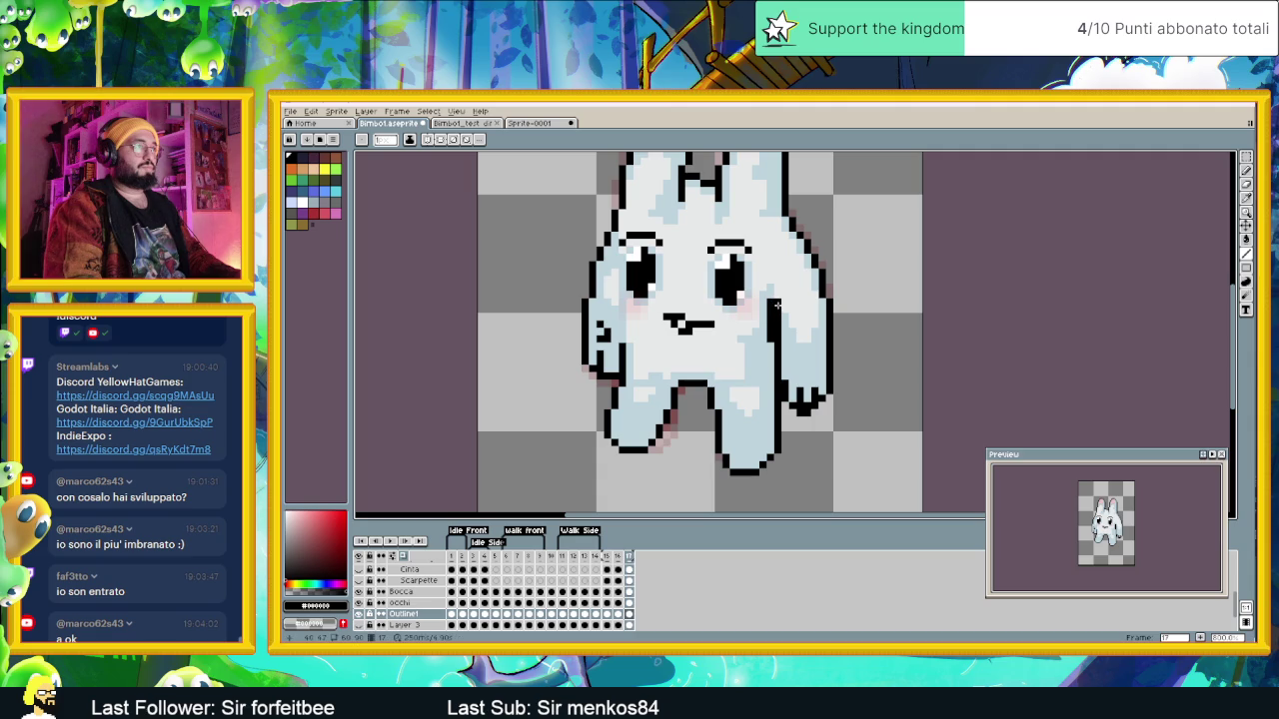
{"action": "left_click", "coordinate": [778, 338], "text": "alt"}
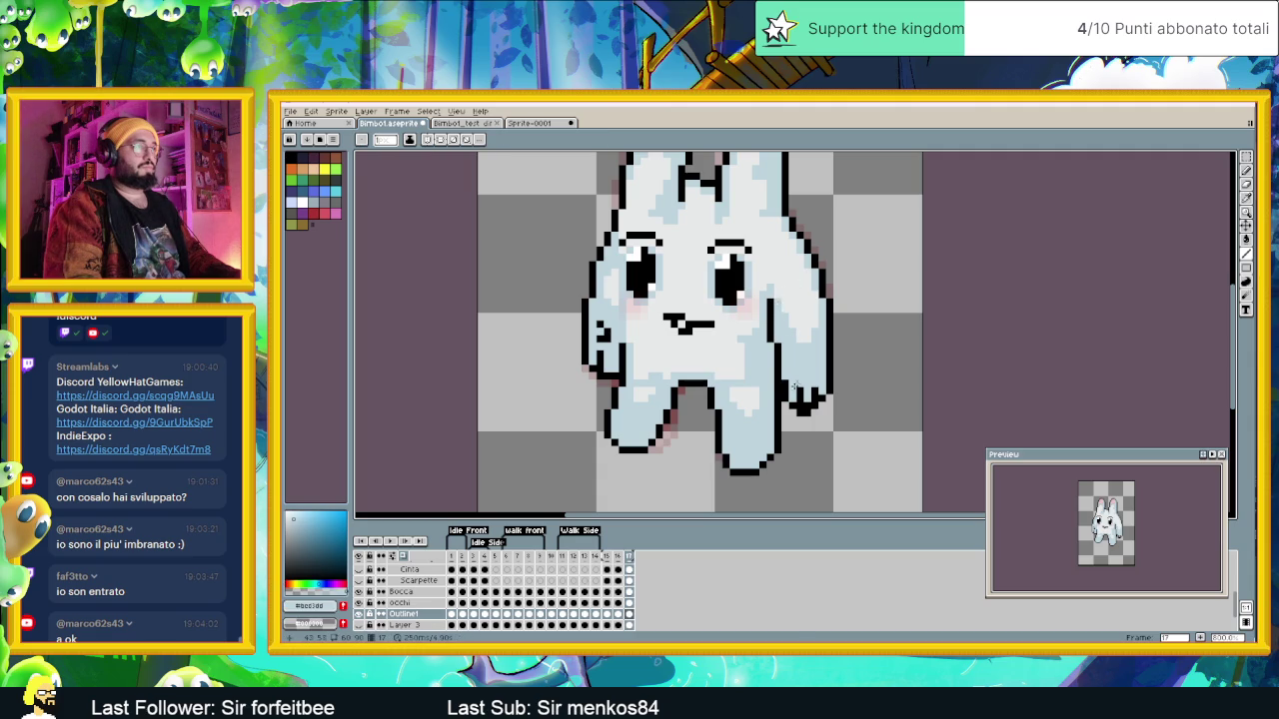
{"action": "left_click", "coordinate": [616, 560]}
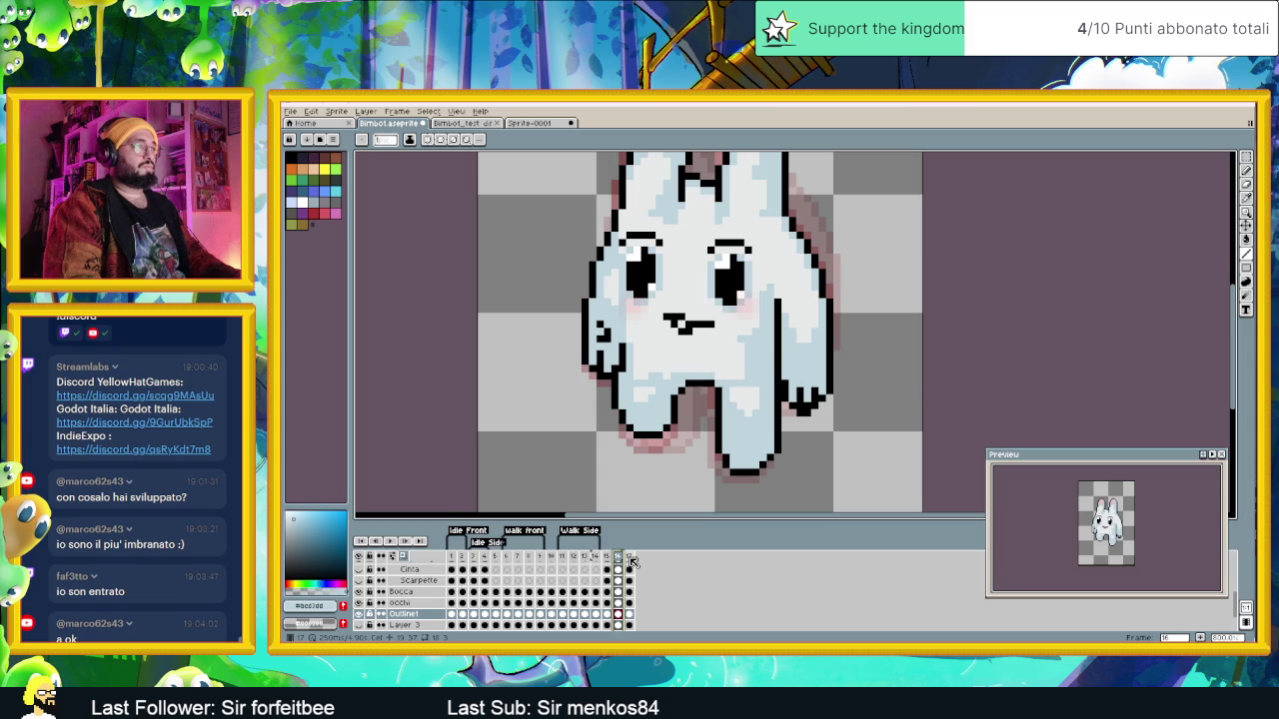
Step: Flip between frames 15, 16 and 17 to compare poses
{"action": "left_click", "coordinate": [629, 561]}
{"action": "left_click", "coordinate": [607, 559]}
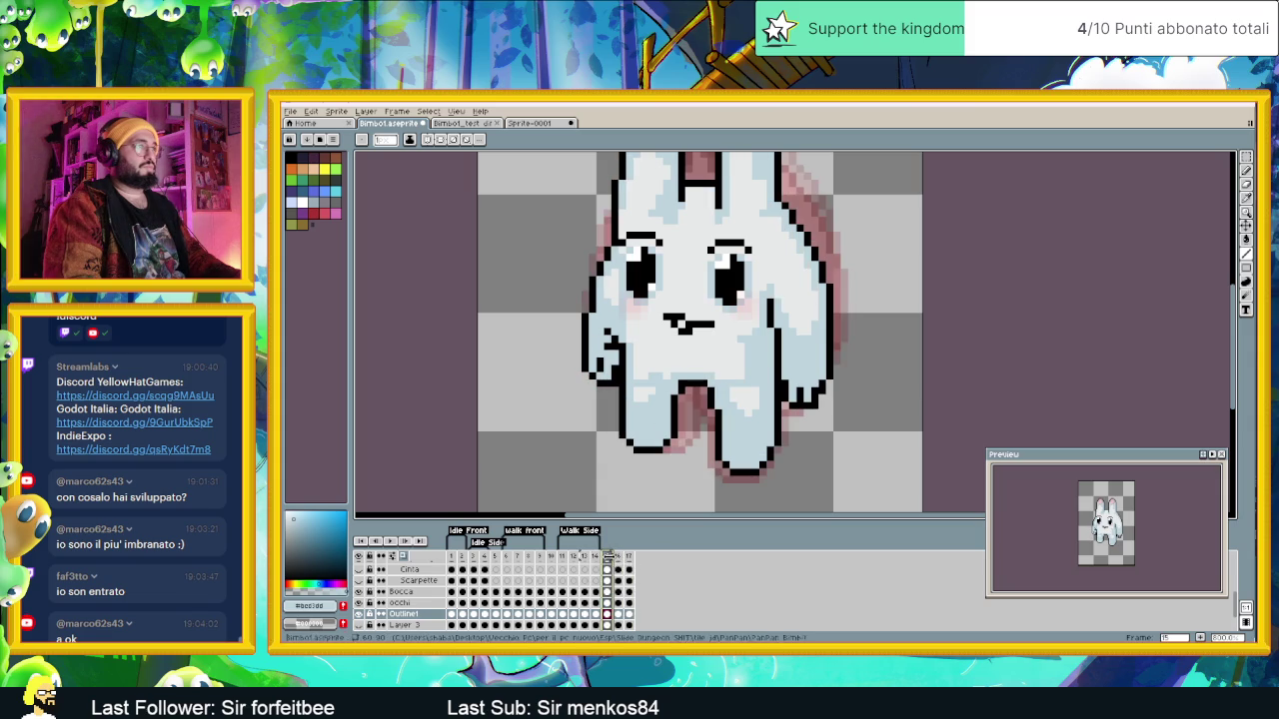
{"action": "left_click", "coordinate": [620, 560]}
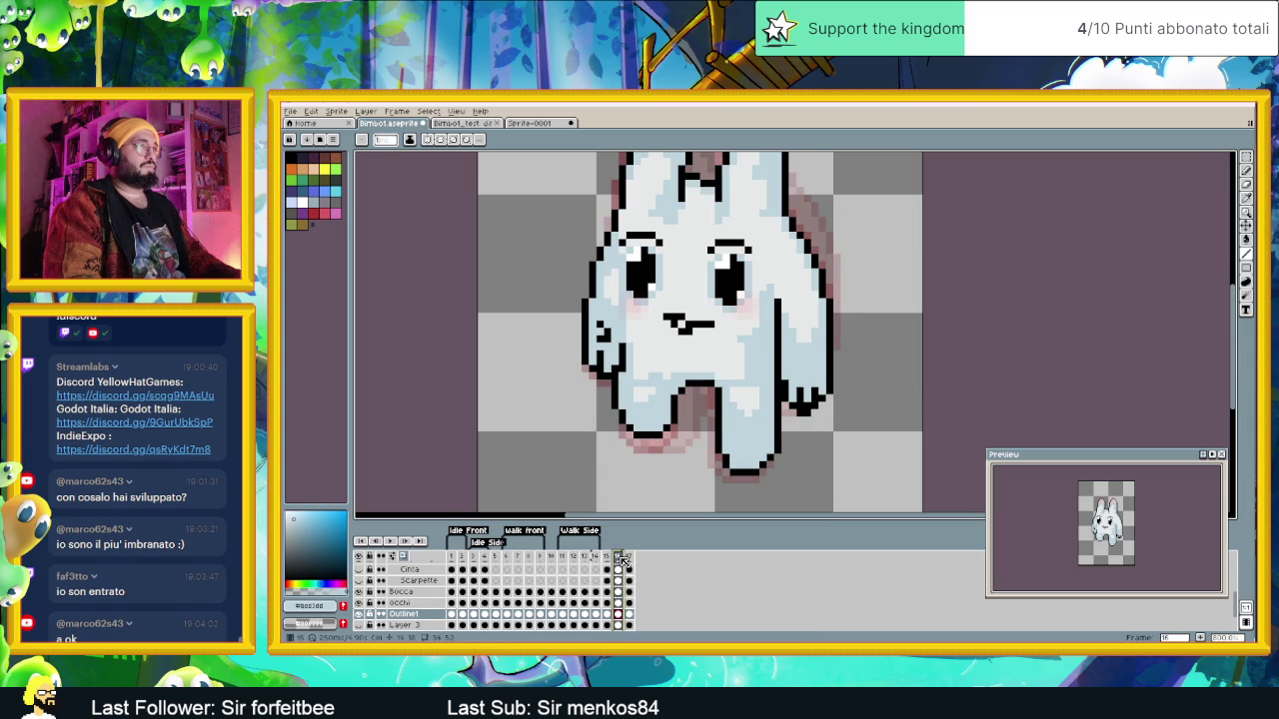
{"action": "left_click", "coordinate": [630, 561]}
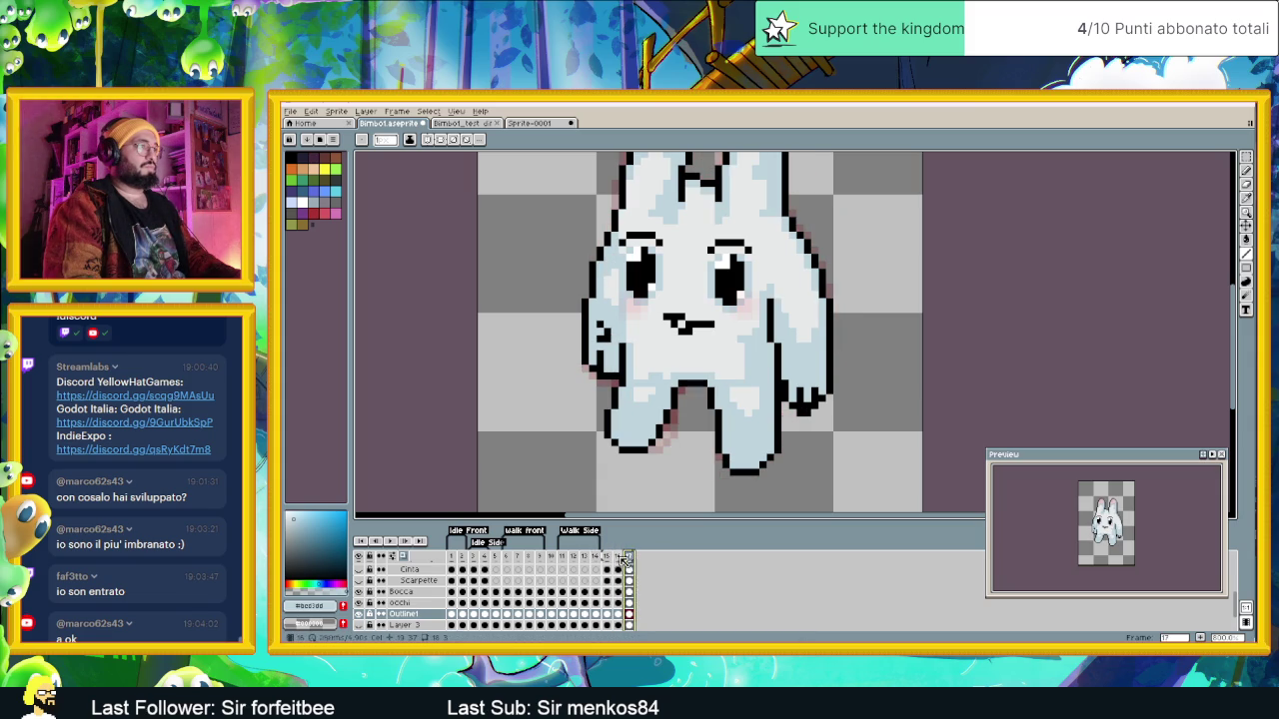
{"action": "left_click", "coordinate": [610, 561]}
{"action": "left_click", "coordinate": [630, 561]}
{"action": "left_click", "coordinate": [622, 560]}
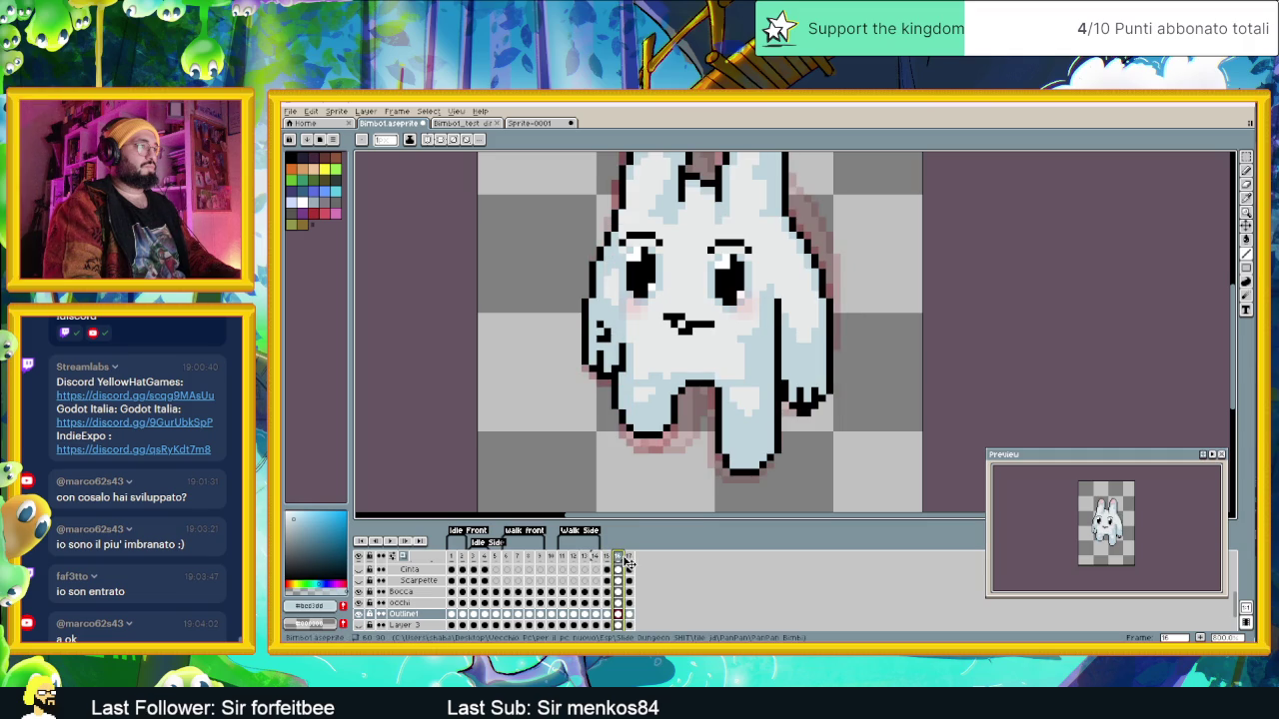
{"action": "left_click", "coordinate": [631, 561]}
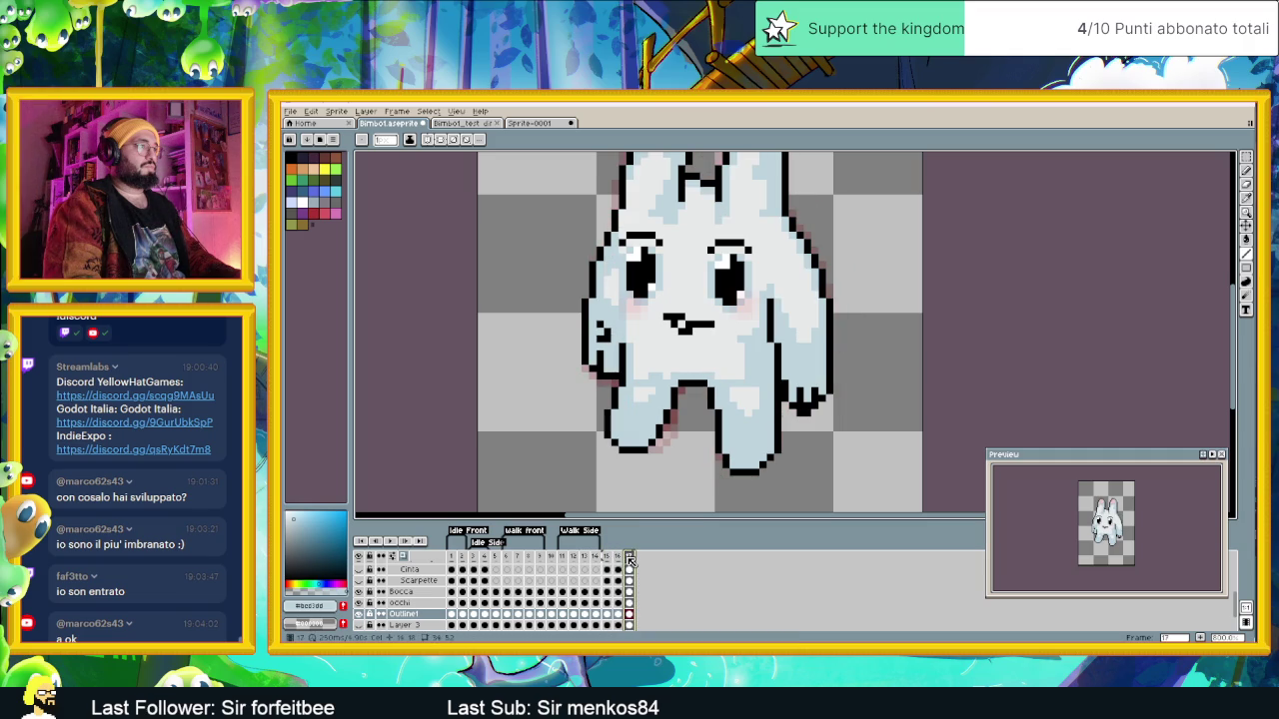
Step: Compare frames 11 and 12, then touch up outline pixels at frame 17's leg gap
{"action": "left_click", "coordinate": [575, 561]}
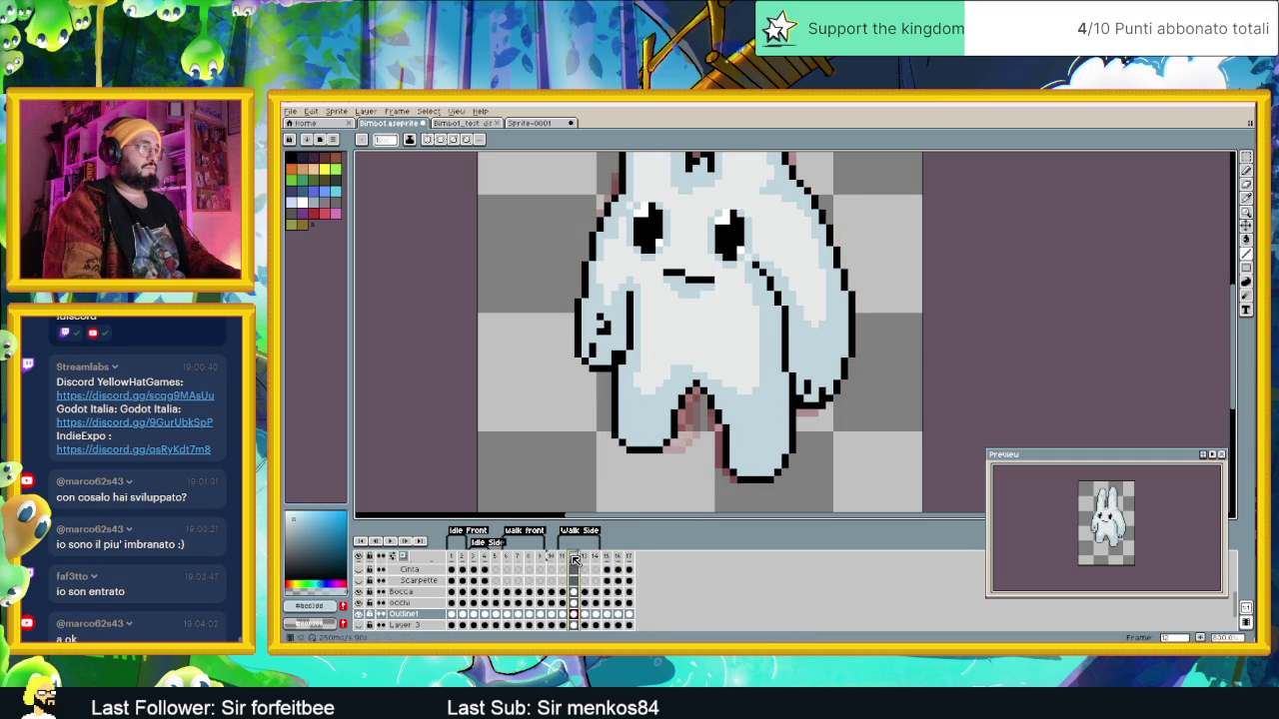
{"action": "key", "text": "Left"}
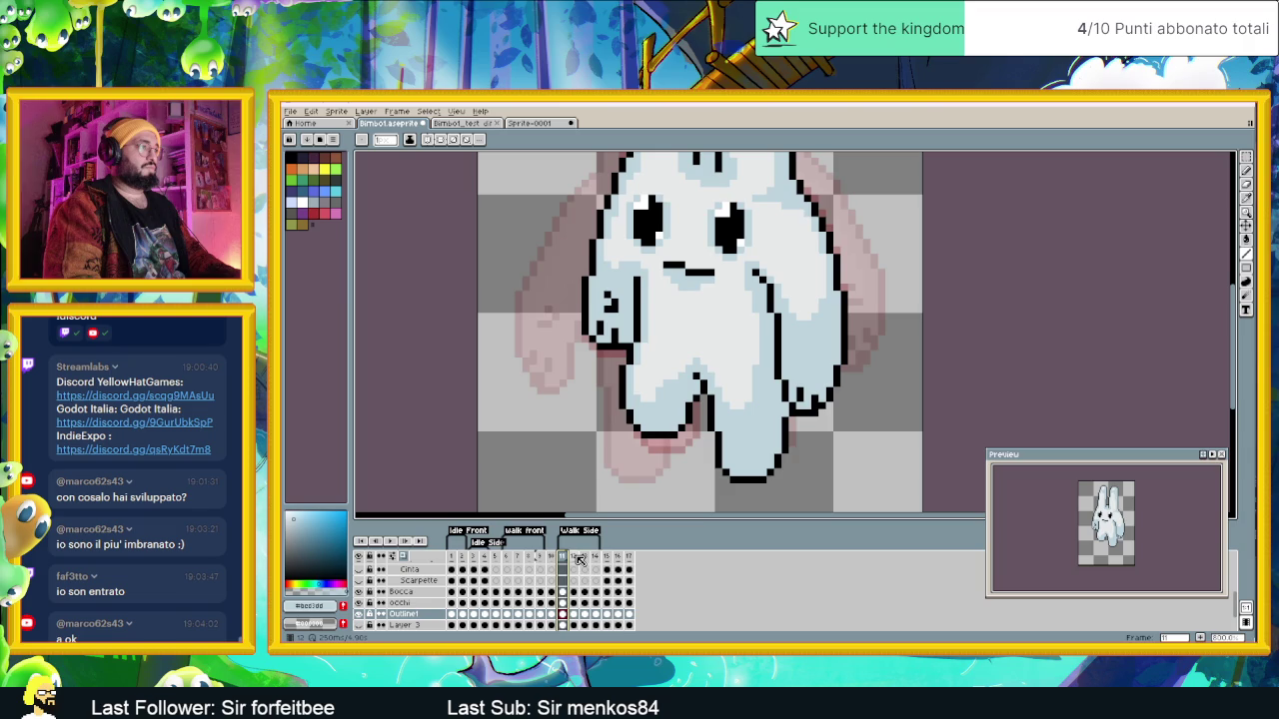
{"action": "left_click", "coordinate": [576, 561]}
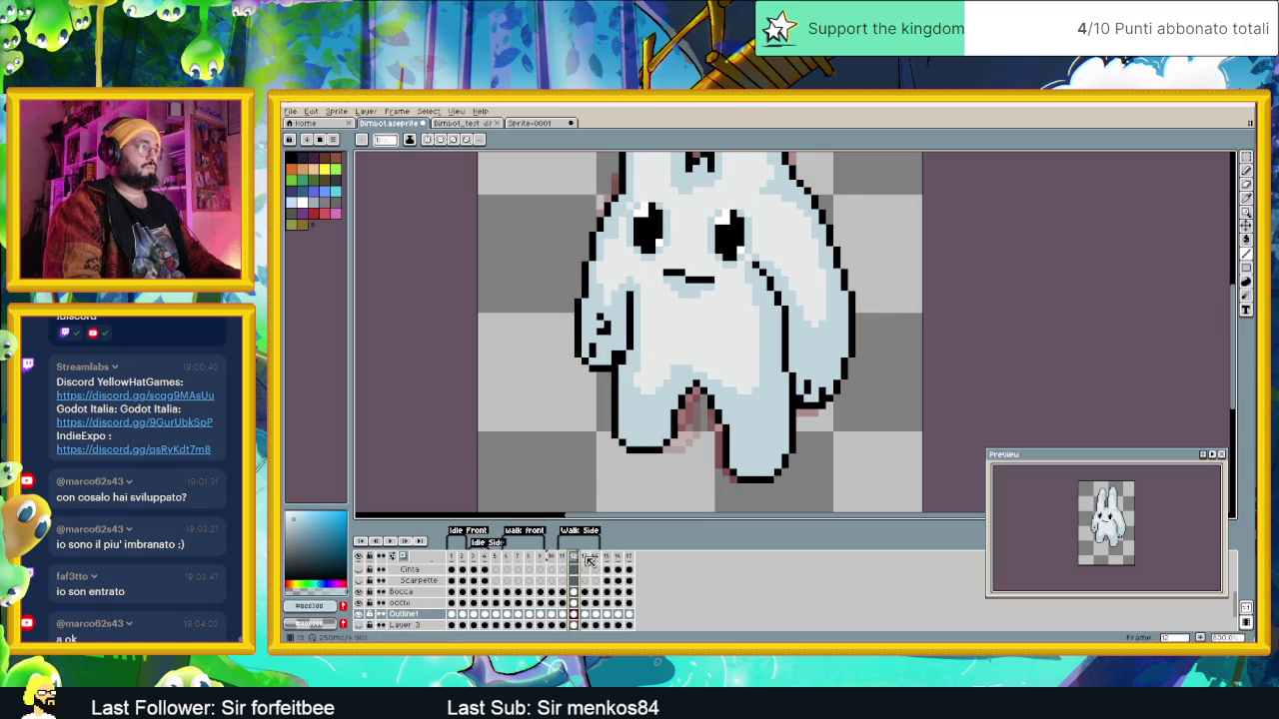
{"action": "key", "text": "Left"}
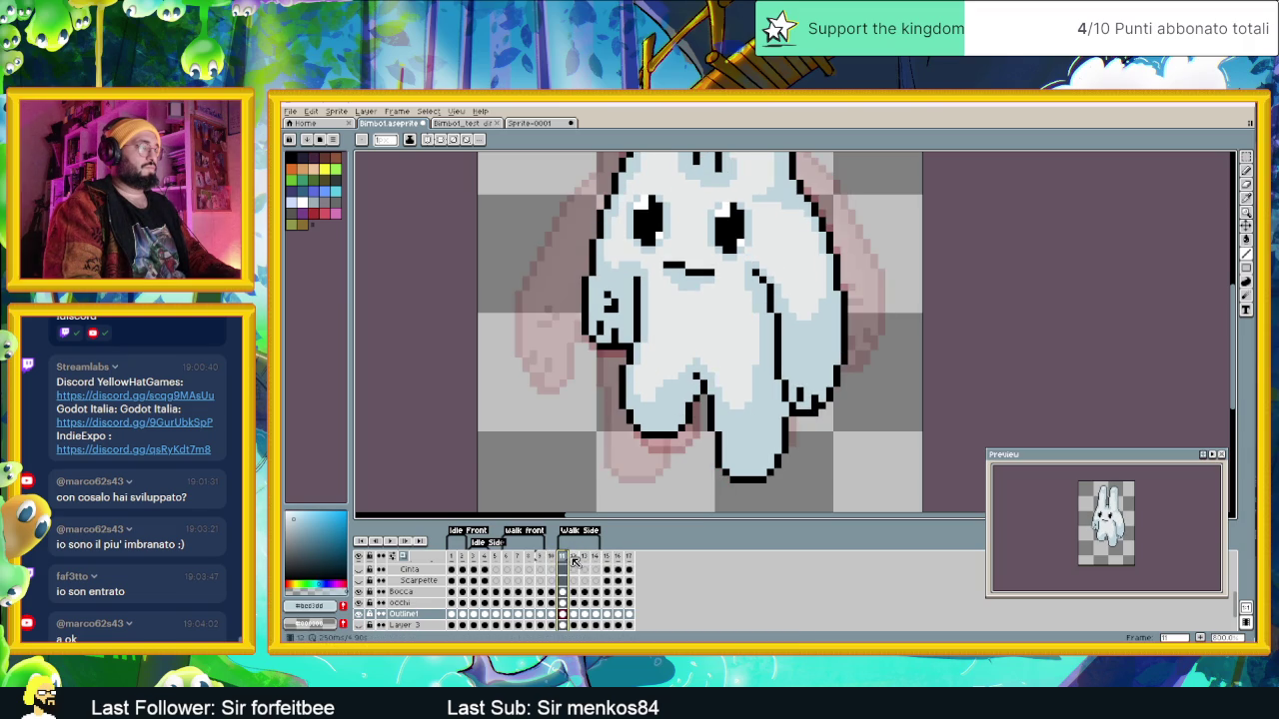
{"action": "left_click", "coordinate": [575, 561]}
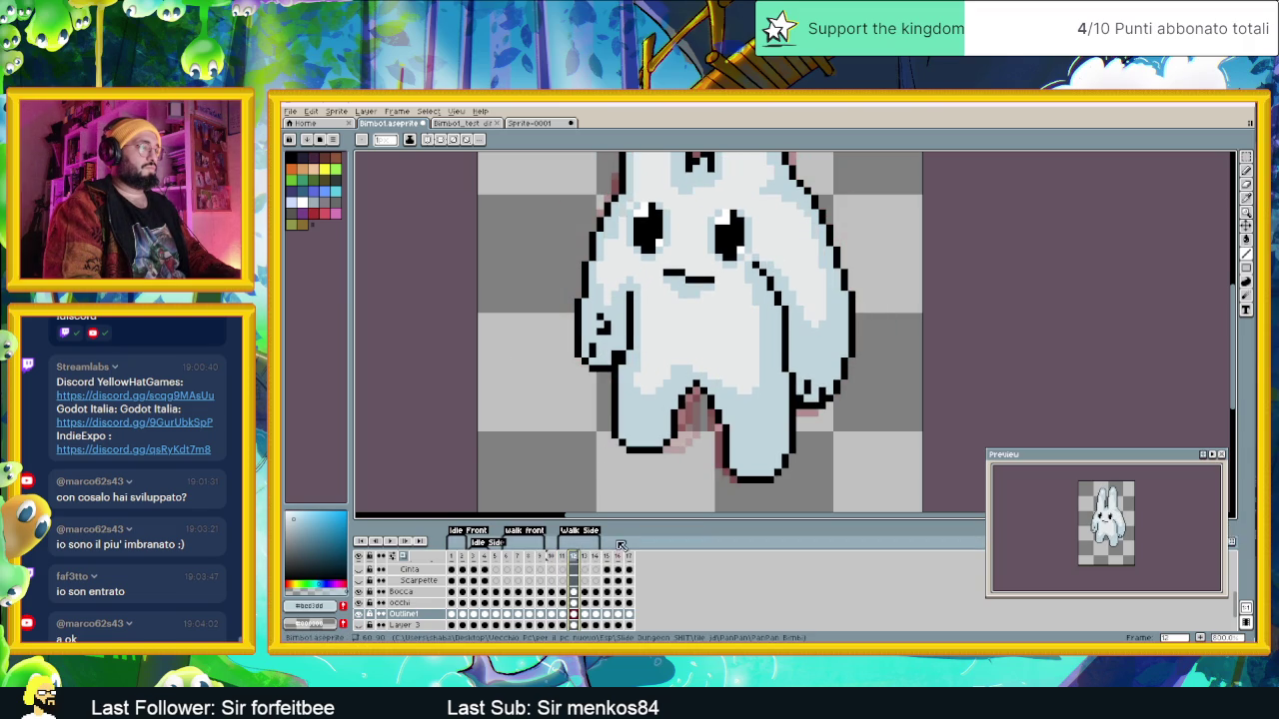
{"action": "left_click", "coordinate": [618, 557]}
{"action": "left_click", "coordinate": [629, 556]}
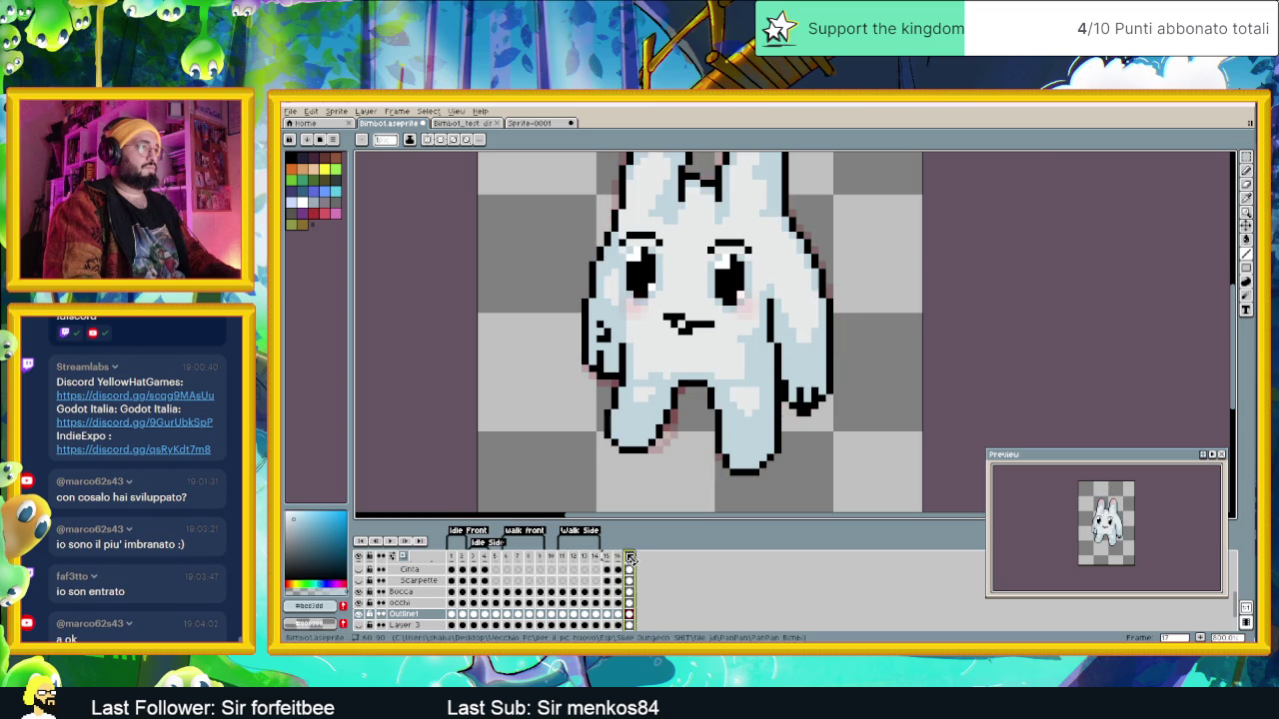
{"action": "scroll", "coordinate": [683, 390], "scroll_direction": "up", "scroll_amount": 2}
{"action": "left_click", "coordinate": [680, 387]}
{"action": "left_click", "coordinate": [664, 387]}
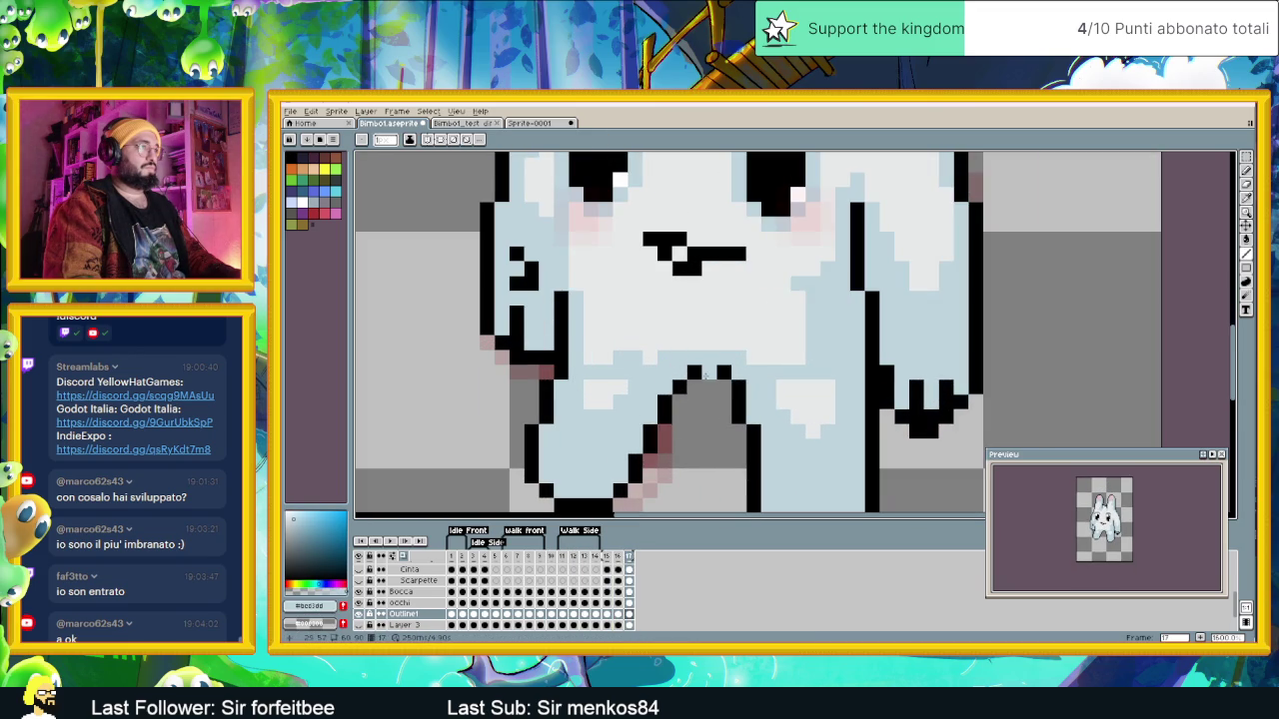
{"action": "key", "text": "alt"}
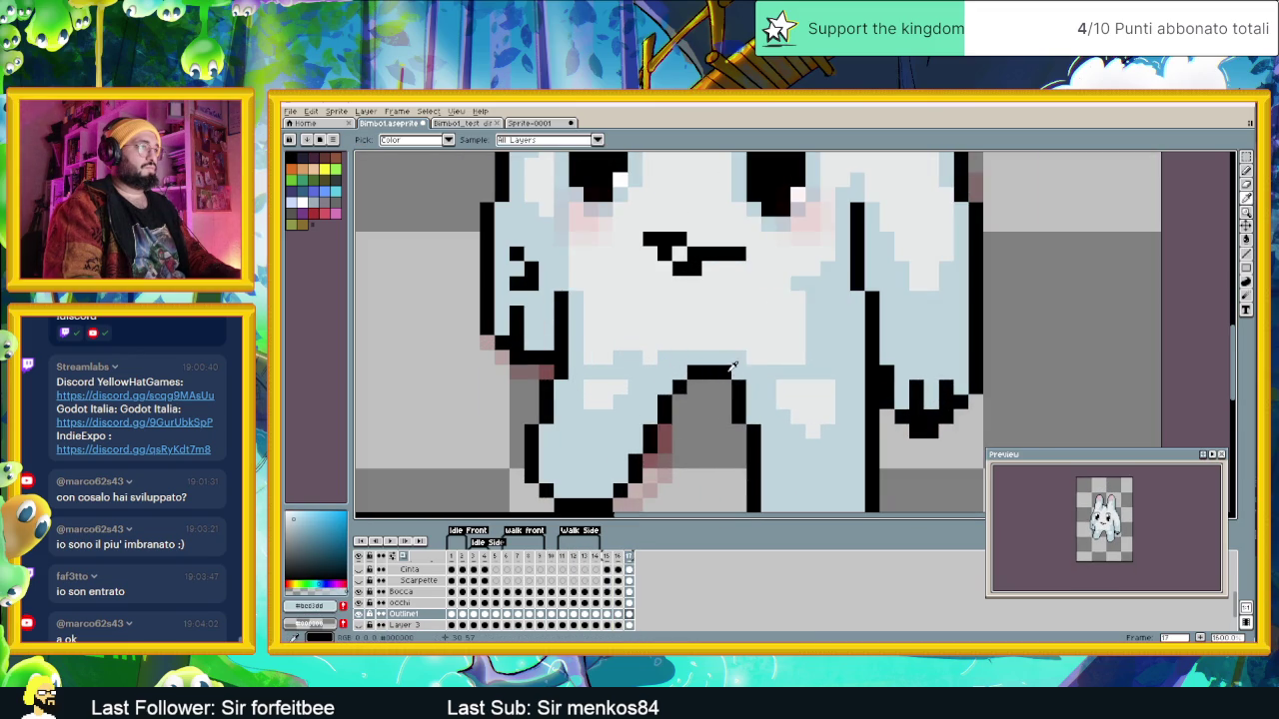
{"action": "mouse_move", "coordinate": [689, 372]}
{"action": "left_mouse_down"}
{"action": "mouse_move", "coordinate": [726, 372]}
{"action": "mouse_move", "coordinate": [708, 387]}
{"action": "left_mouse_up"}
{"action": "left_click", "coordinate": [736, 382], "text": "alt"}
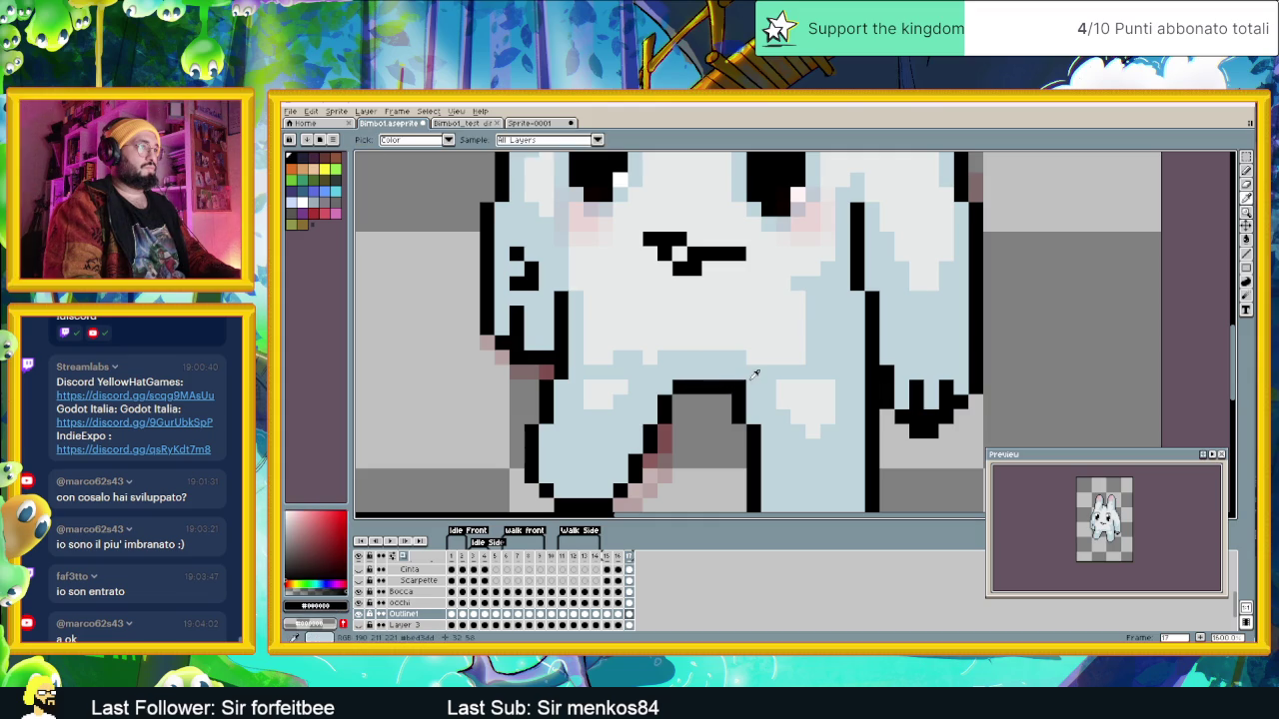
{"action": "left_click", "coordinate": [720, 378], "text": "alt"}
{"action": "scroll", "coordinate": [618, 505], "scroll_direction": "down", "scroll_amount": 3}
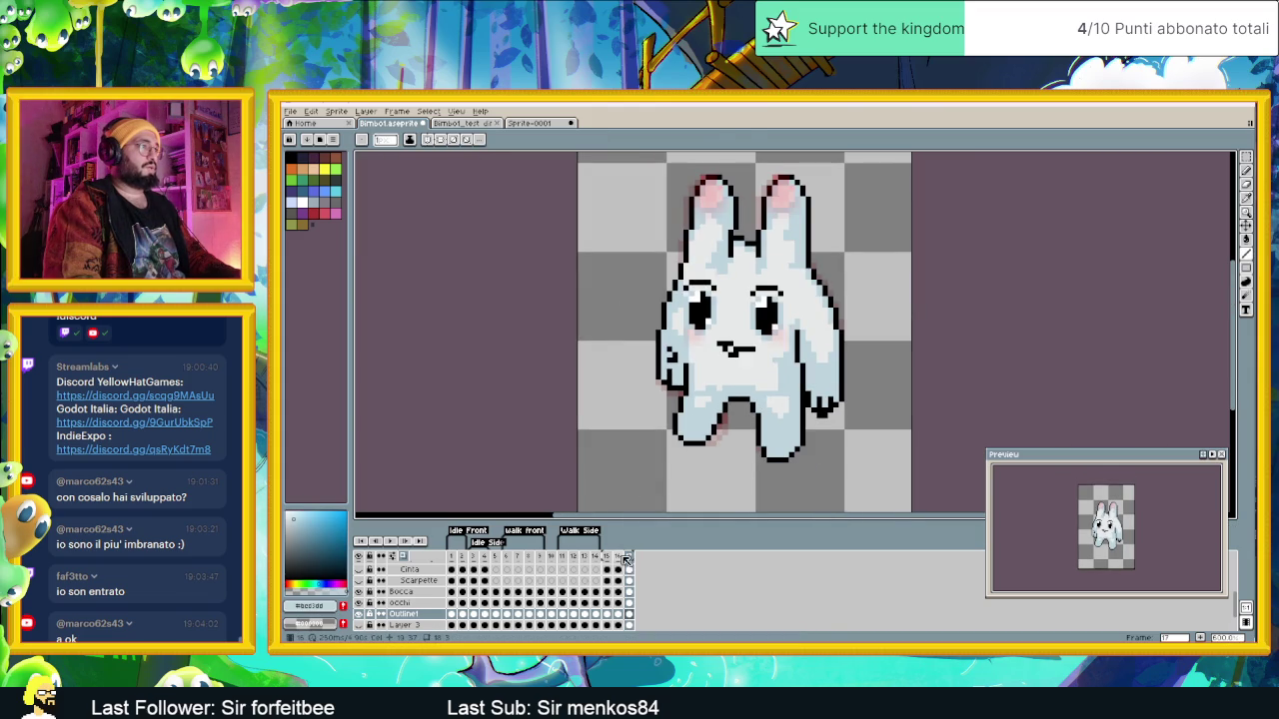
{"action": "left_click", "coordinate": [621, 556]}
{"action": "left_click", "coordinate": [631, 558]}
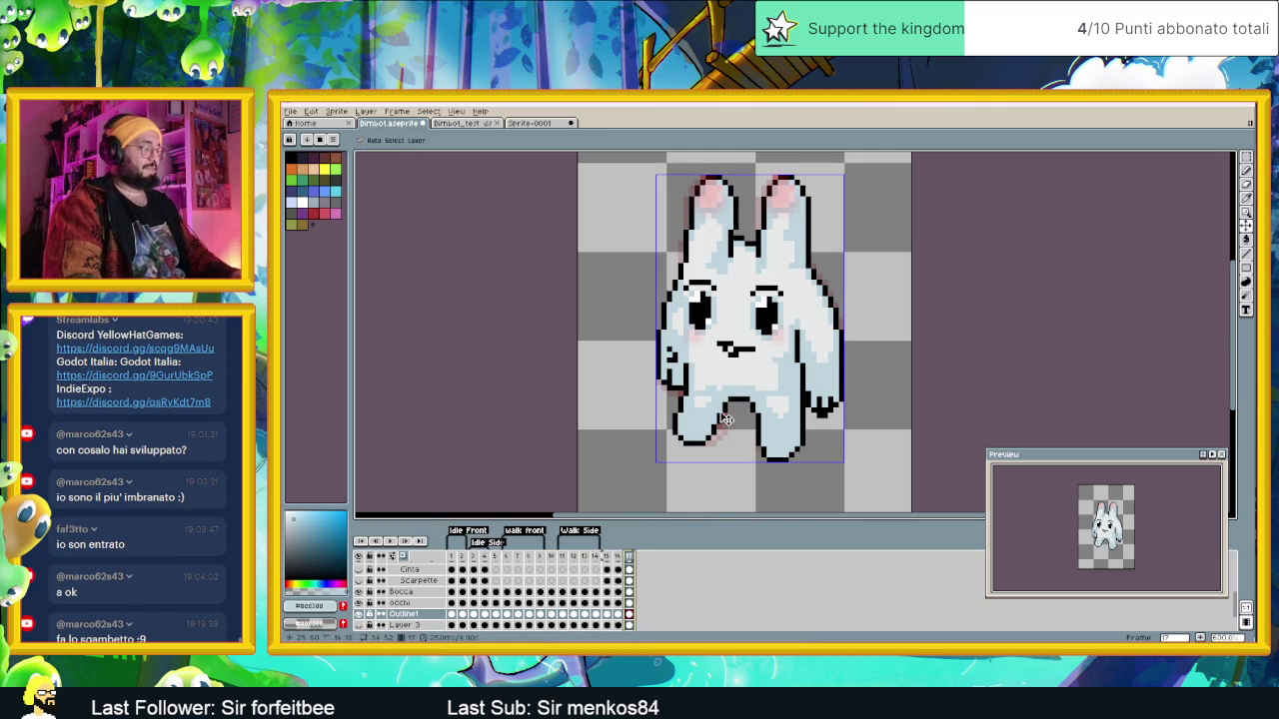
{"action": "left_click", "coordinate": [609, 562]}
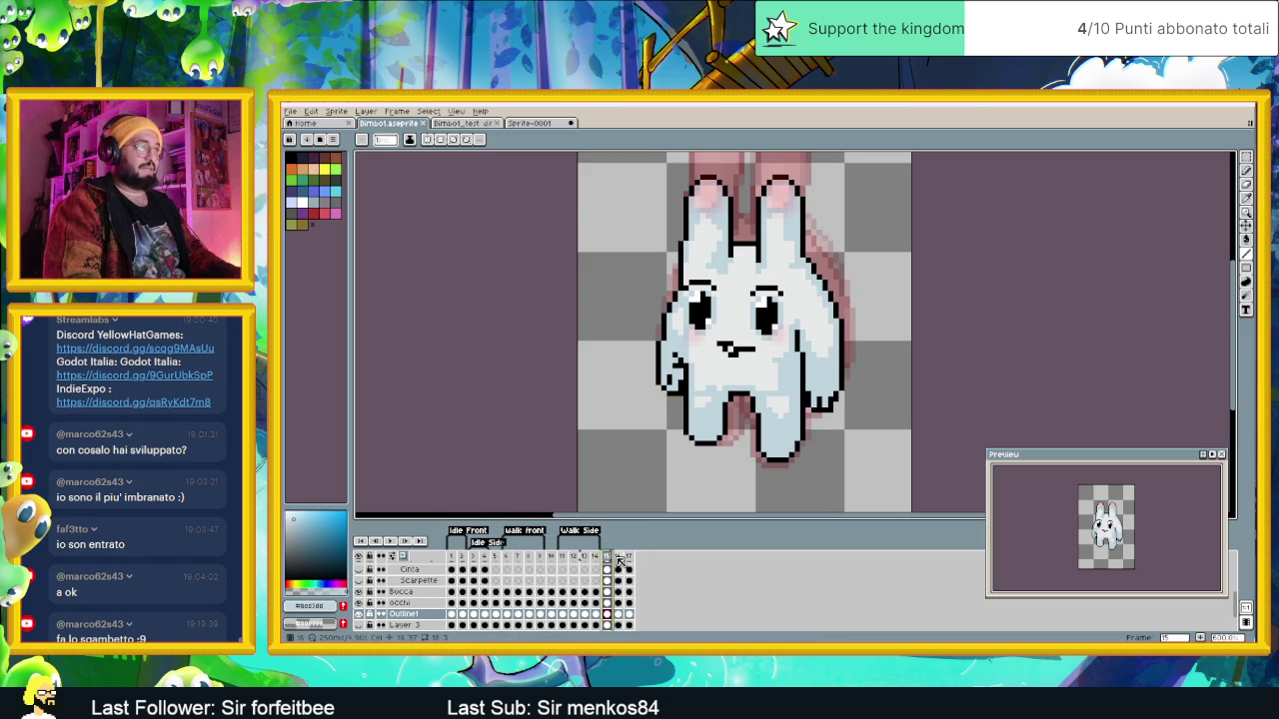
{"action": "left_click", "coordinate": [619, 562]}
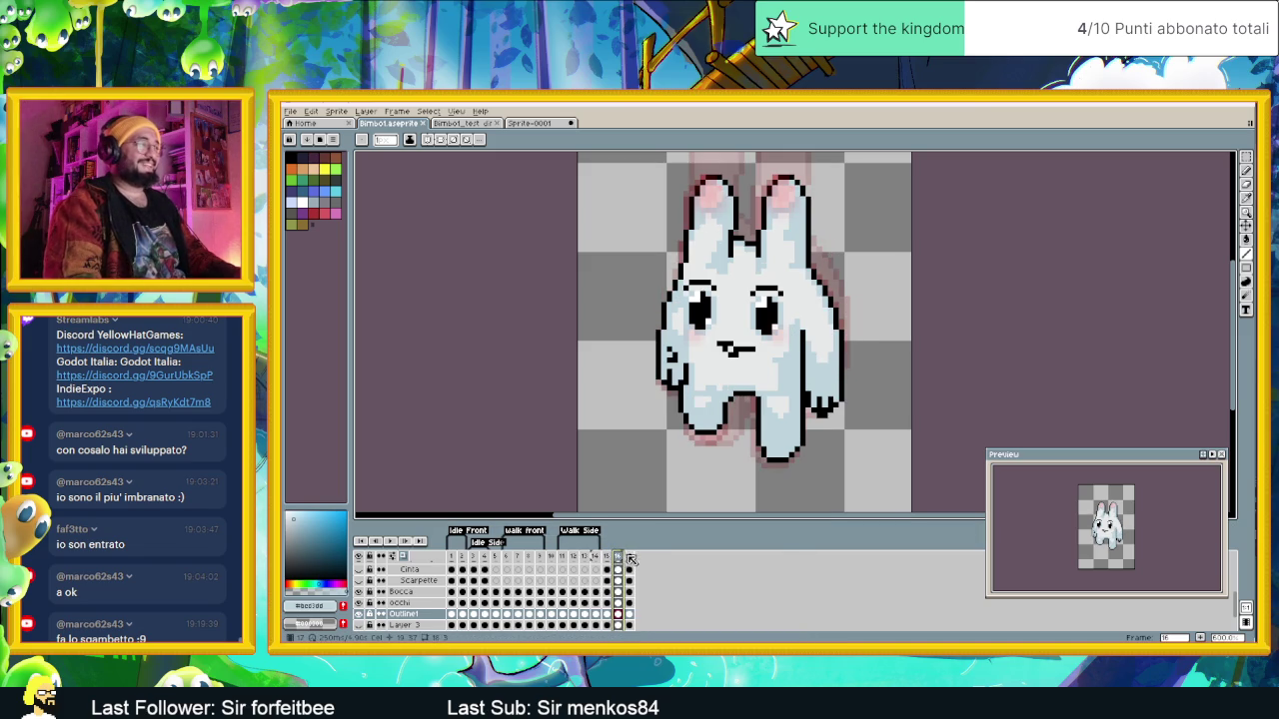
{"action": "left_click", "coordinate": [629, 559]}
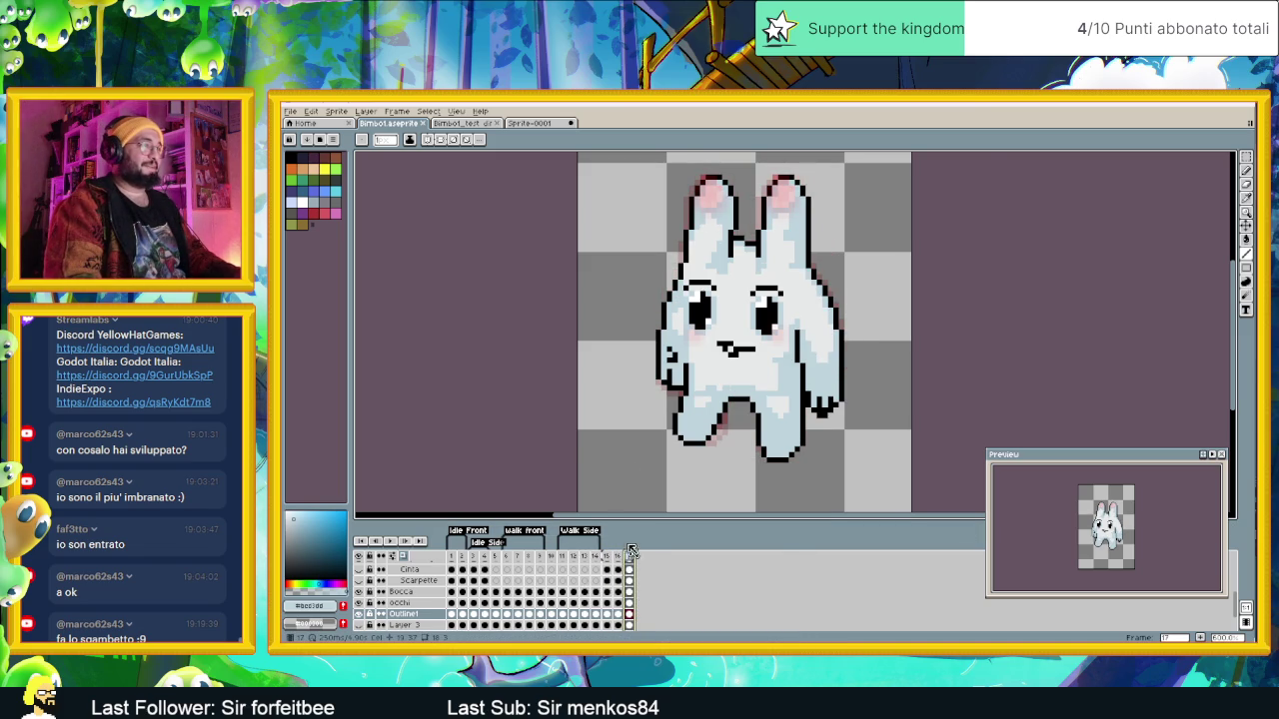
{"action": "scroll", "coordinate": [659, 371], "scroll_direction": "up", "scroll_amount": 1}
{"action": "scroll", "coordinate": [659, 370], "scroll_direction": "down", "scroll_amount": 1}
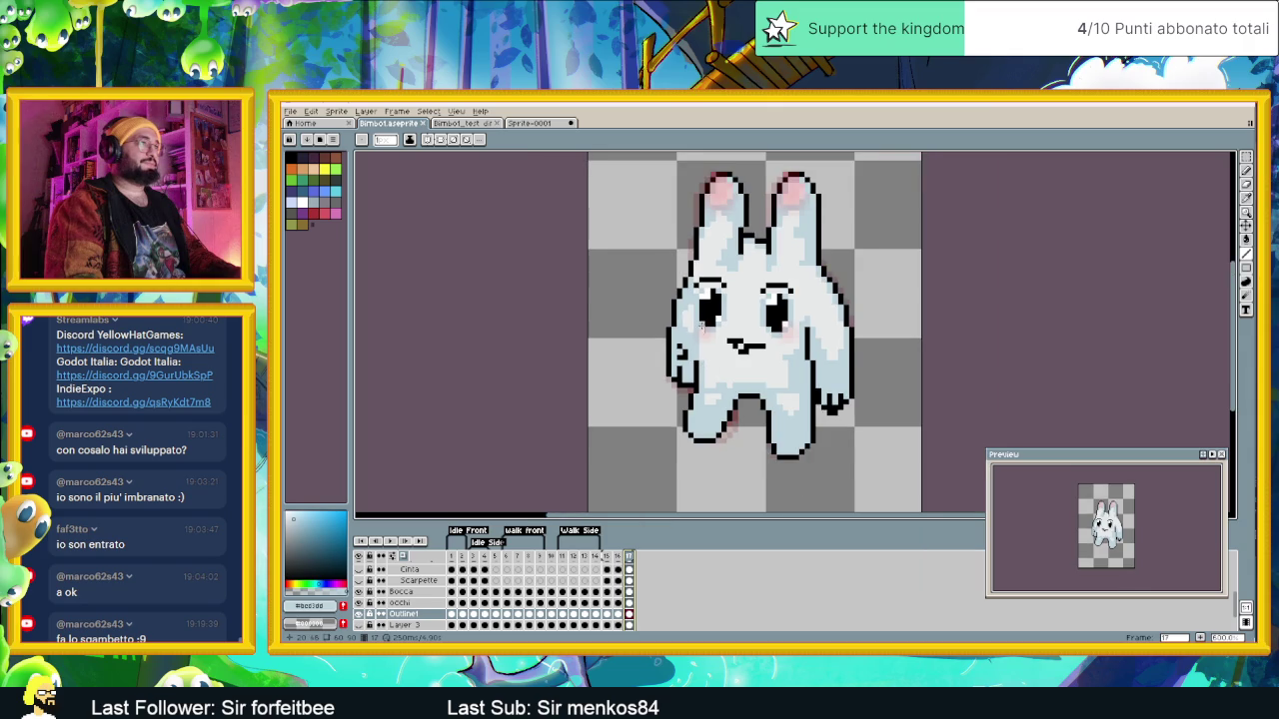
{"action": "scroll", "coordinate": [700, 325], "scroll_direction": "up", "scroll_amount": 1}
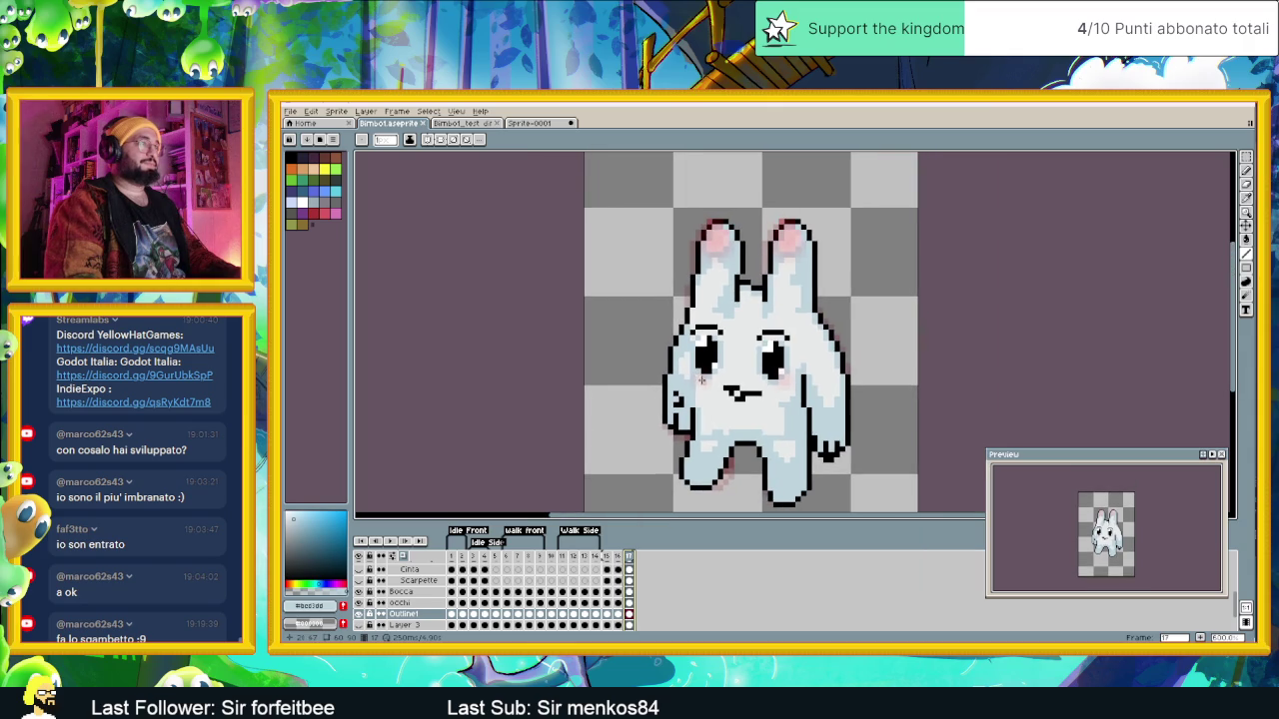
{"action": "left_click", "coordinate": [575, 559]}
{"action": "left_click", "coordinate": [587, 558]}
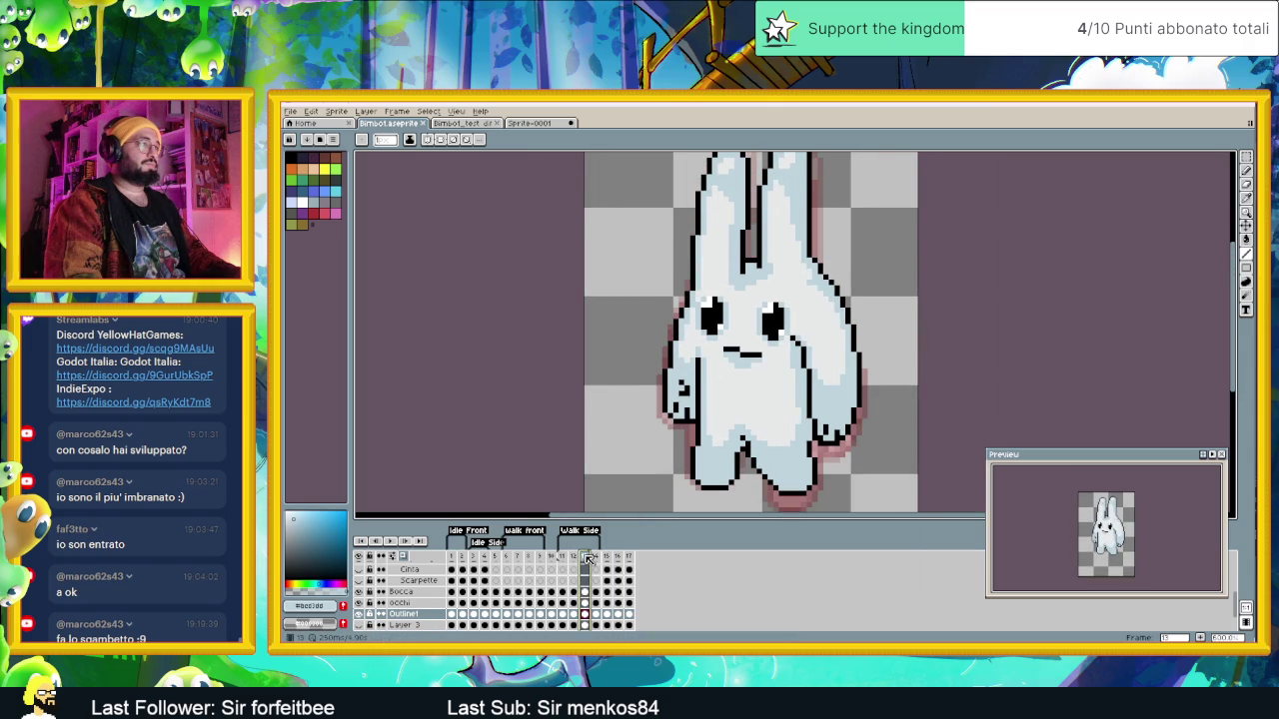
{"action": "key", "text": "minus"}
{"action": "left_click", "coordinate": [565, 566]}
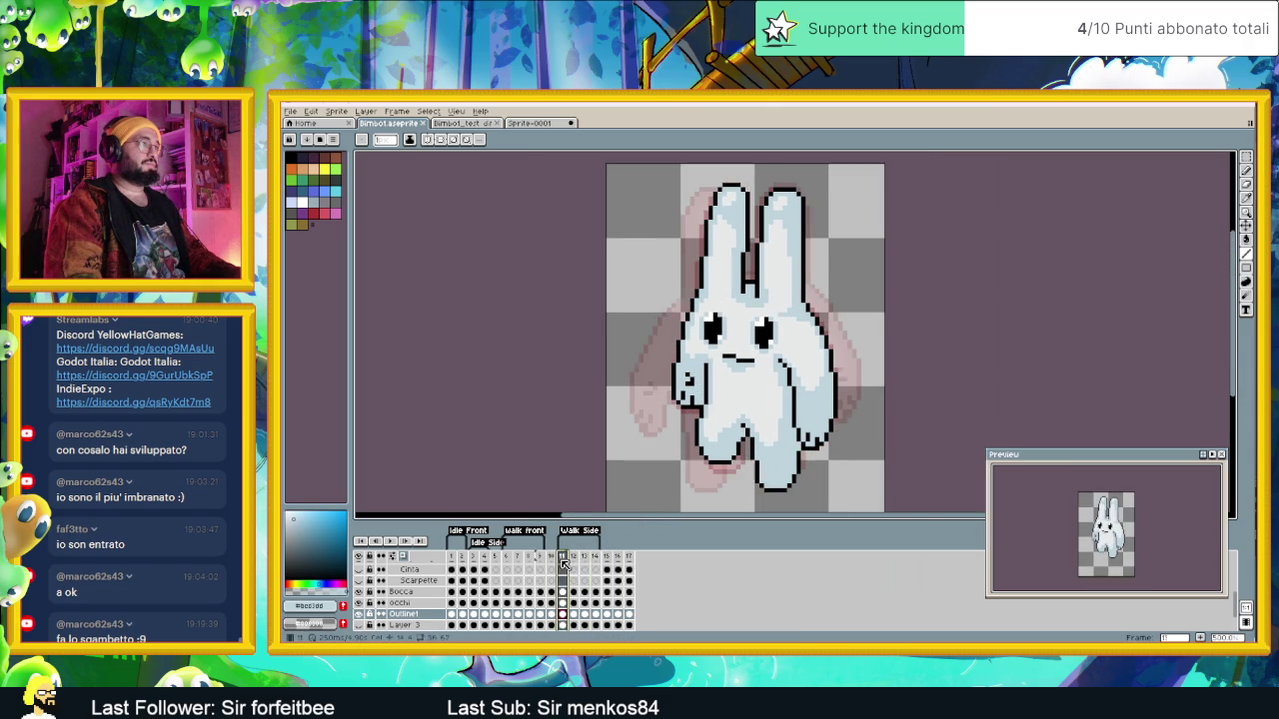
{"action": "left_click", "coordinate": [576, 561]}
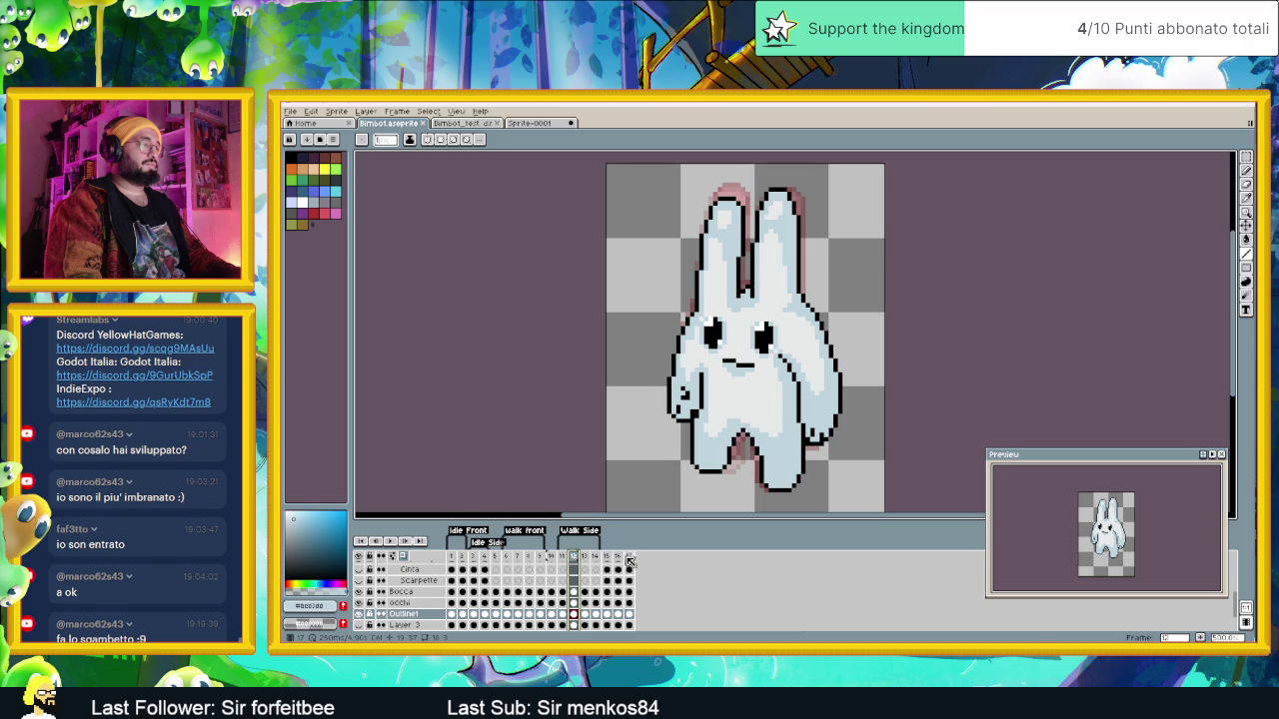
{"action": "left_click", "coordinate": [622, 563]}
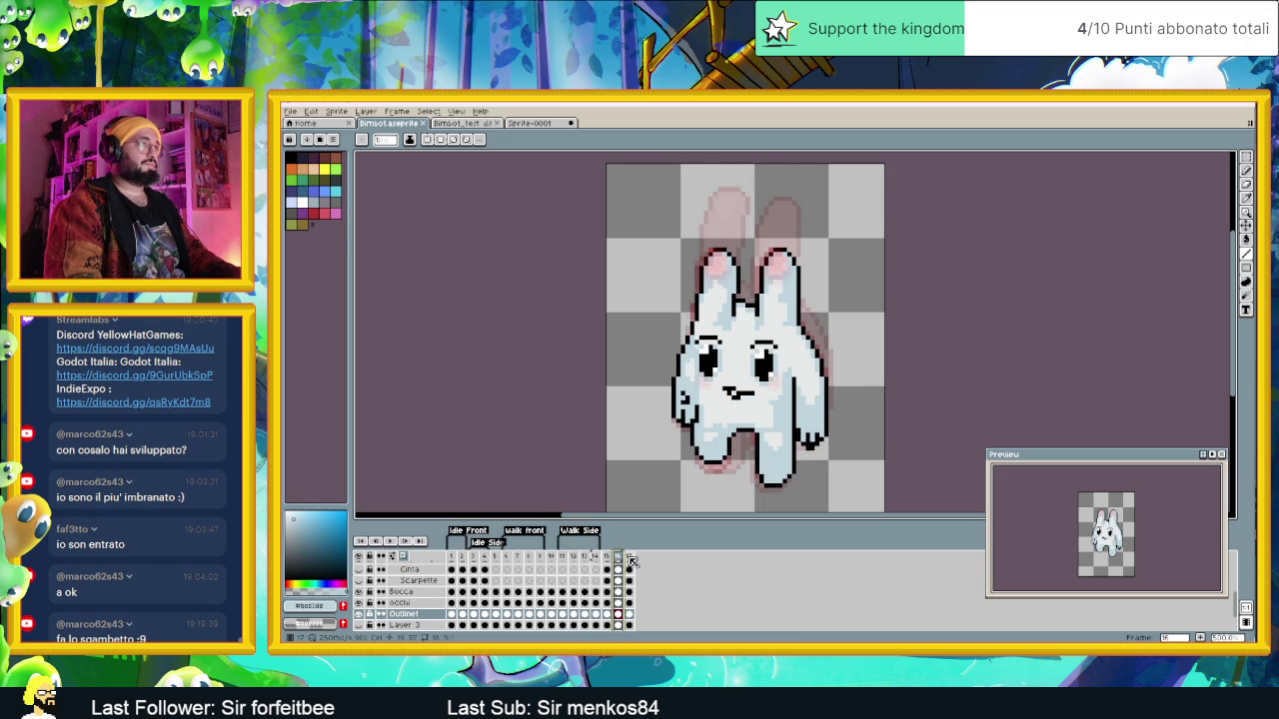
{"action": "left_click", "coordinate": [631, 562]}
{"action": "key", "text": "plus"}
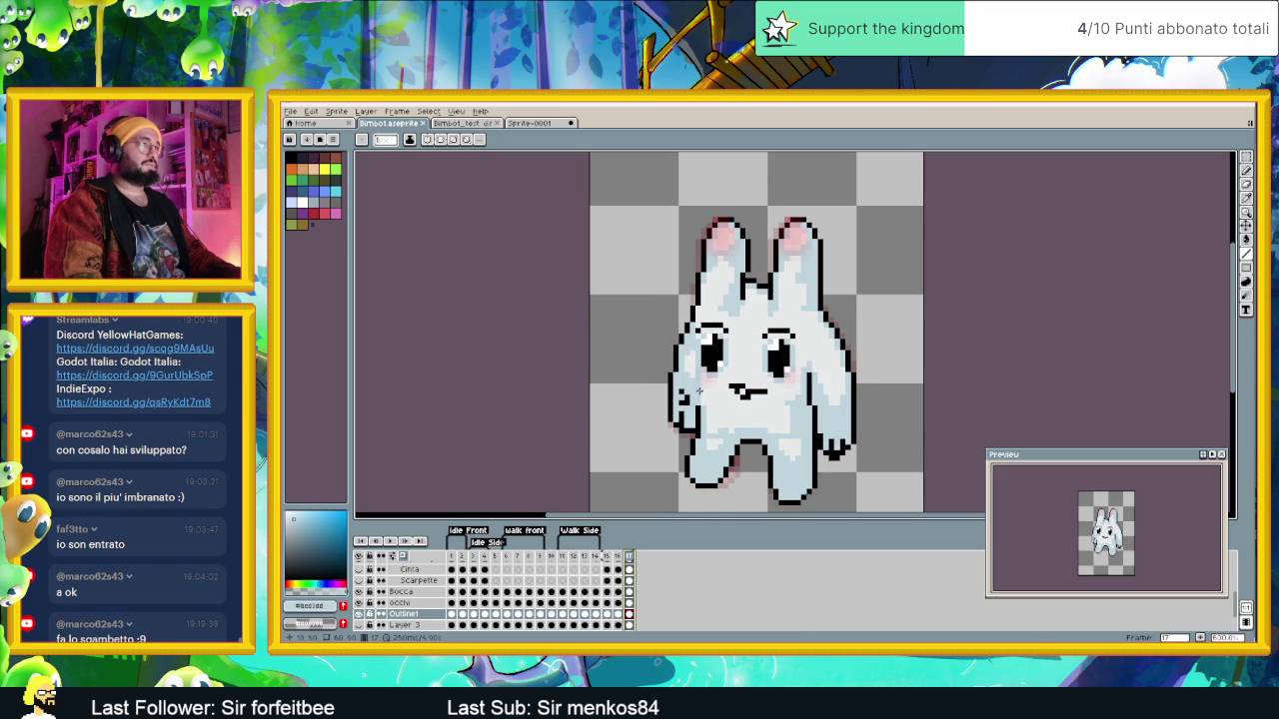
{"action": "scroll", "coordinate": [697, 395], "scroll_direction": "up", "scroll_amount": 1}
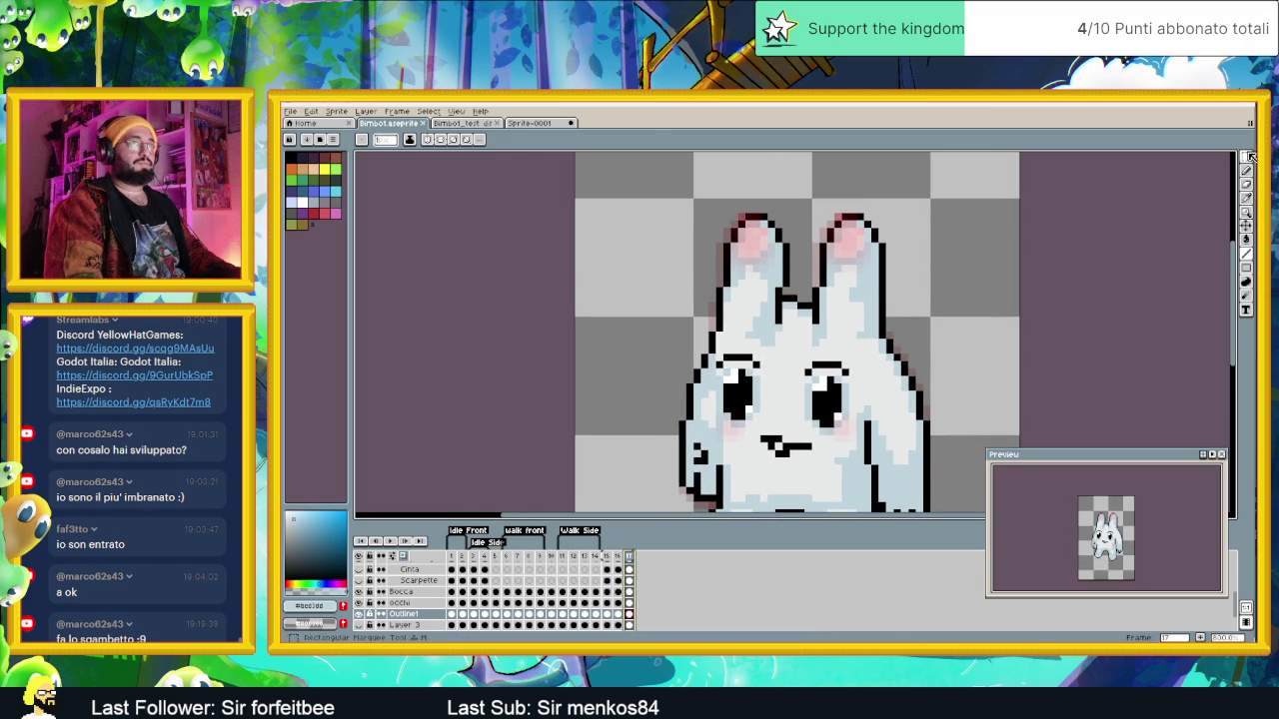
Step: Marquee-select the bunny's ears, head and both arms in frame 17
{"action": "left_click", "coordinate": [1246, 155]}
{"action": "left_click_drag", "start_coordinate": [686, 199], "coordinate": [792, 289]}
{"action": "left_click_drag", "start_coordinate": [815, 191], "coordinate": [886, 288]}
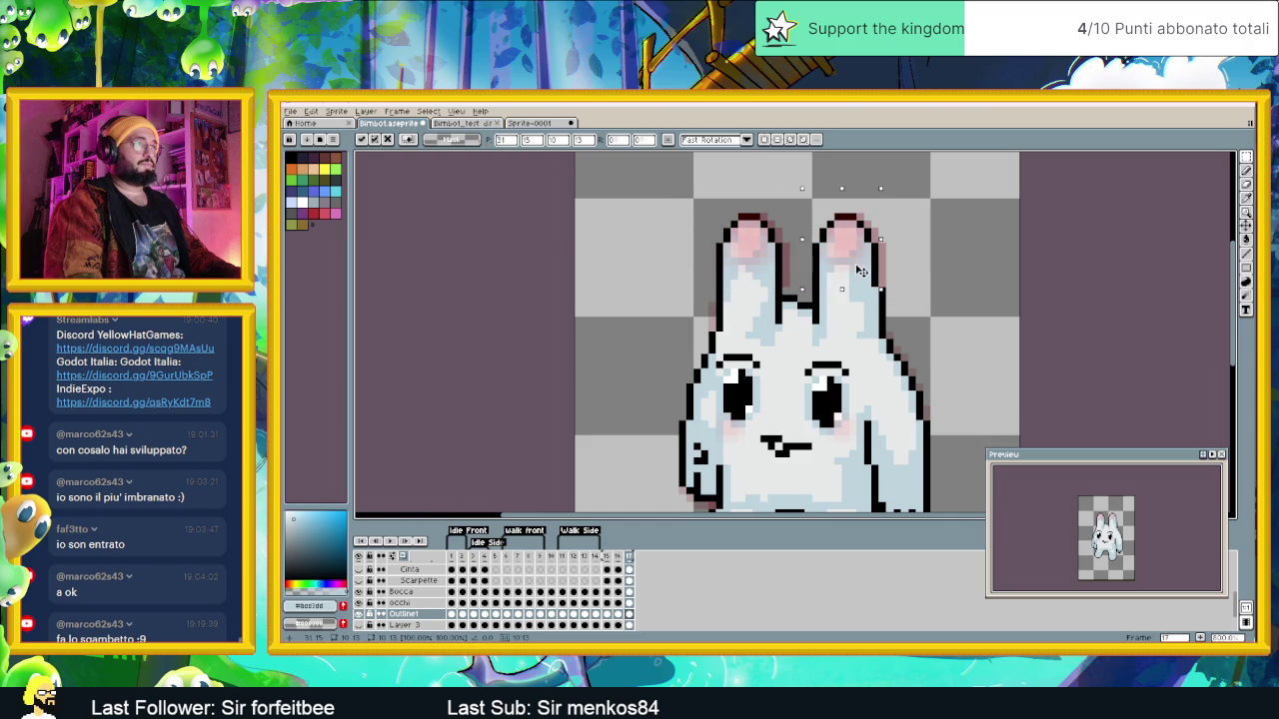
{"action": "left_click", "coordinate": [915, 383]}
{"action": "scroll", "coordinate": [914, 382], "scroll_direction": "down", "scroll_amount": 1}
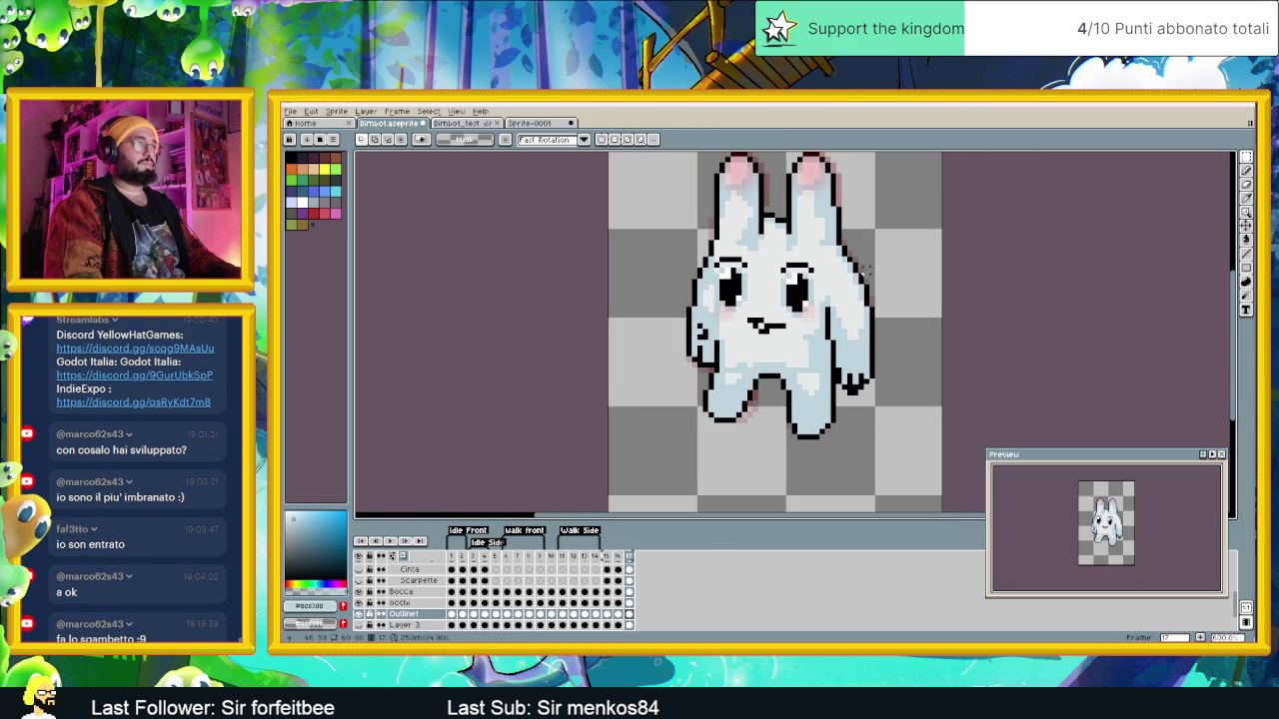
{"action": "left_click_drag", "start_coordinate": [688, 226], "coordinate": [690, 254]}
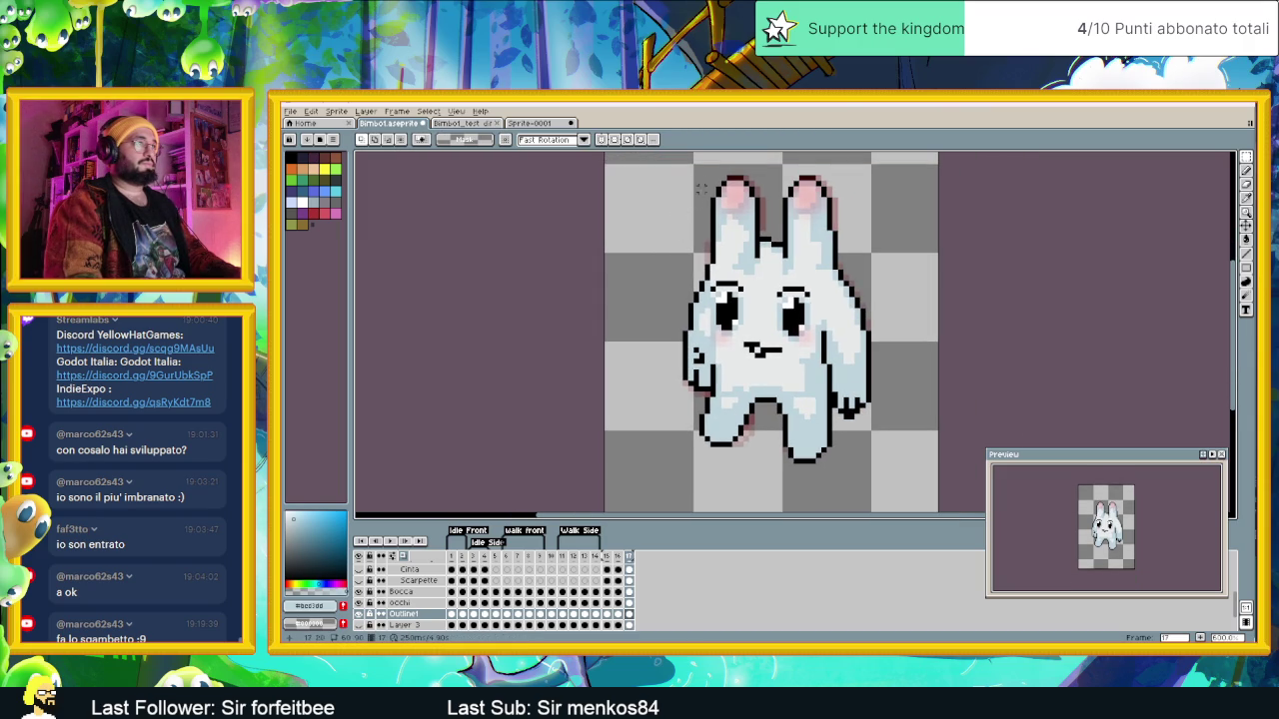
{"action": "left_click_drag", "start_coordinate": [689, 172], "coordinate": [871, 372]}
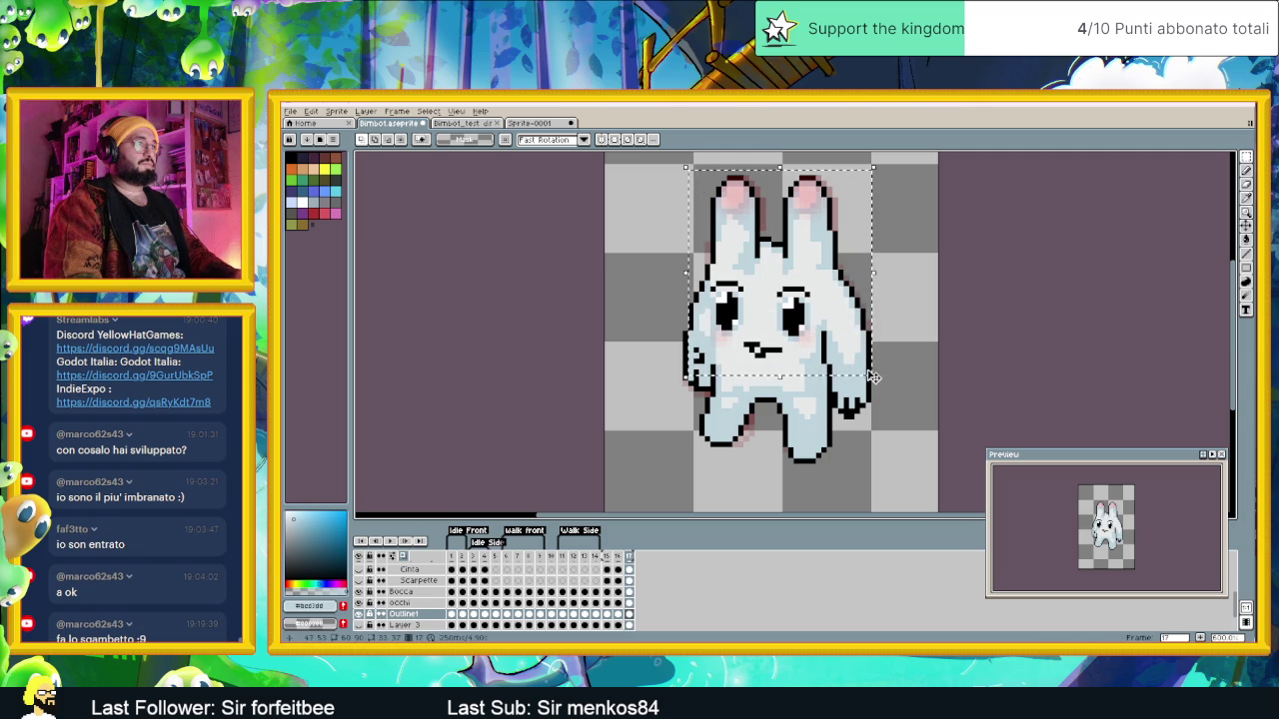
{"action": "left_click_drag", "start_coordinate": [655, 309], "coordinate": [699, 392]}
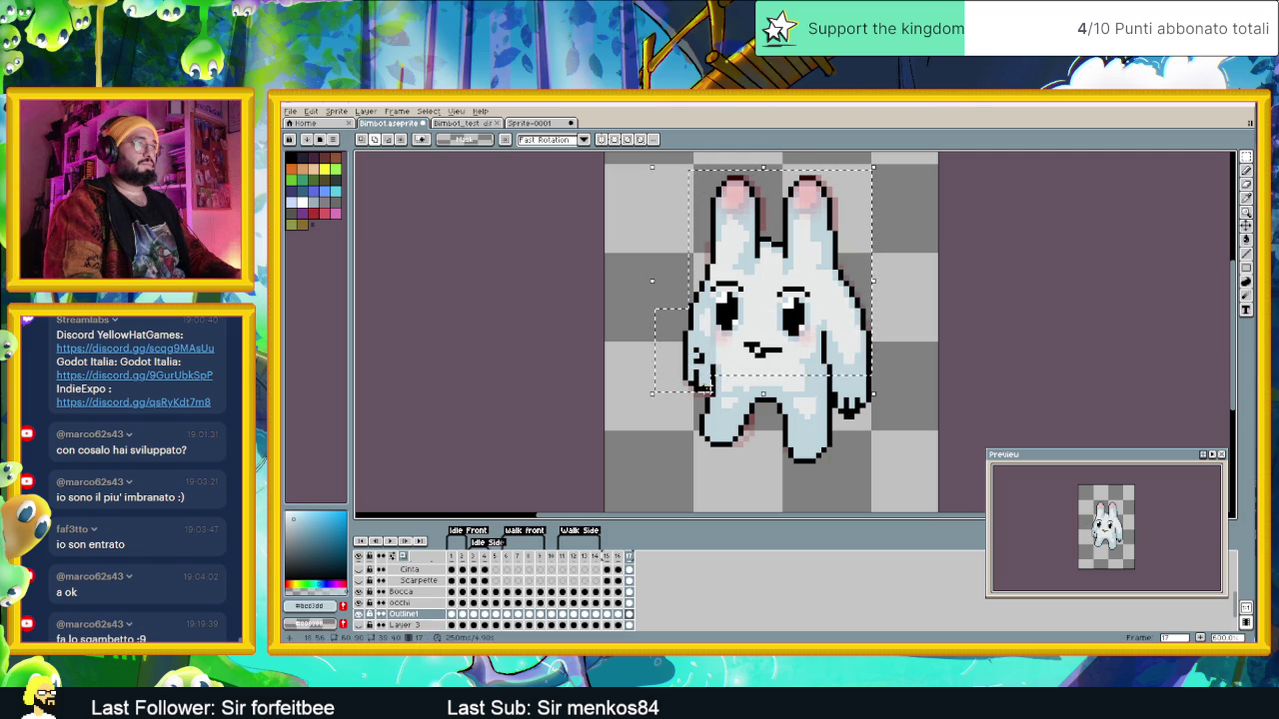
{"action": "left_click_drag", "start_coordinate": [891, 326], "coordinate": [838, 424]}
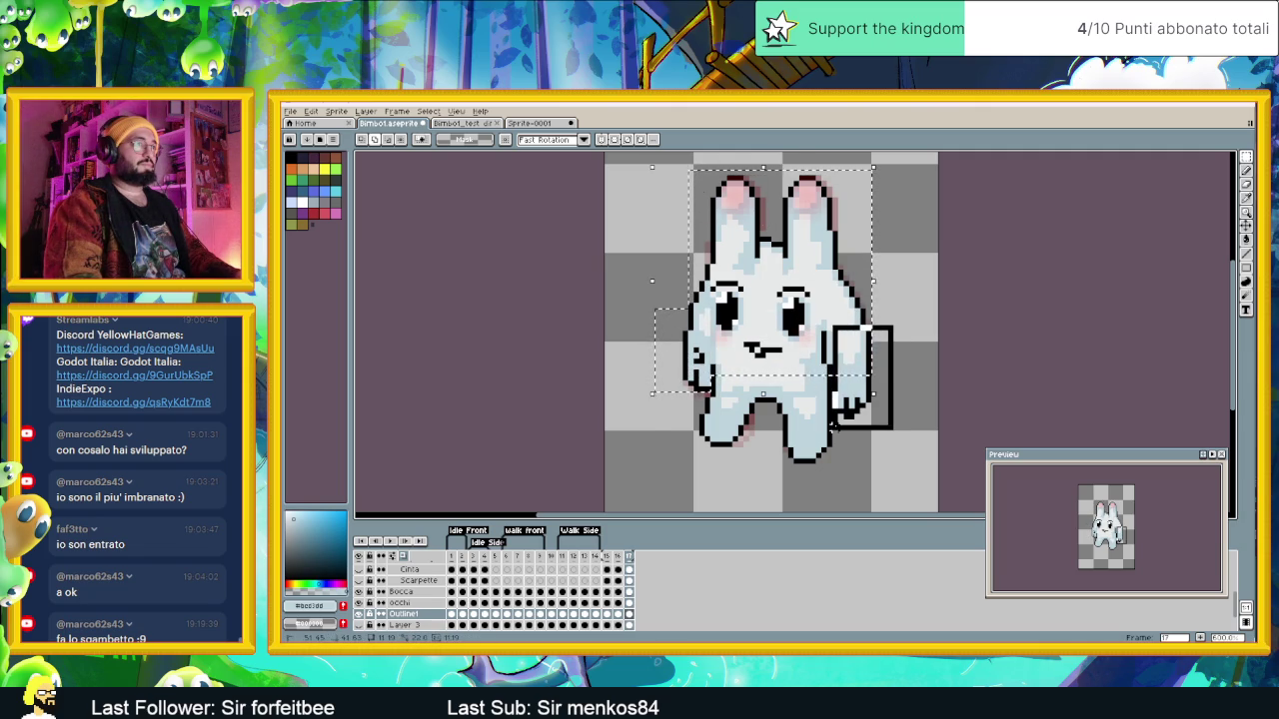
{"action": "left_click", "coordinate": [817, 307]}
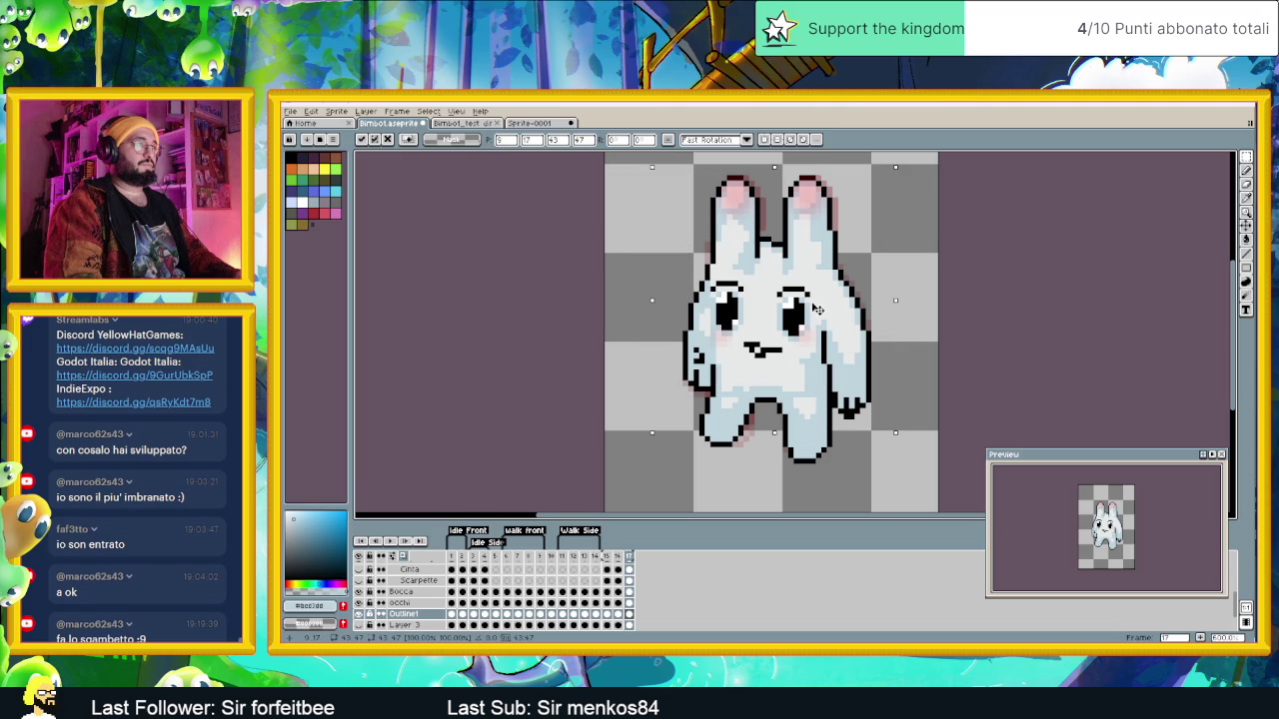
Step: Nudge the selection down one pixel, commit it, and compare frames 15–17
{"action": "key", "text": "Down"}
{"action": "left_click", "coordinate": [617, 556]}
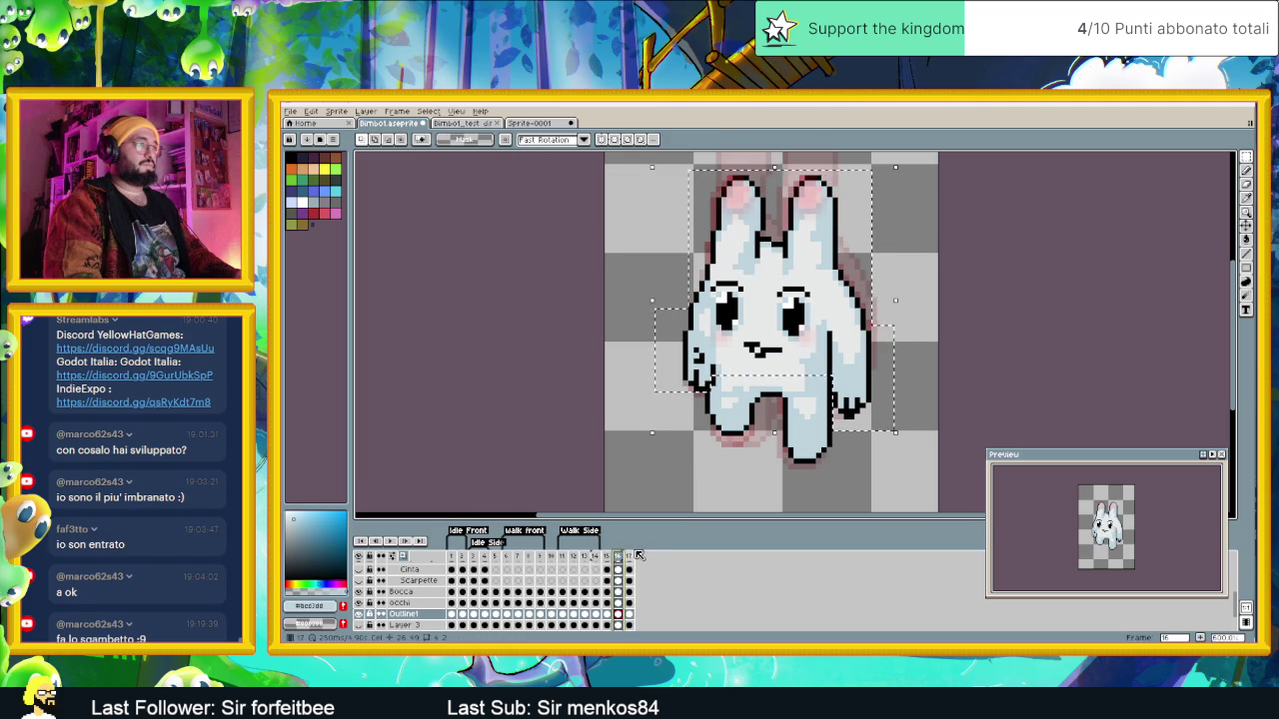
{"action": "left_click", "coordinate": [629, 556]}
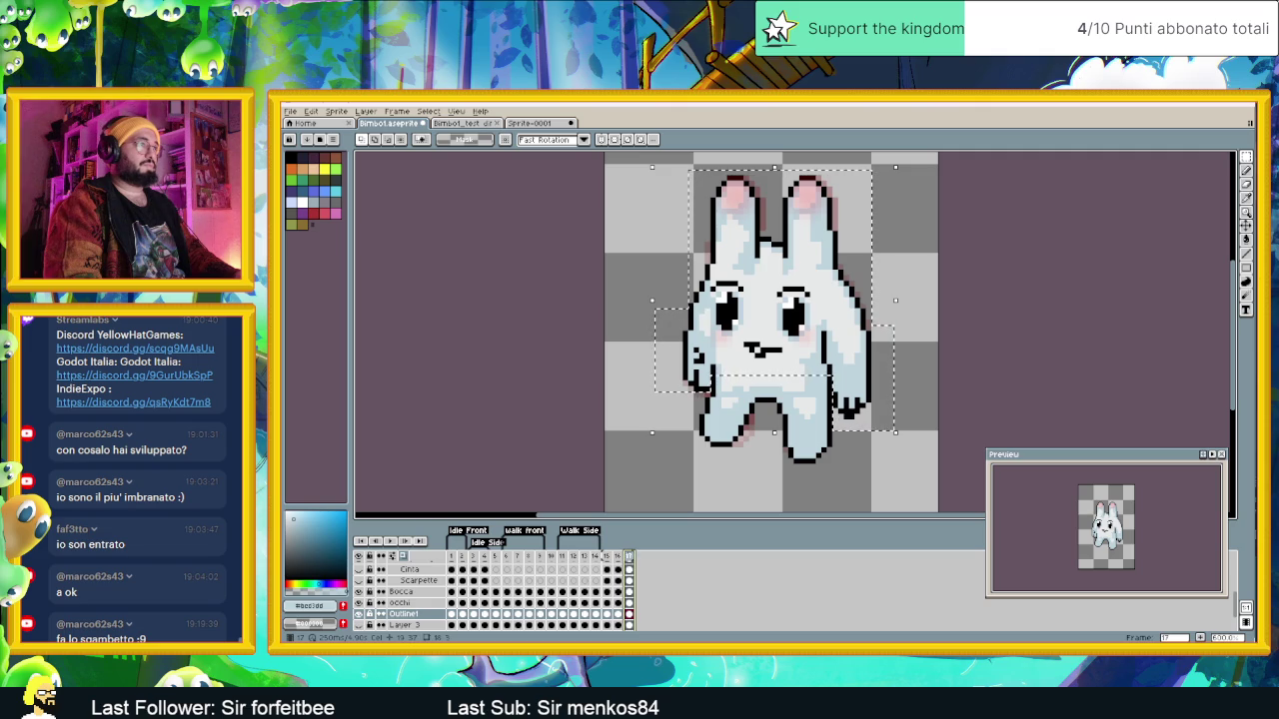
{"action": "left_click", "coordinate": [601, 555]}
{"action": "left_click", "coordinate": [607, 557]}
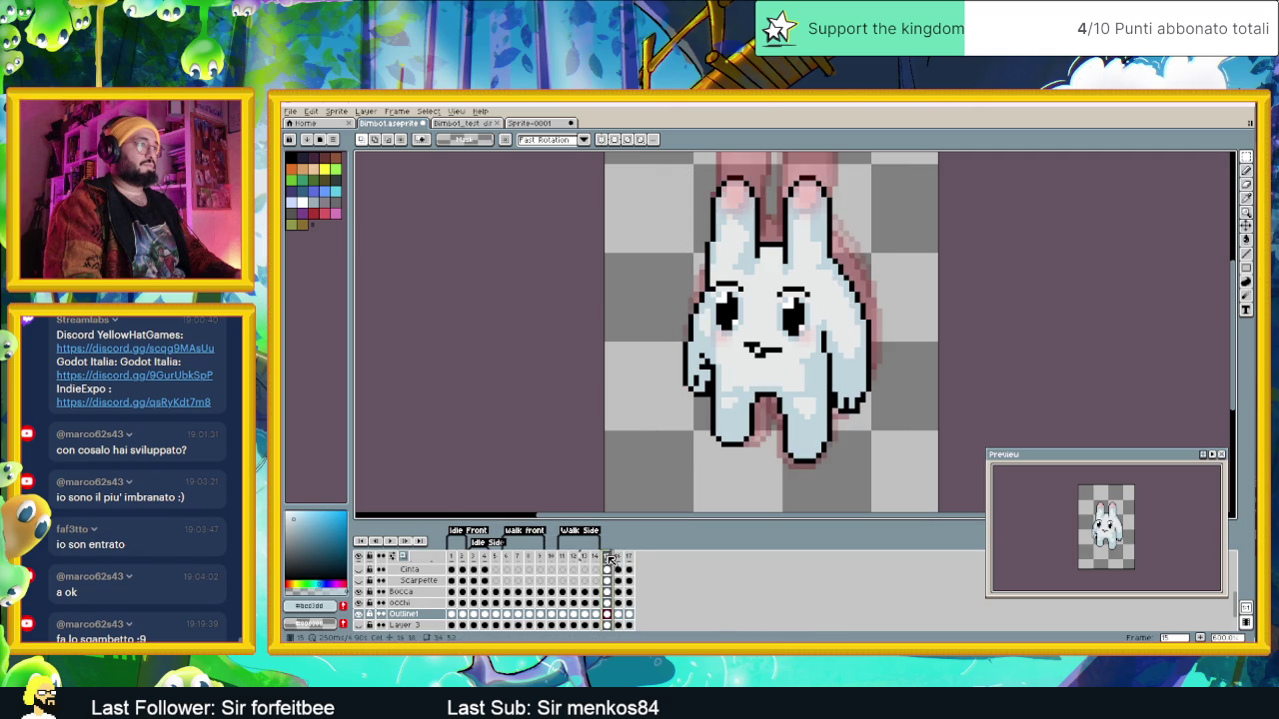
{"action": "left_click", "coordinate": [619, 556]}
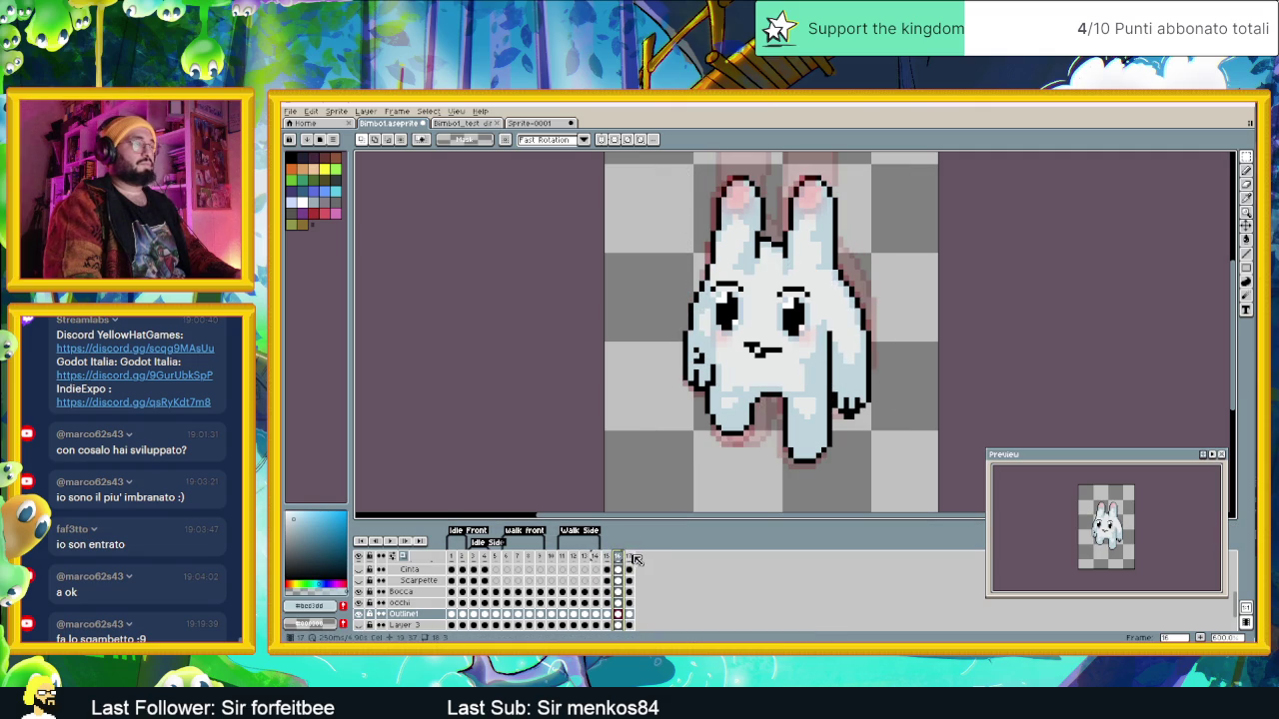
{"action": "left_click", "coordinate": [630, 556]}
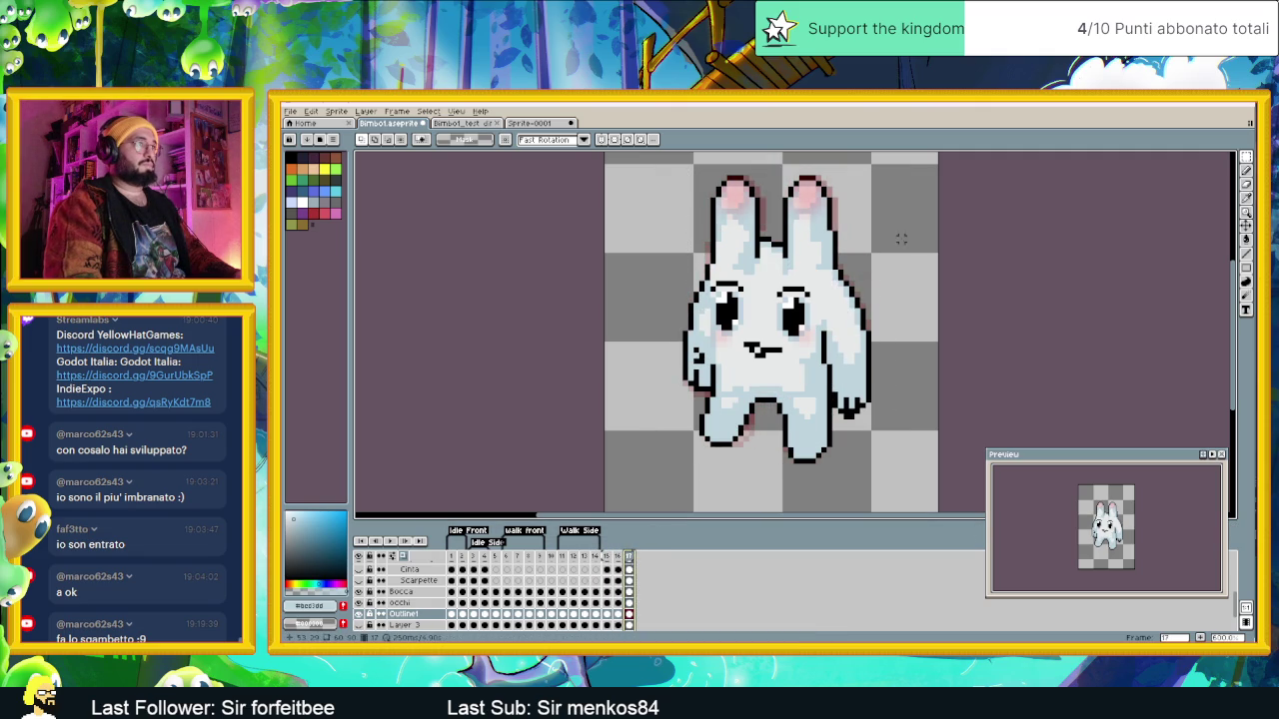
{"action": "scroll", "coordinate": [870, 200], "scroll_direction": "up", "scroll_amount": 2}
{"action": "left_click_drag", "start_coordinate": [818, 232], "coordinate": [706, 280]}
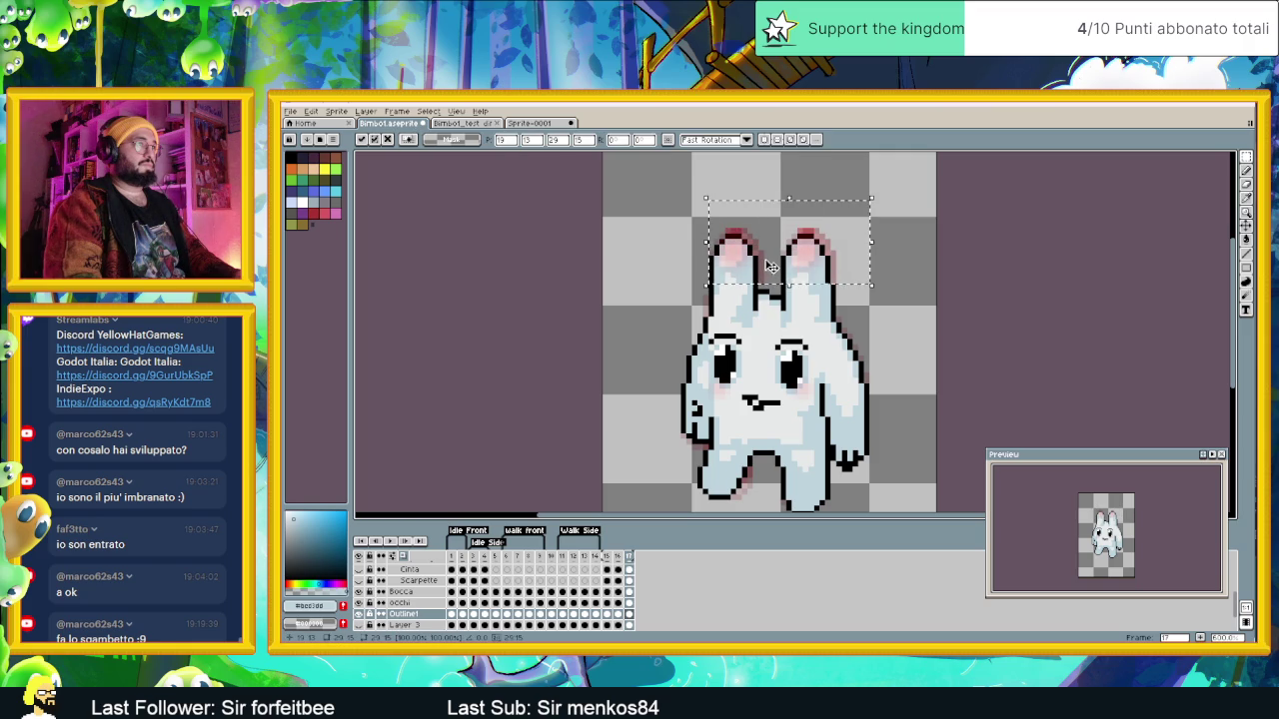
{"action": "key", "text": "ctrl+d"}
{"action": "left_click", "coordinate": [619, 562]}
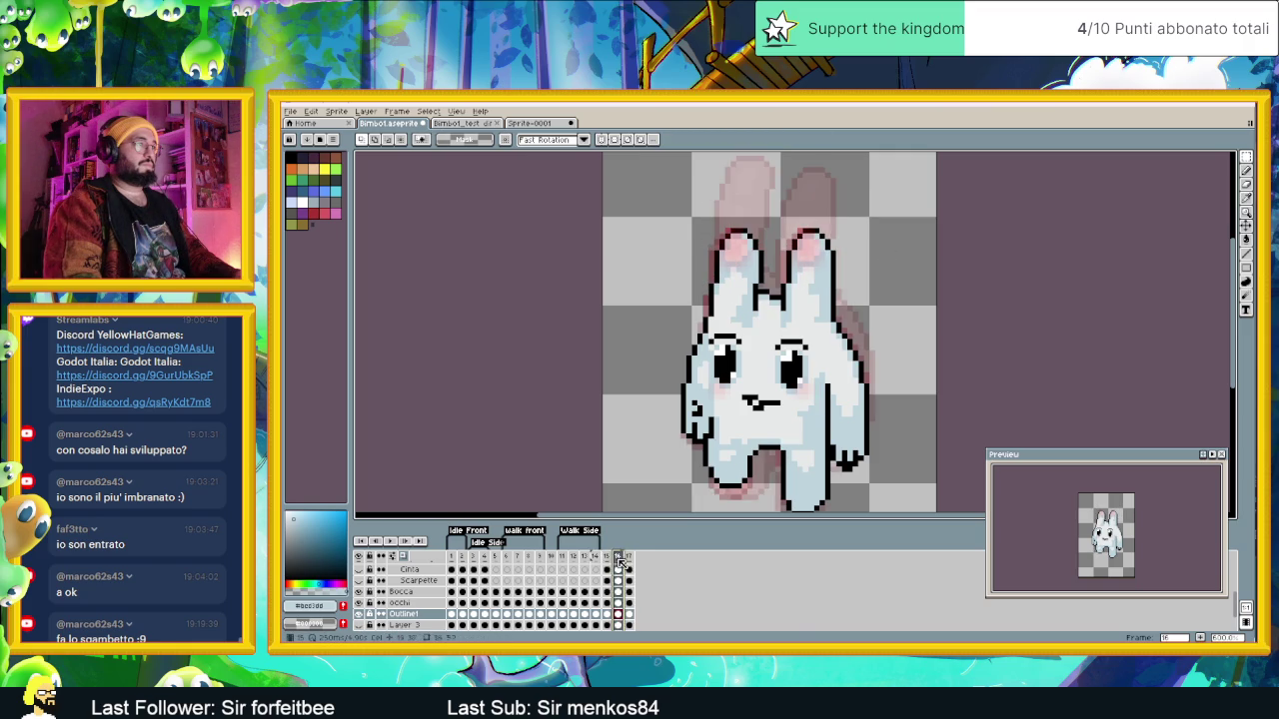
{"action": "left_click", "coordinate": [629, 557]}
{"action": "left_click", "coordinate": [404, 560]}
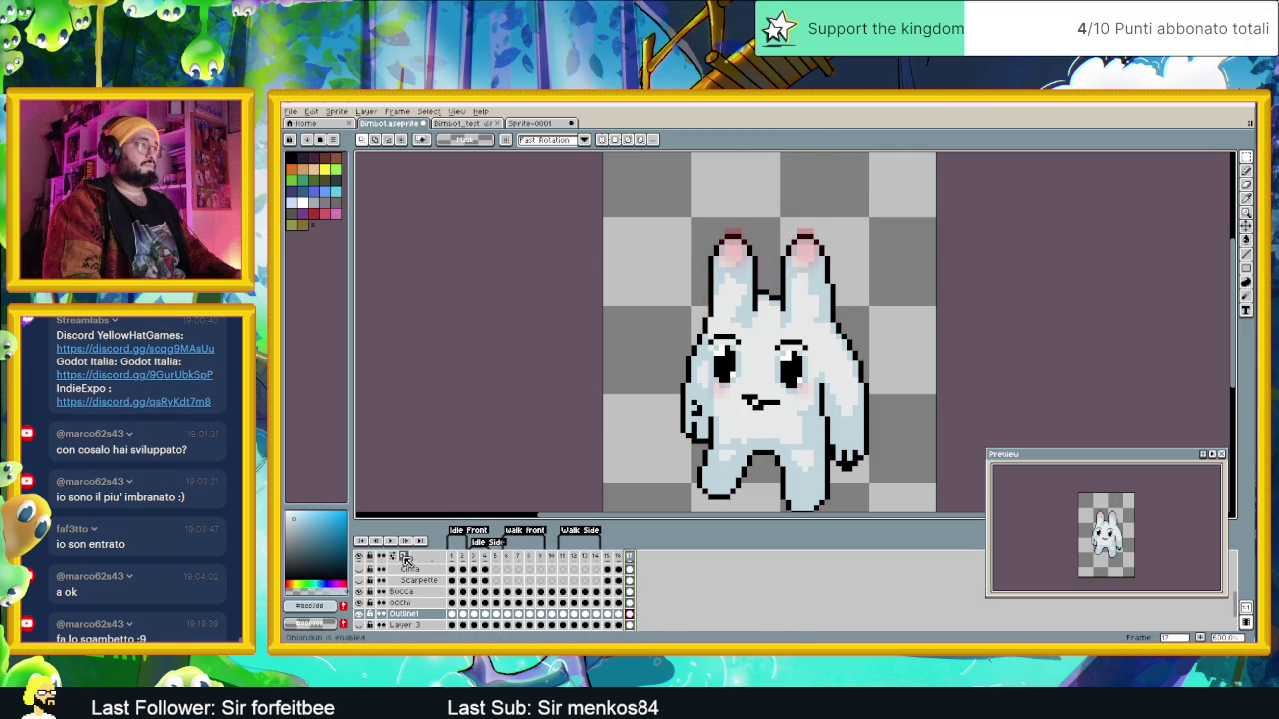
{"action": "left_click", "coordinate": [619, 558]}
{"action": "left_click", "coordinate": [629, 558]}
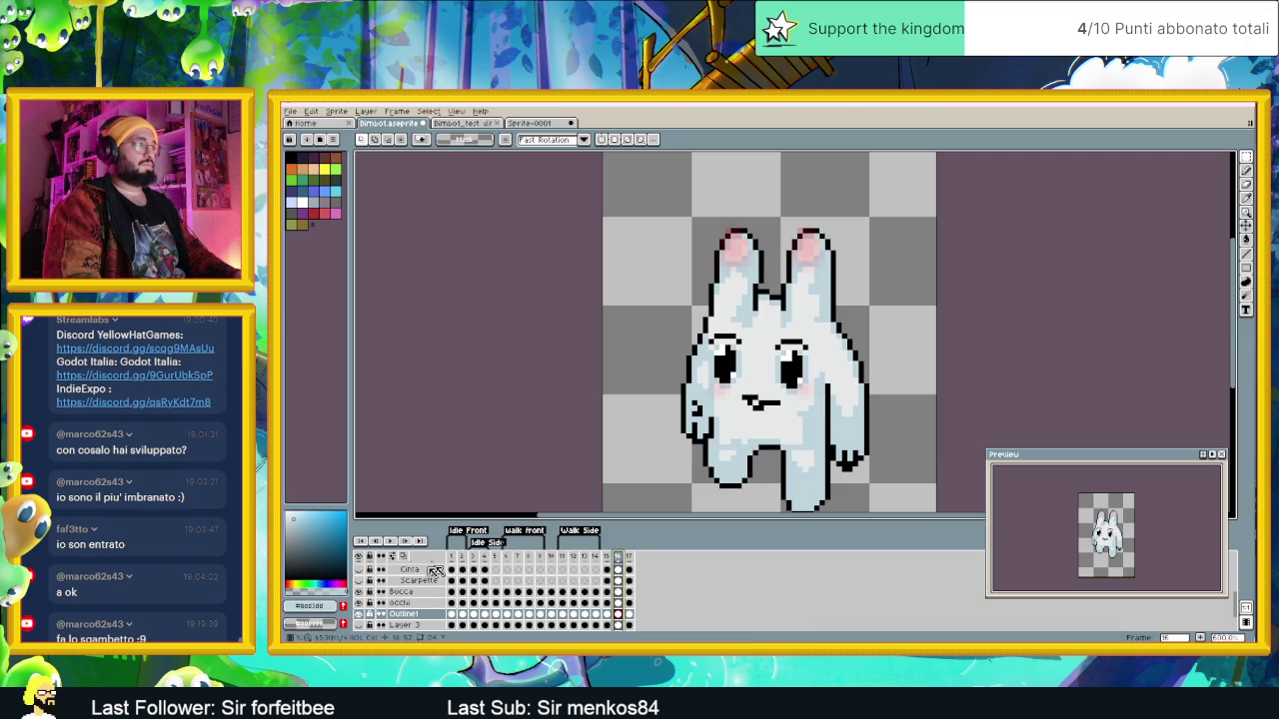
{"action": "scroll", "coordinate": [429, 574], "scroll_direction": "up", "scroll_amount": 2}
{"action": "left_click", "coordinate": [359, 583]}
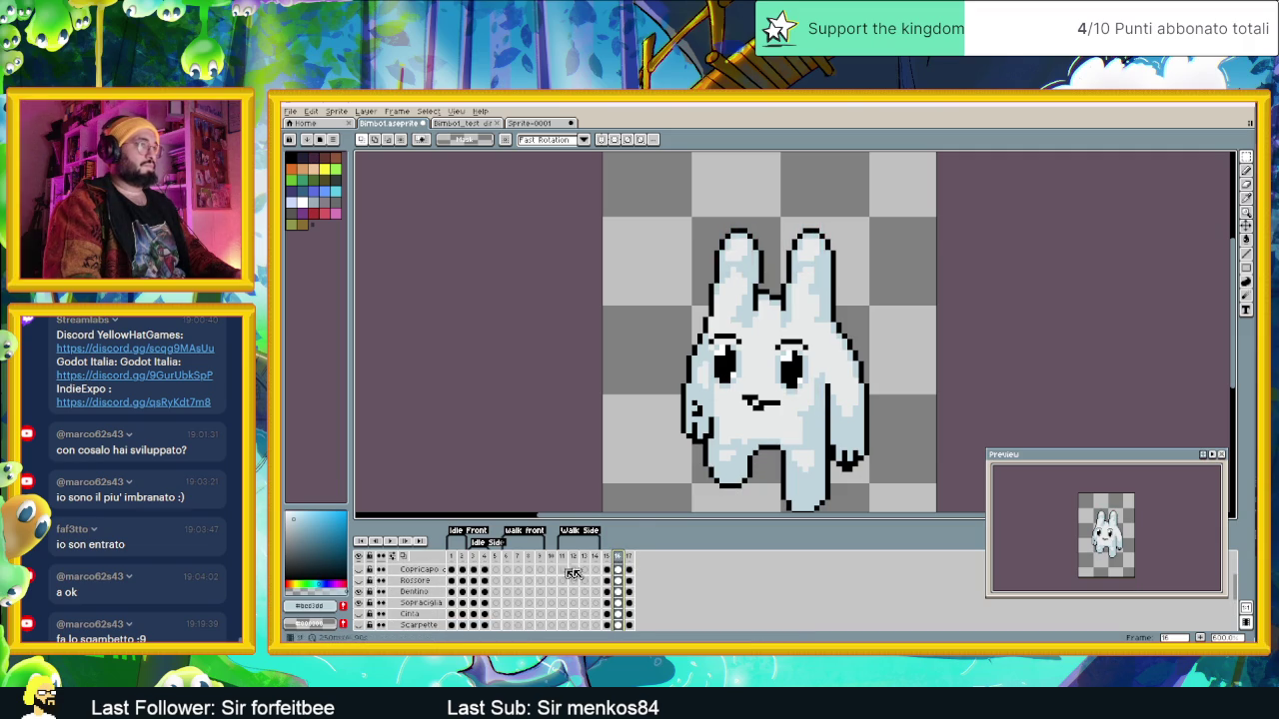
{"action": "scroll", "coordinate": [661, 454], "scroll_direction": "down", "scroll_amount": 1}
{"action": "scroll", "coordinate": [613, 556], "scroll_direction": "down", "scroll_amount": 3}
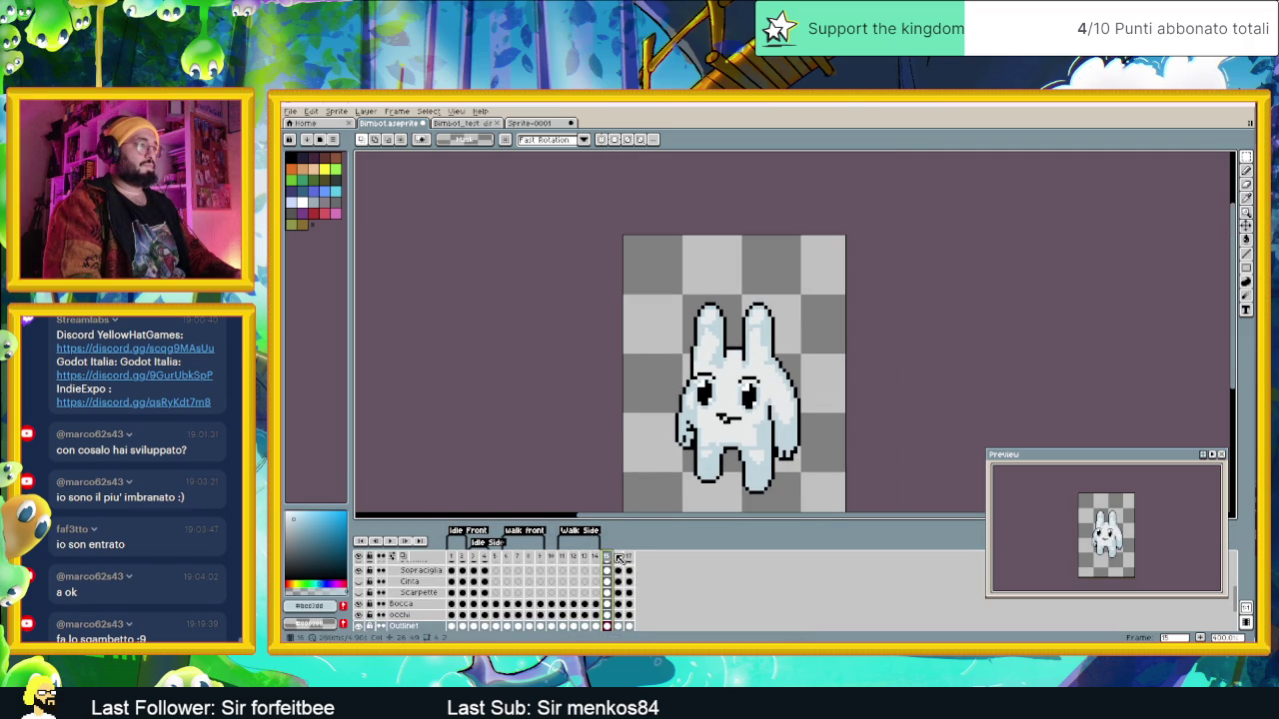
{"action": "left_click", "coordinate": [630, 556]}
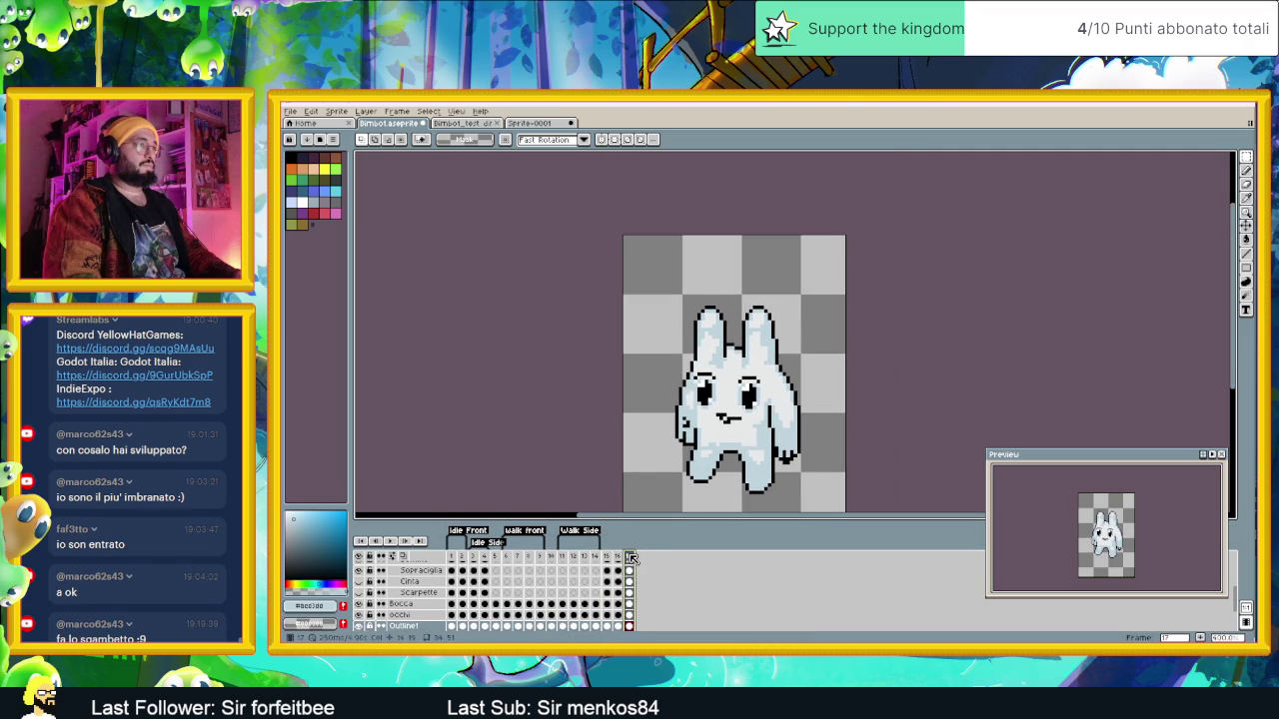
{"action": "left_click", "coordinate": [618, 556]}
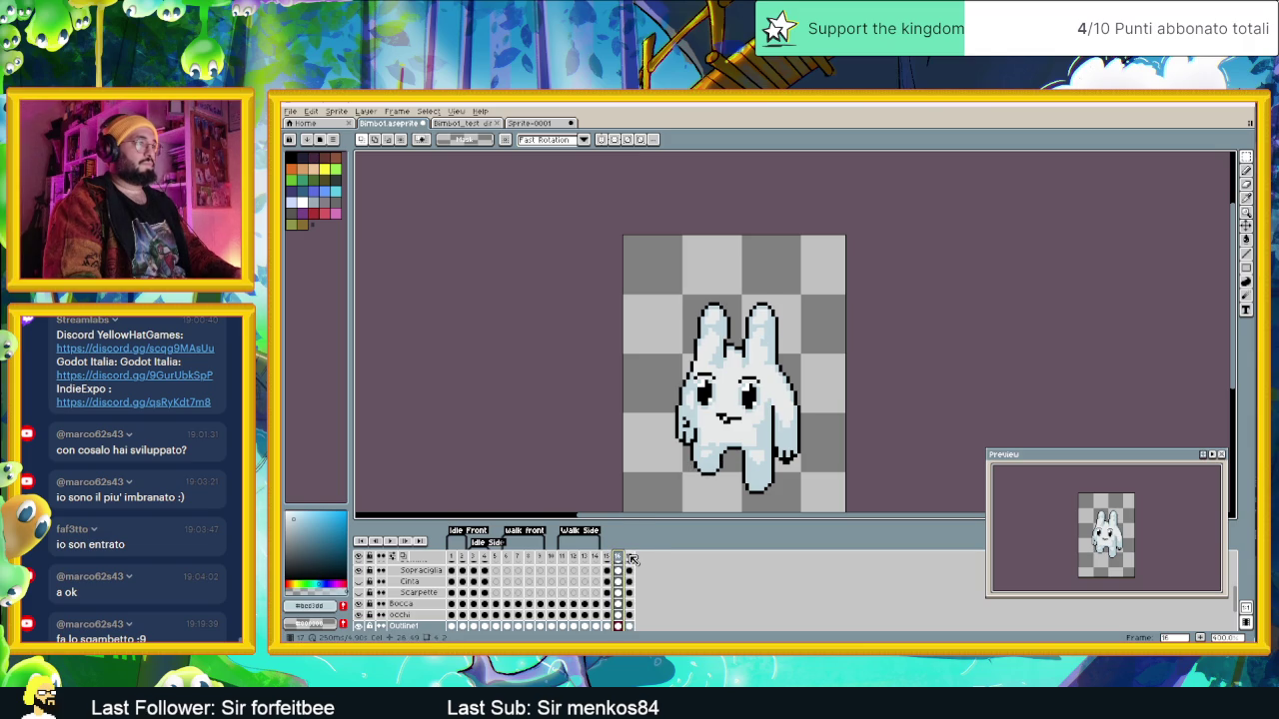
{"action": "left_click", "coordinate": [631, 557]}
{"action": "scroll", "coordinate": [670, 304], "scroll_direction": "up", "scroll_amount": 2}
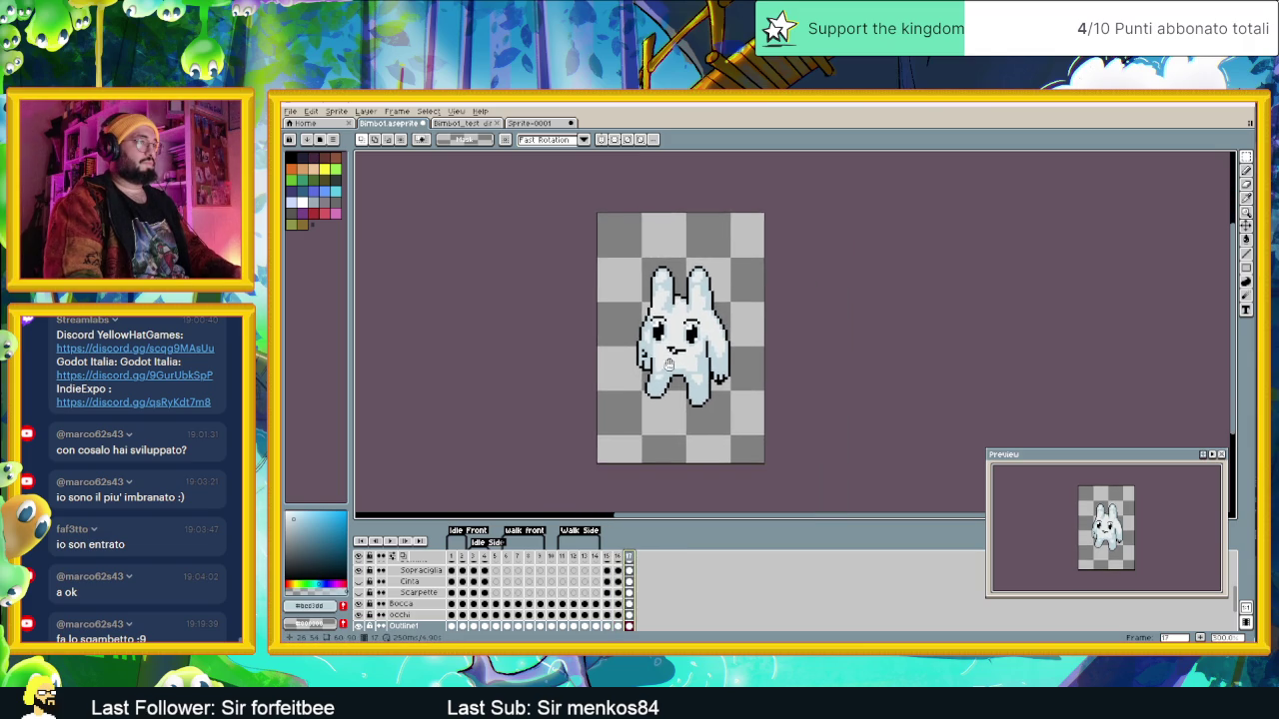
{"action": "scroll", "coordinate": [709, 282], "scroll_direction": "up", "scroll_amount": 1}
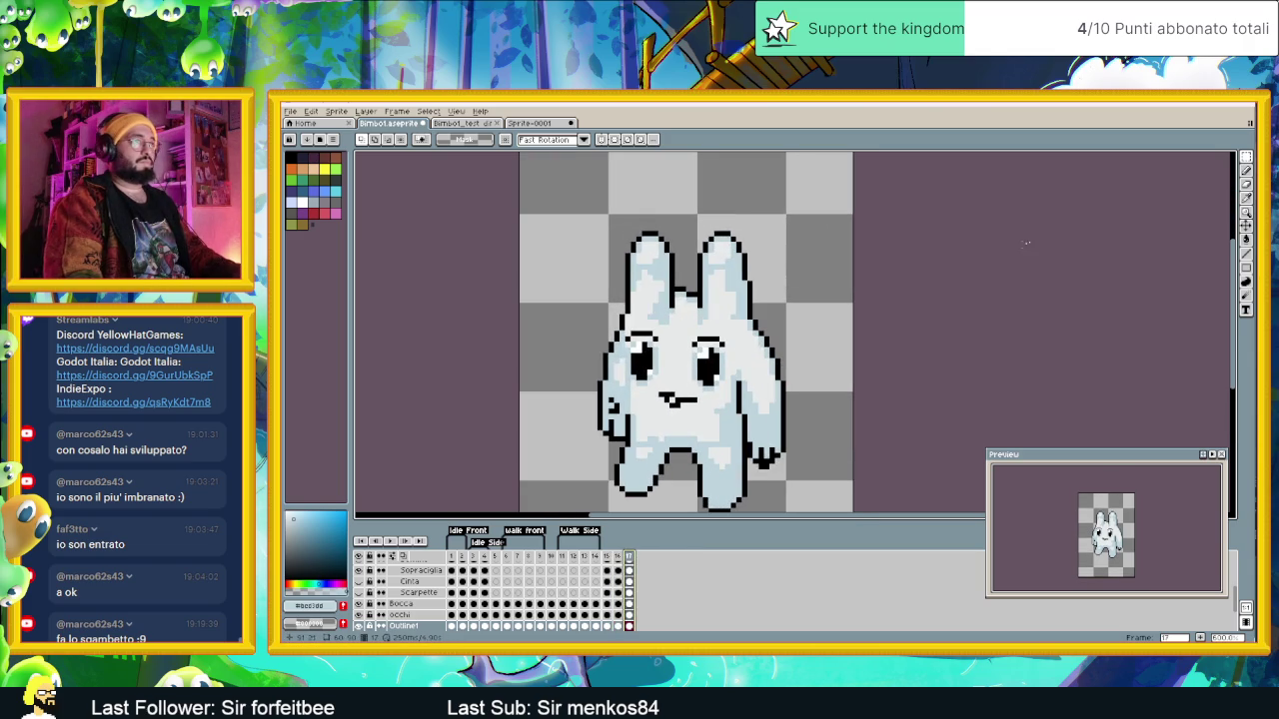
{"action": "left_click", "coordinate": [1247, 173]}
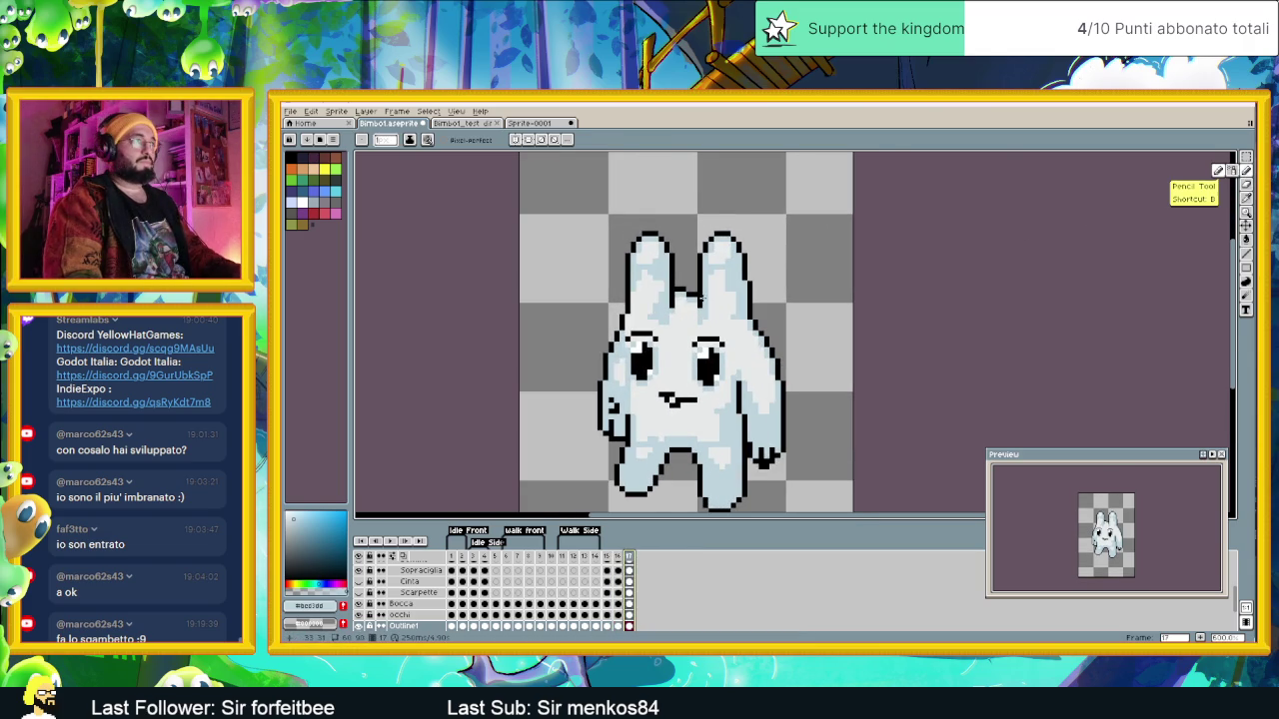
{"action": "scroll", "coordinate": [685, 292], "scroll_direction": "up", "scroll_amount": 2}
{"action": "left_click", "coordinate": [671, 294], "text": "alt"}
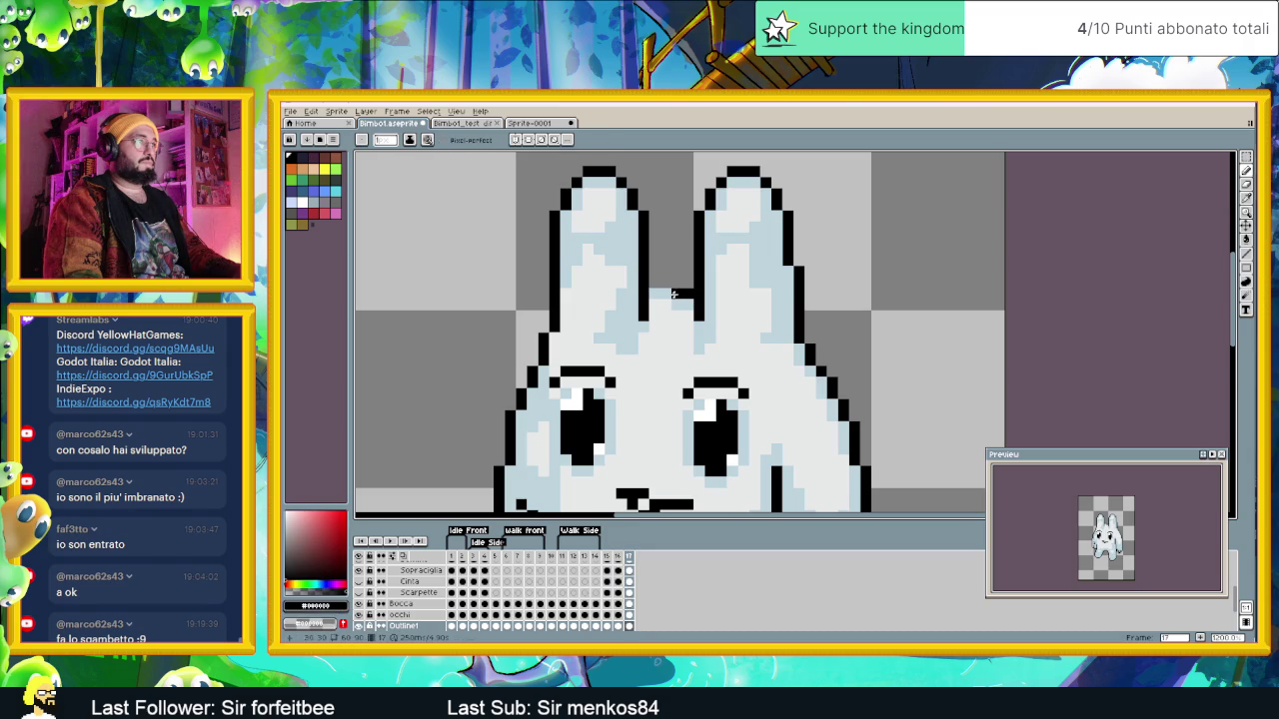
{"action": "left_click", "coordinate": [659, 302]}
{"action": "right_click", "coordinate": [664, 293]}
{"action": "left_click", "coordinate": [668, 310], "text": "alt"}
{"action": "scroll", "coordinate": [659, 315], "scroll_direction": "down", "scroll_amount": 3}
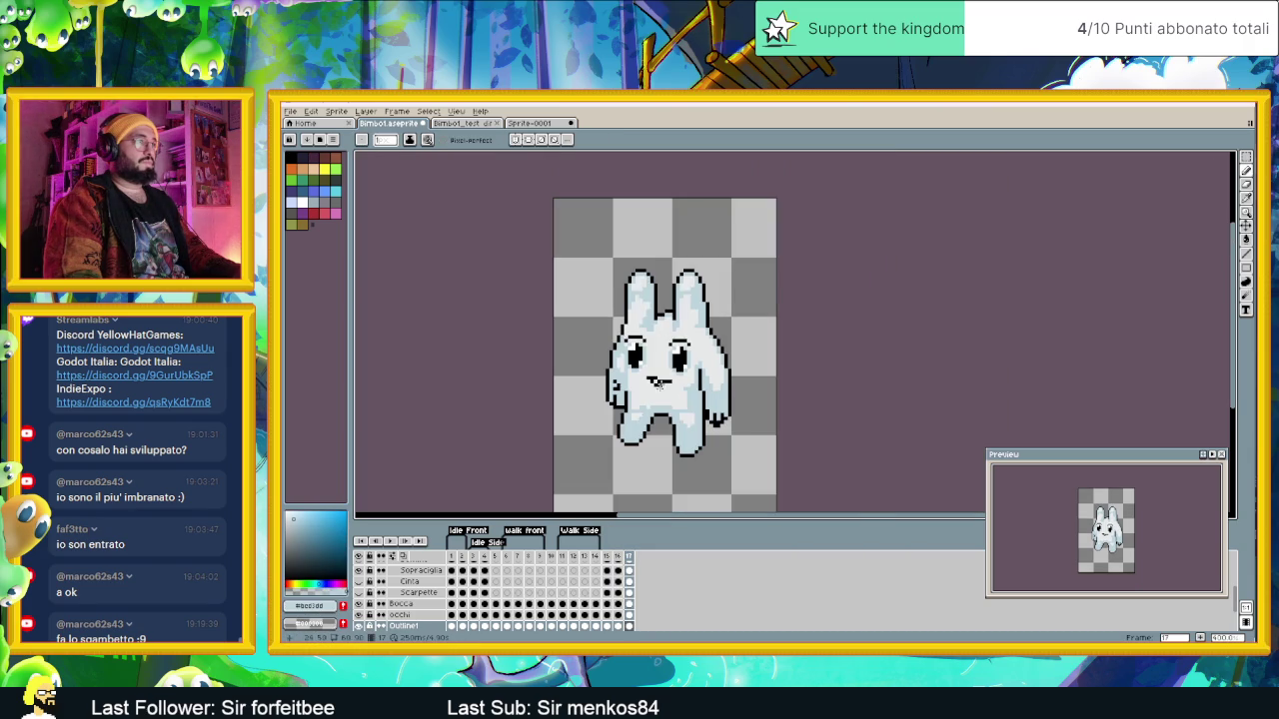
{"action": "left_click", "coordinate": [618, 557]}
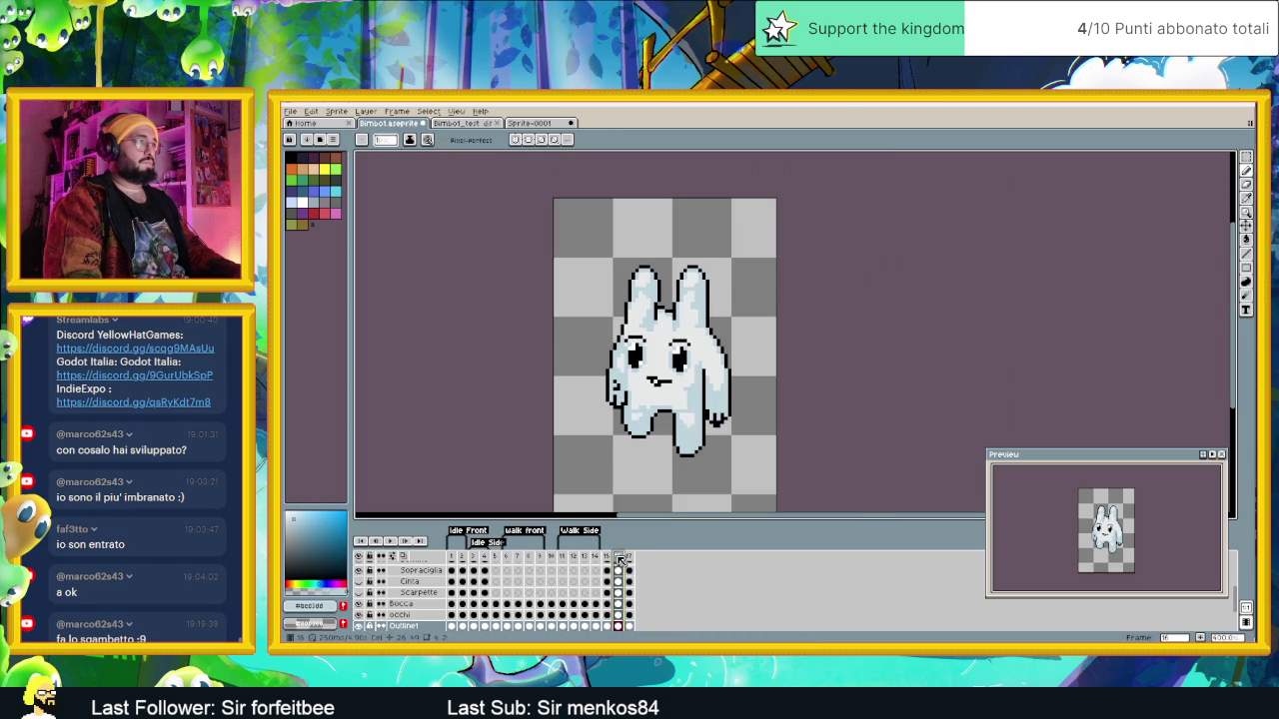
{"action": "left_click", "coordinate": [629, 560]}
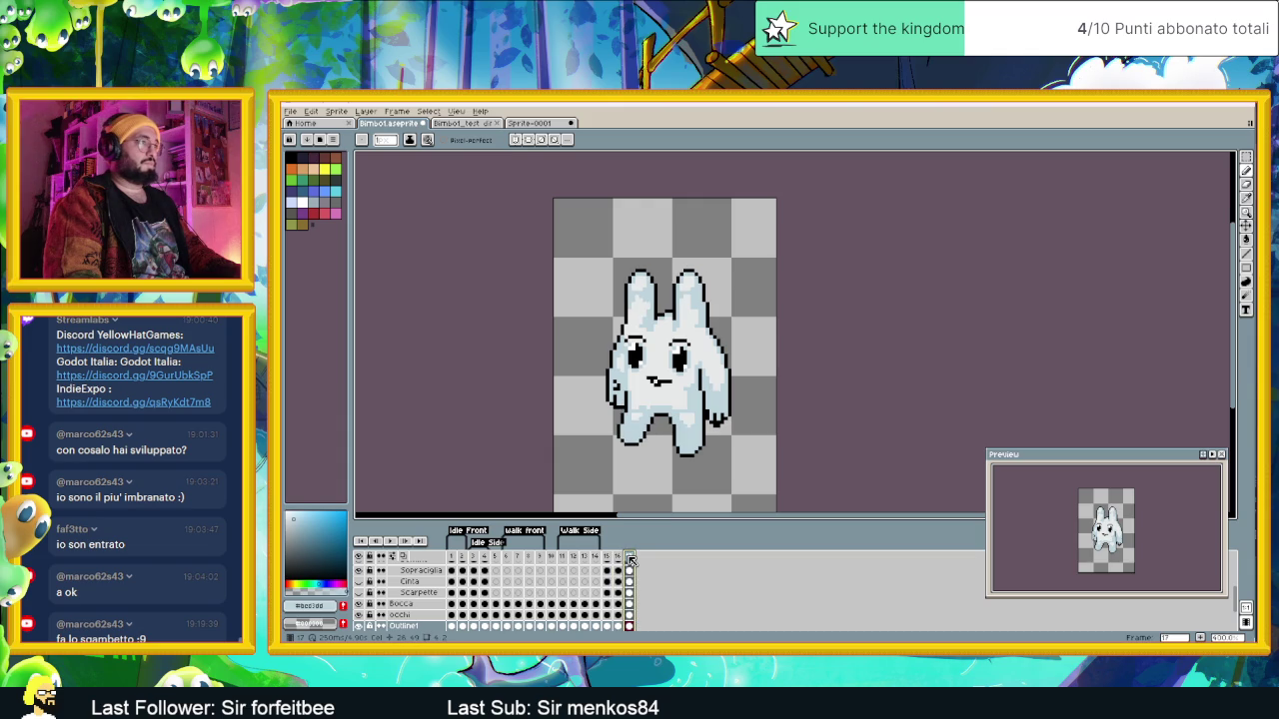
Step: Move the selected left arm one pixel left and up, and apply it
{"action": "scroll", "coordinate": [605, 358], "scroll_direction": "up", "scroll_amount": 1}
{"action": "key", "text": "m"}
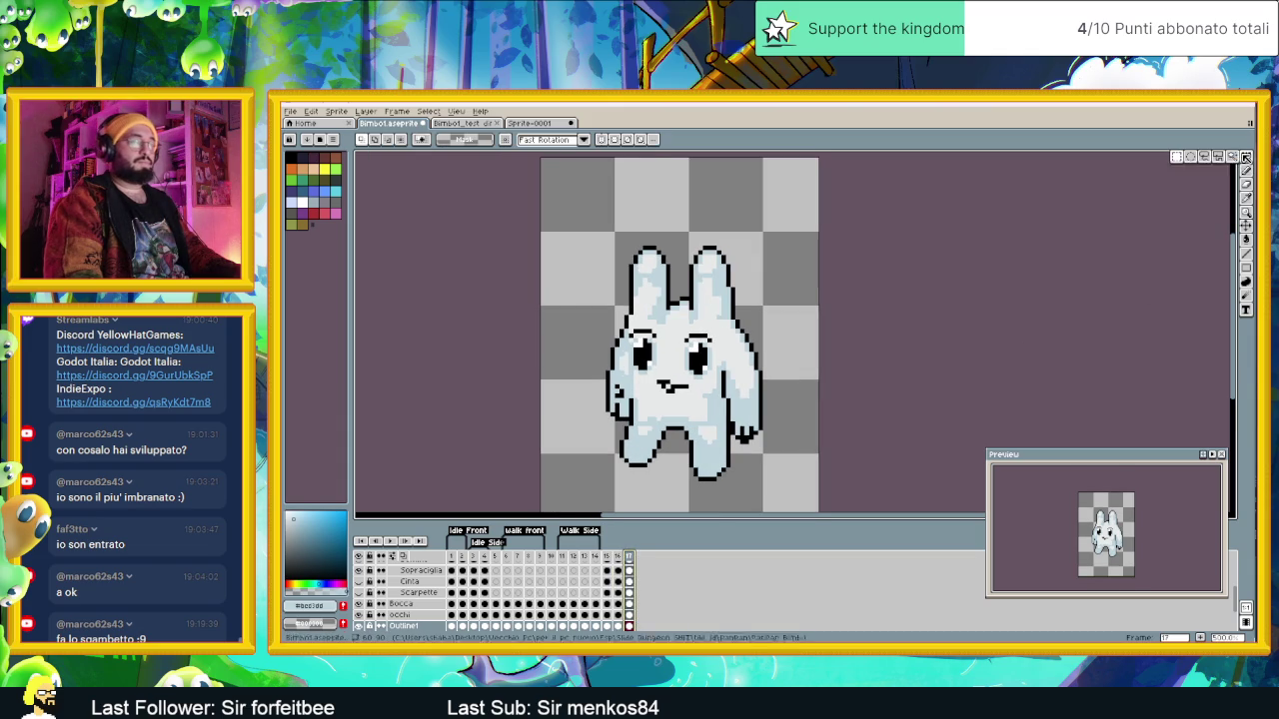
{"action": "mouse_move", "coordinate": [595, 299]}
{"action": "left_mouse_down"}
{"action": "mouse_move", "coordinate": [630, 428]}
{"action": "mouse_move", "coordinate": [620, 410]}
{"action": "left_mouse_up"}
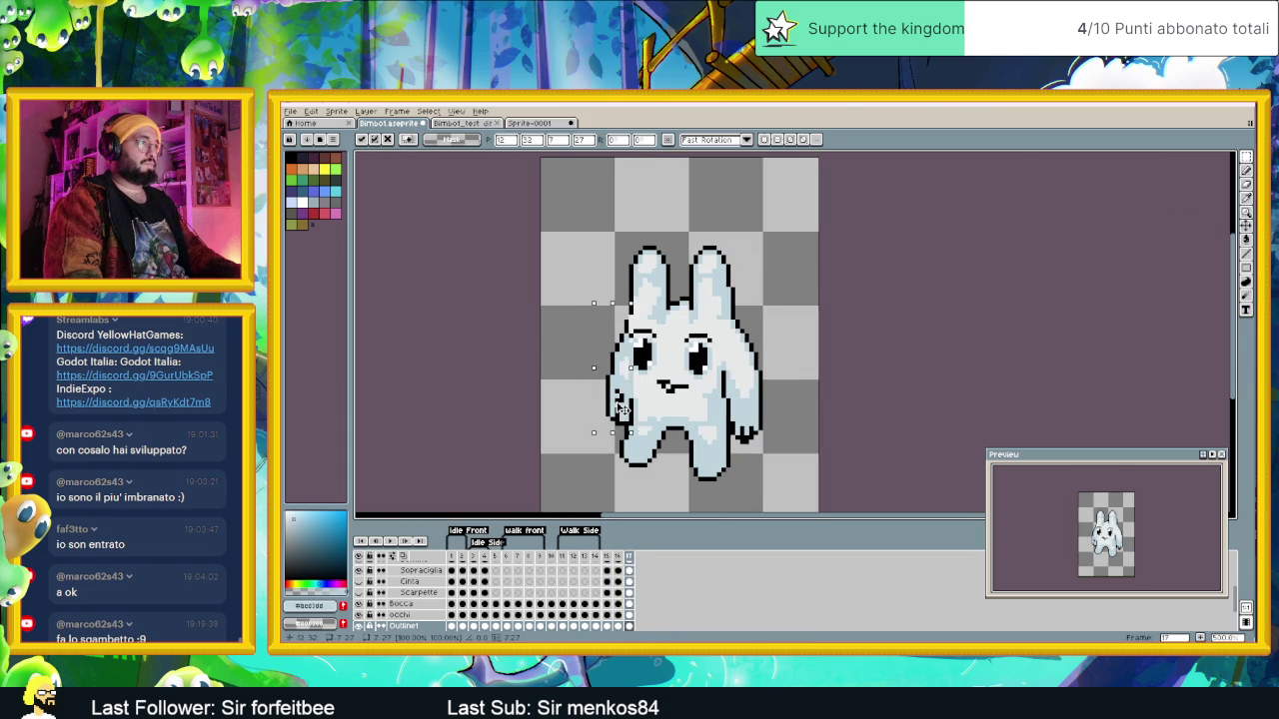
{"action": "key", "text": "Left"}
{"action": "key", "text": "Up"}
{"action": "key", "text": "Down"}
{"action": "key", "text": "Up"}
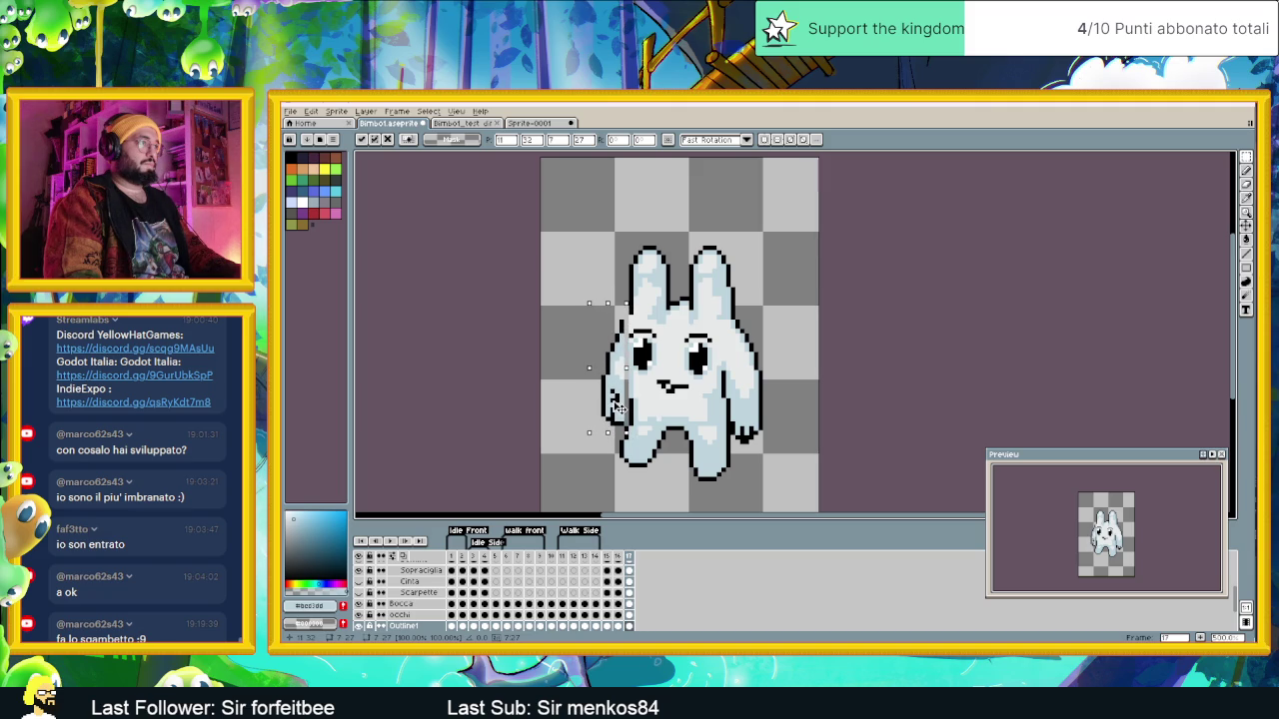
{"action": "key", "text": "Return"}
Step: Redraw the arm's black outline one column right and erase the old pixel
{"action": "scroll", "coordinate": [655, 362], "scroll_direction": "up", "scroll_amount": 2}
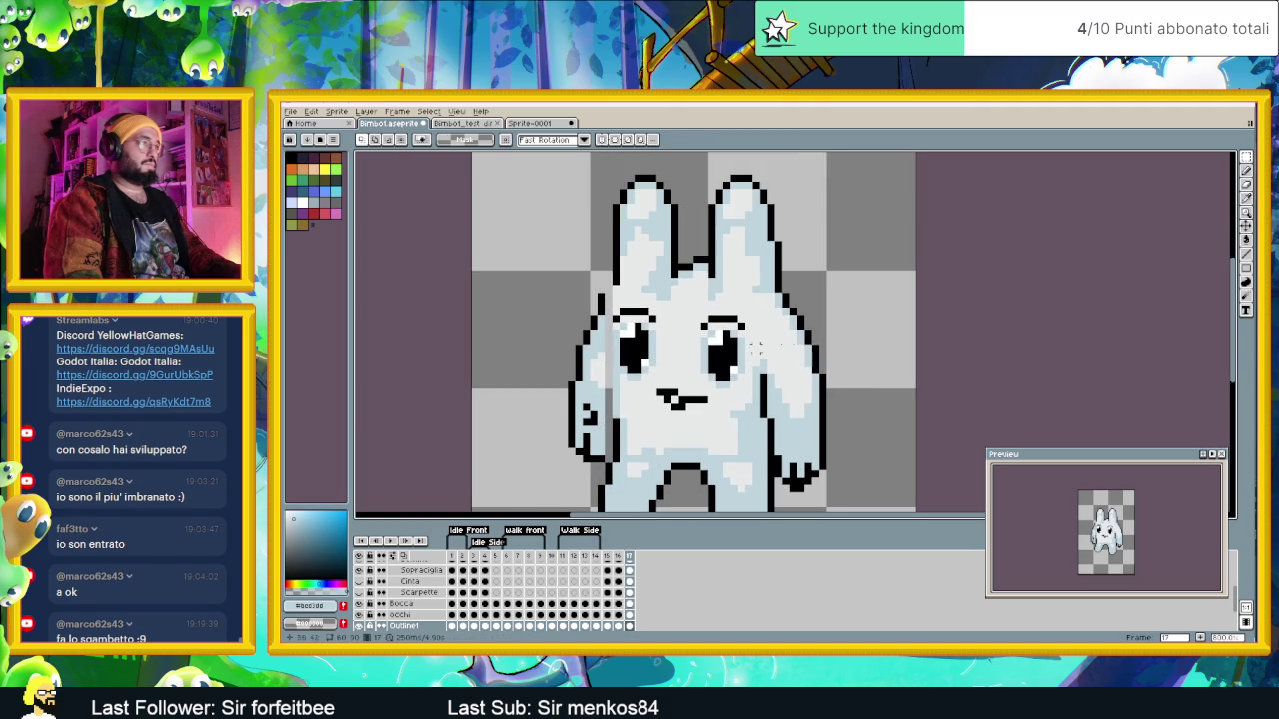
{"action": "key", "text": "i"}
{"action": "scroll", "coordinate": [606, 312], "scroll_direction": "up", "scroll_amount": 2}
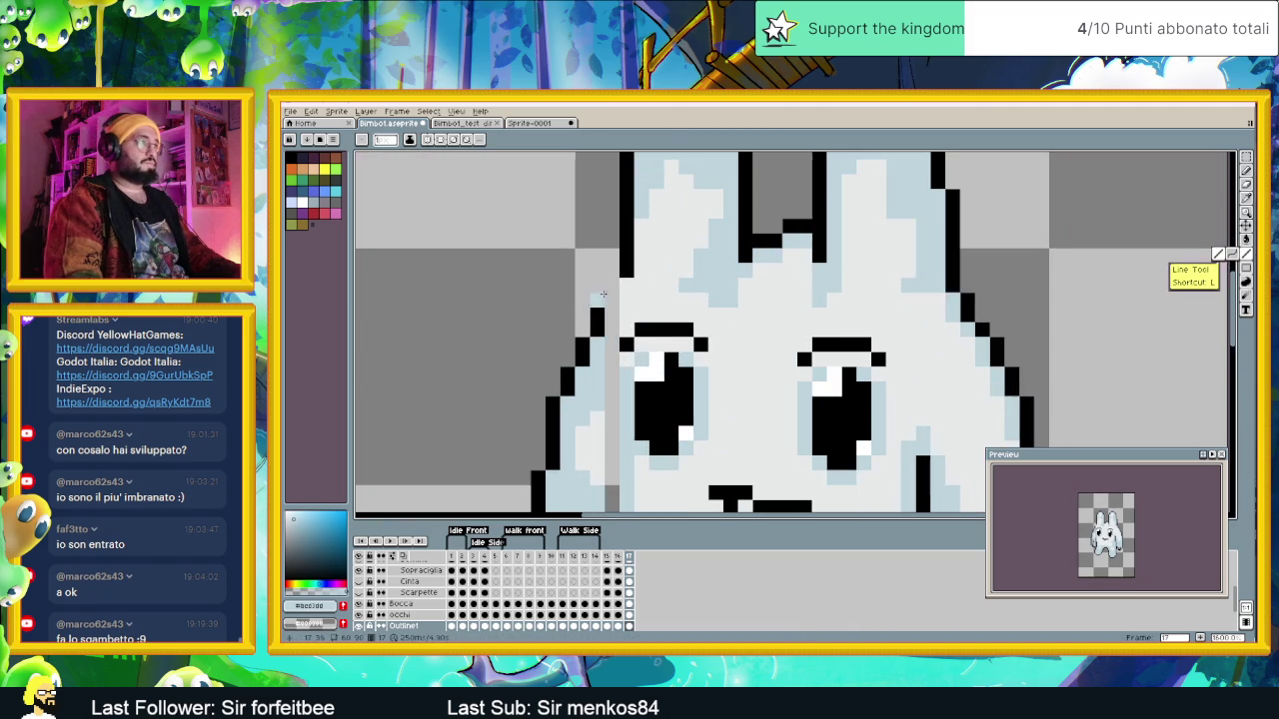
{"action": "left_click", "coordinate": [604, 312]}
{"action": "key", "text": "b"}
{"action": "left_click", "coordinate": [622, 288]}
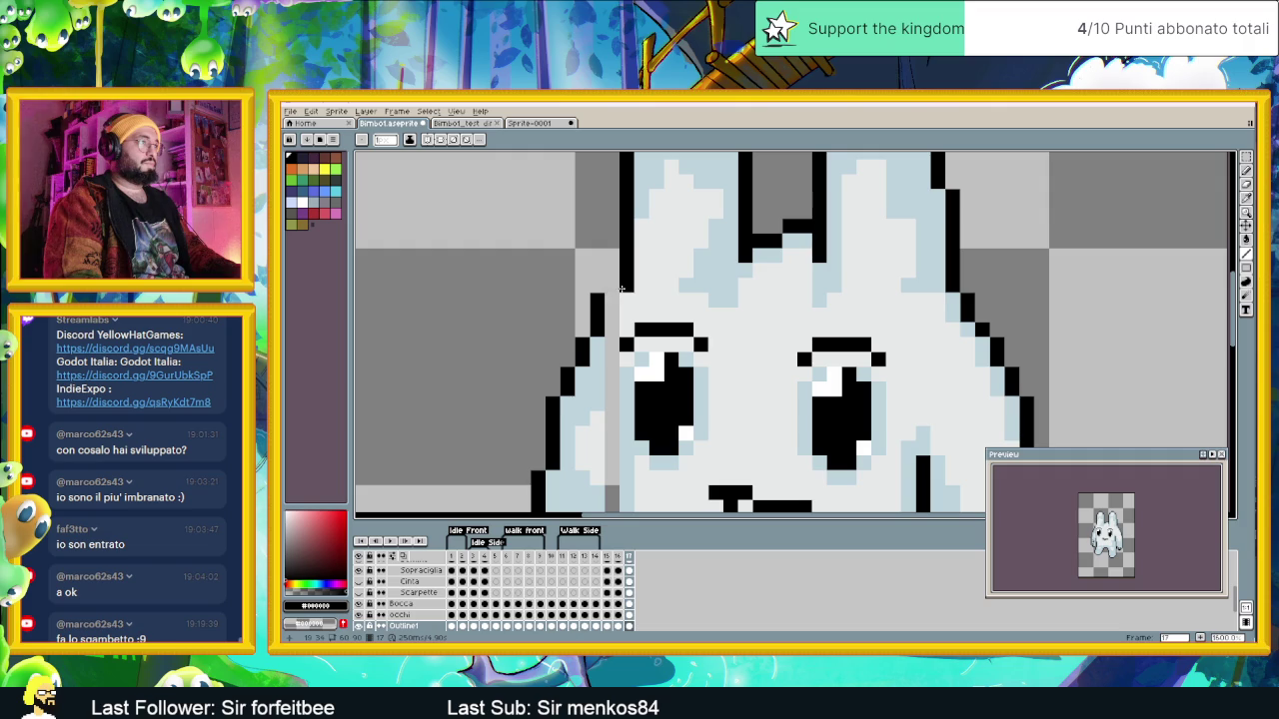
{"action": "left_click", "coordinate": [612, 308]}
{"action": "right_click", "coordinate": [596, 308]}
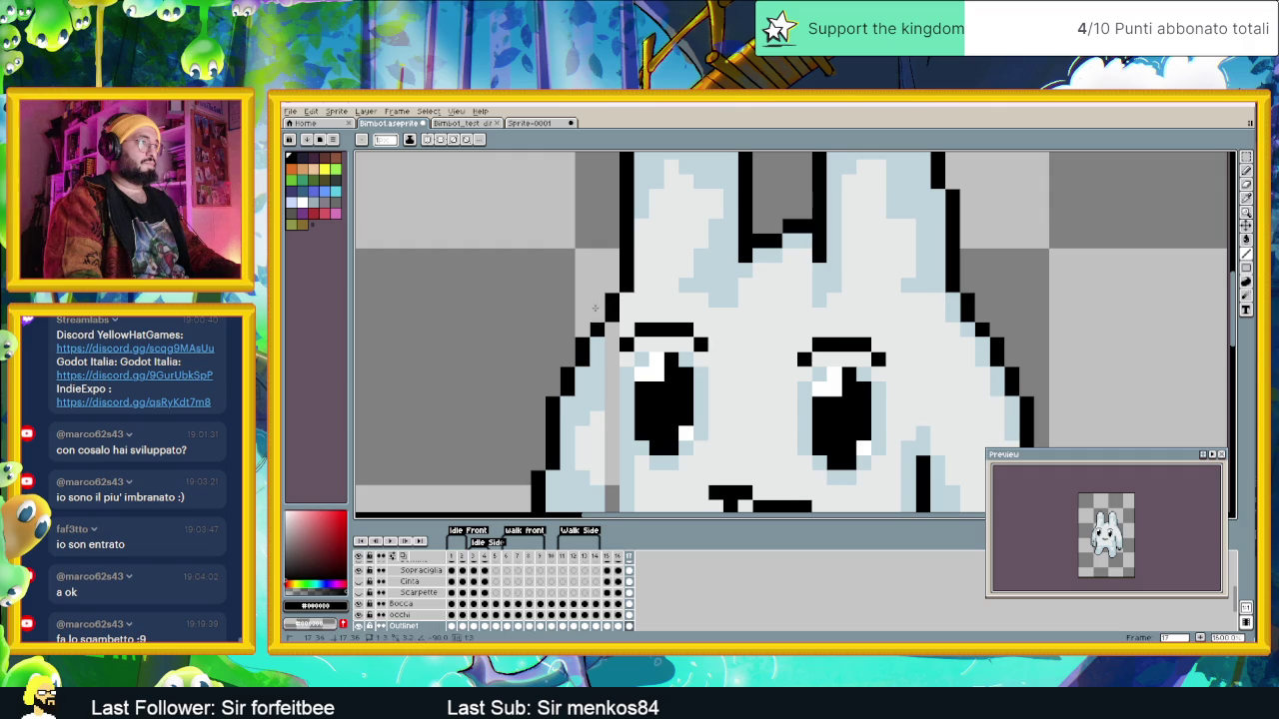
Step: Paint the grey gap beside the left arm with the light blue body colour
{"action": "left_click", "coordinate": [603, 349], "text": "alt"}
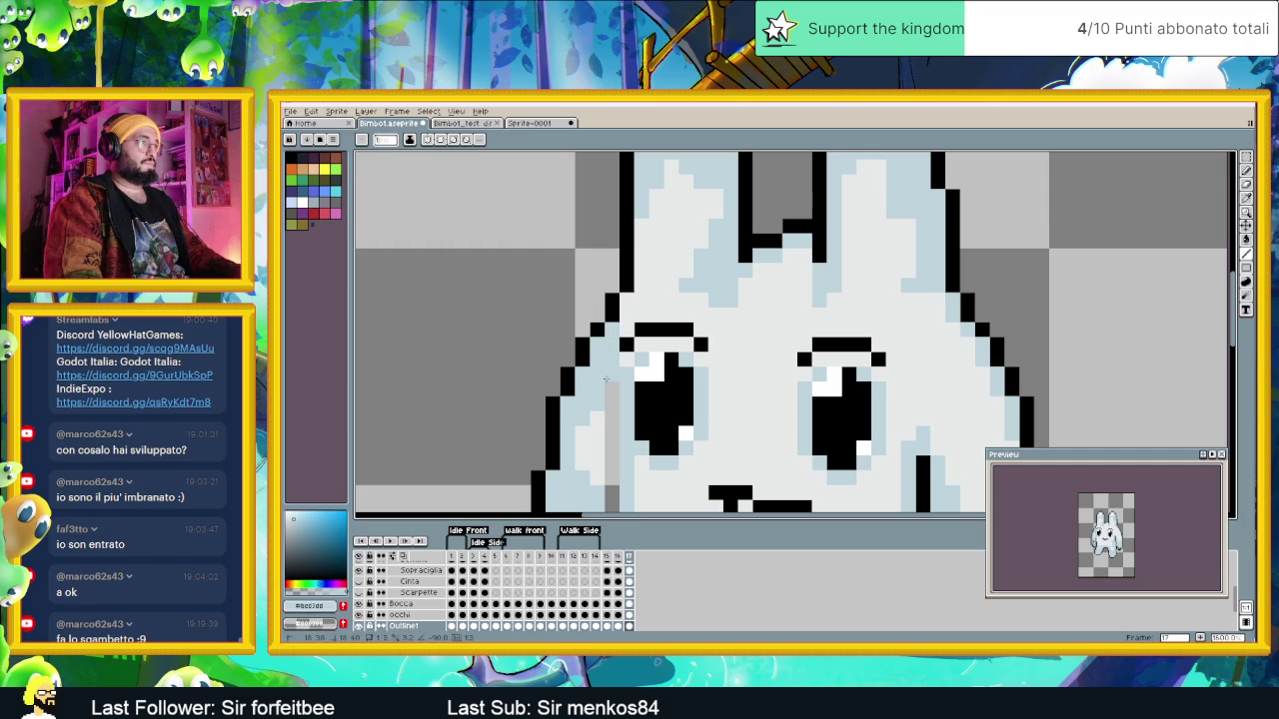
{"action": "scroll", "coordinate": [607, 376], "scroll_direction": "down", "scroll_amount": 3}
{"action": "left_click_drag", "start_coordinate": [624, 284], "coordinate": [620, 487]}
{"action": "left_click", "coordinate": [618, 347], "text": "alt"}
{"action": "scroll", "coordinate": [620, 487], "scroll_direction": "down", "scroll_amount": 3}
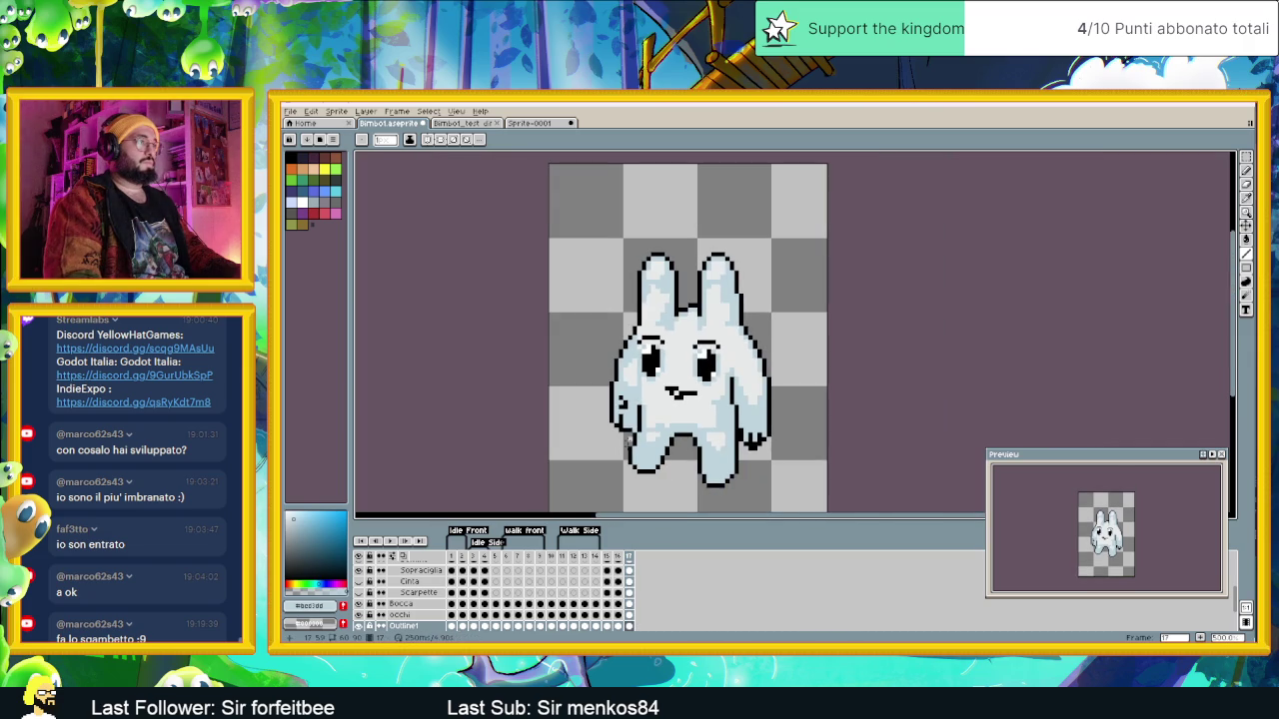
{"action": "left_click", "coordinate": [618, 558]}
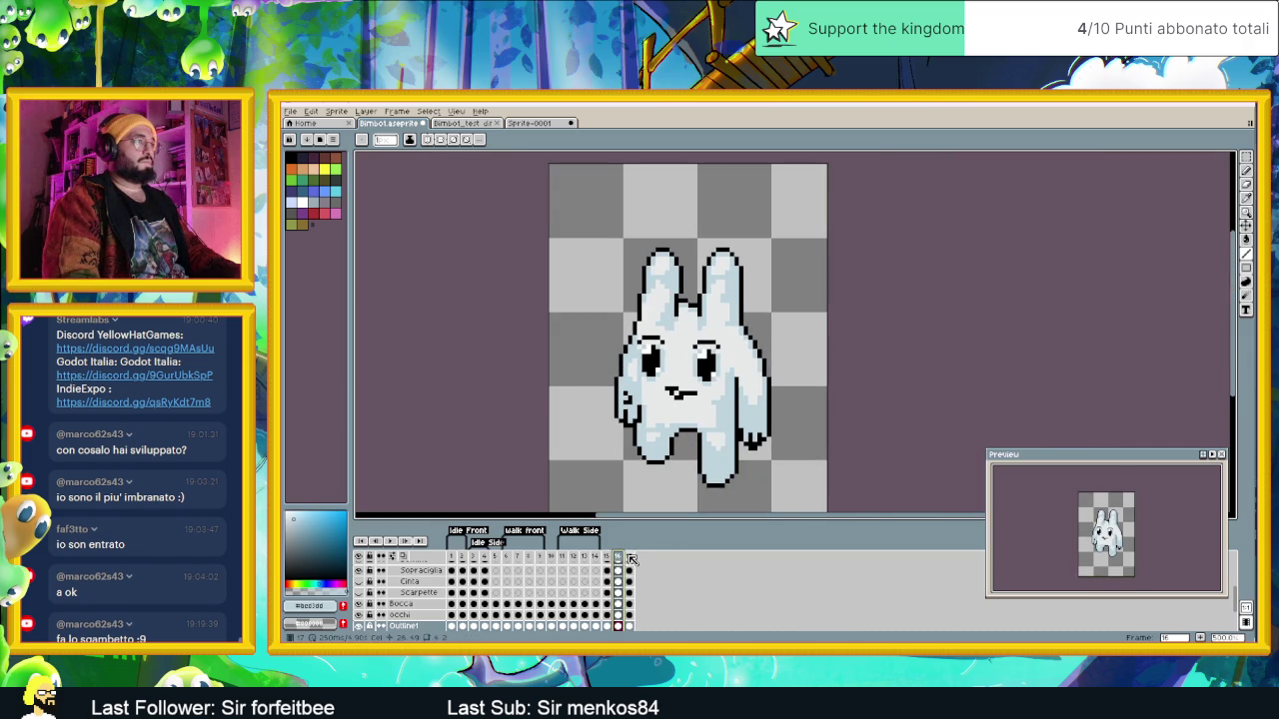
{"action": "left_click", "coordinate": [629, 557]}
{"action": "scroll", "coordinate": [644, 335], "scroll_direction": "up", "scroll_amount": 2}
{"action": "scroll", "coordinate": [643, 336], "scroll_direction": "up", "scroll_amount": 1}
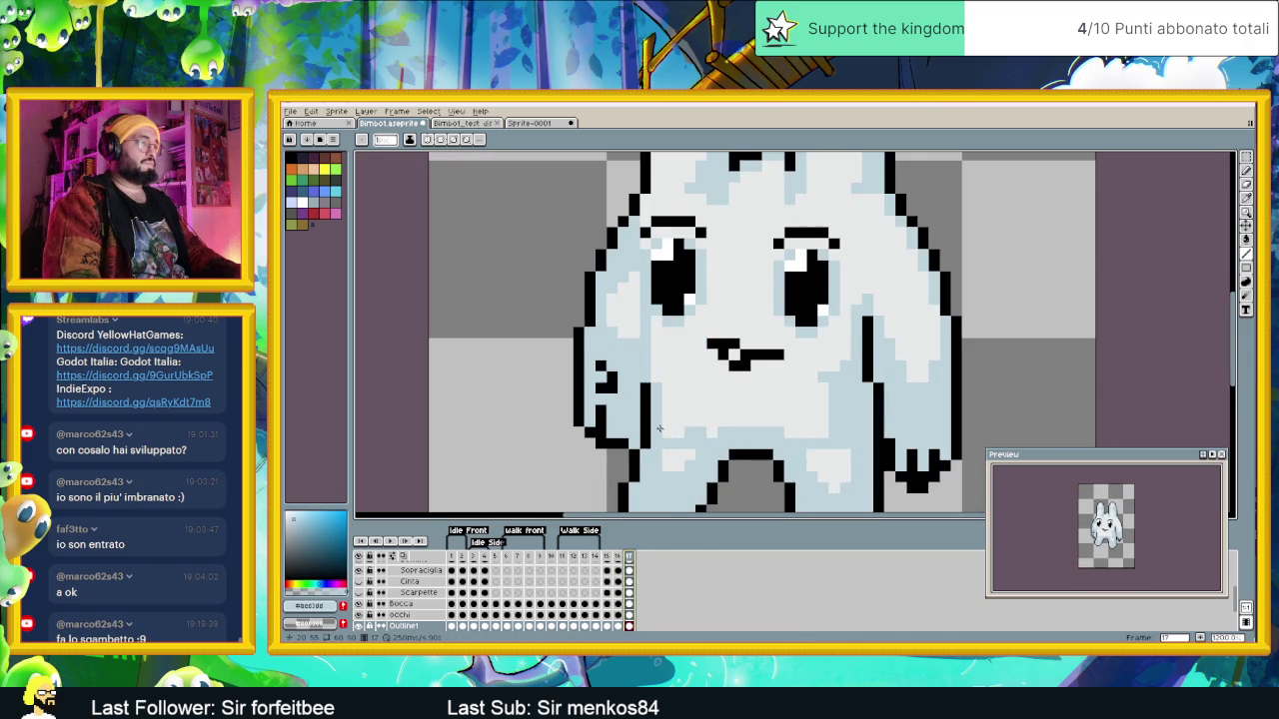
{"action": "scroll", "coordinate": [643, 335], "scroll_direction": "up", "scroll_amount": 1}
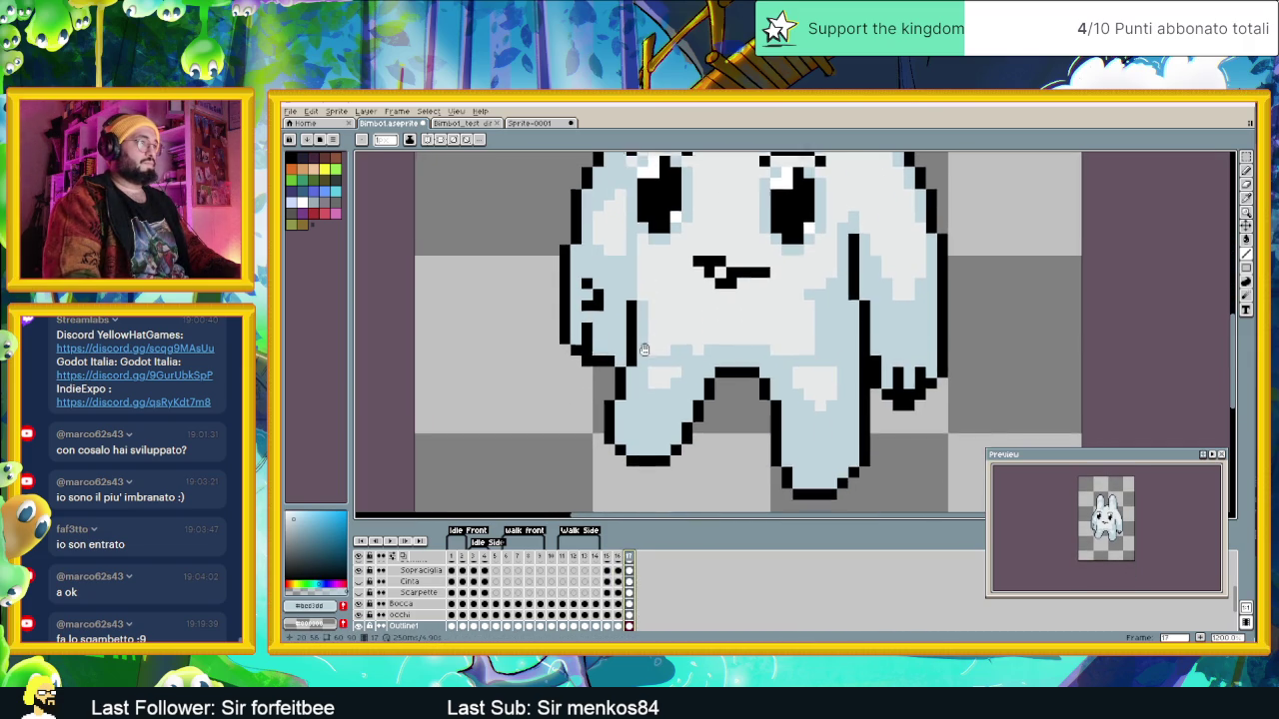
{"action": "left_click", "coordinate": [616, 561]}
{"action": "left_click", "coordinate": [631, 563]}
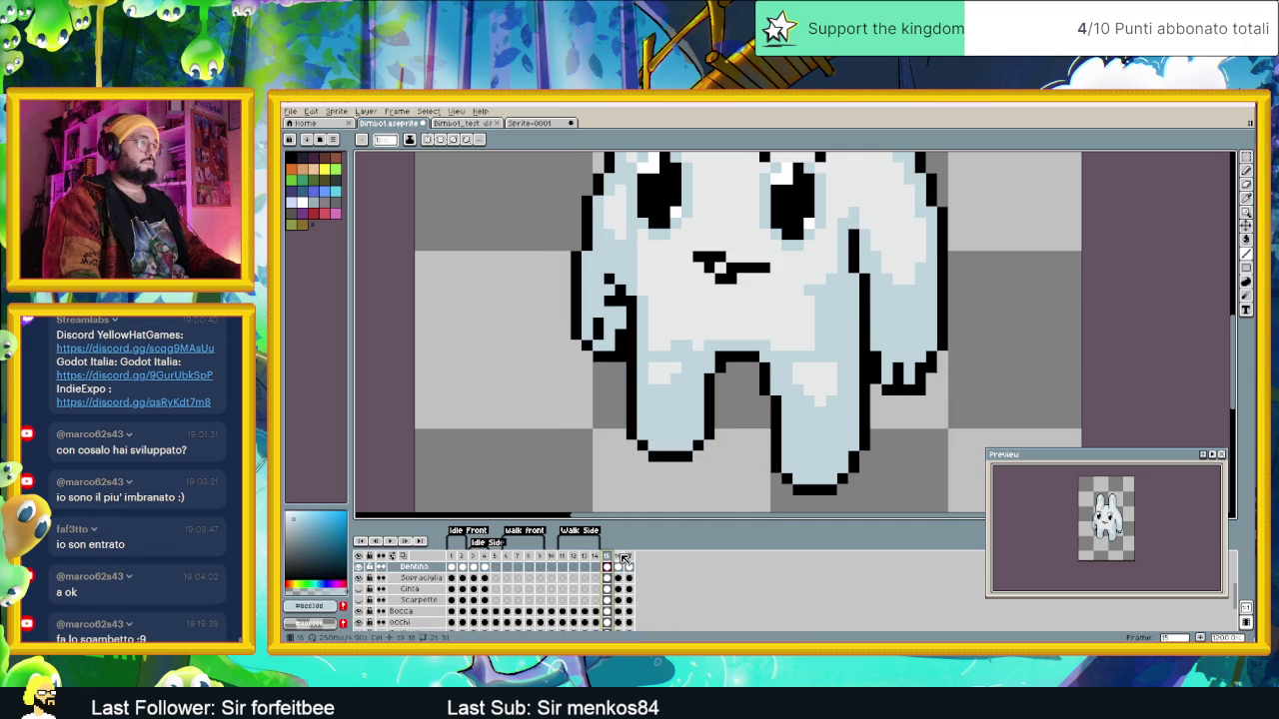
{"action": "left_click", "coordinate": [619, 557]}
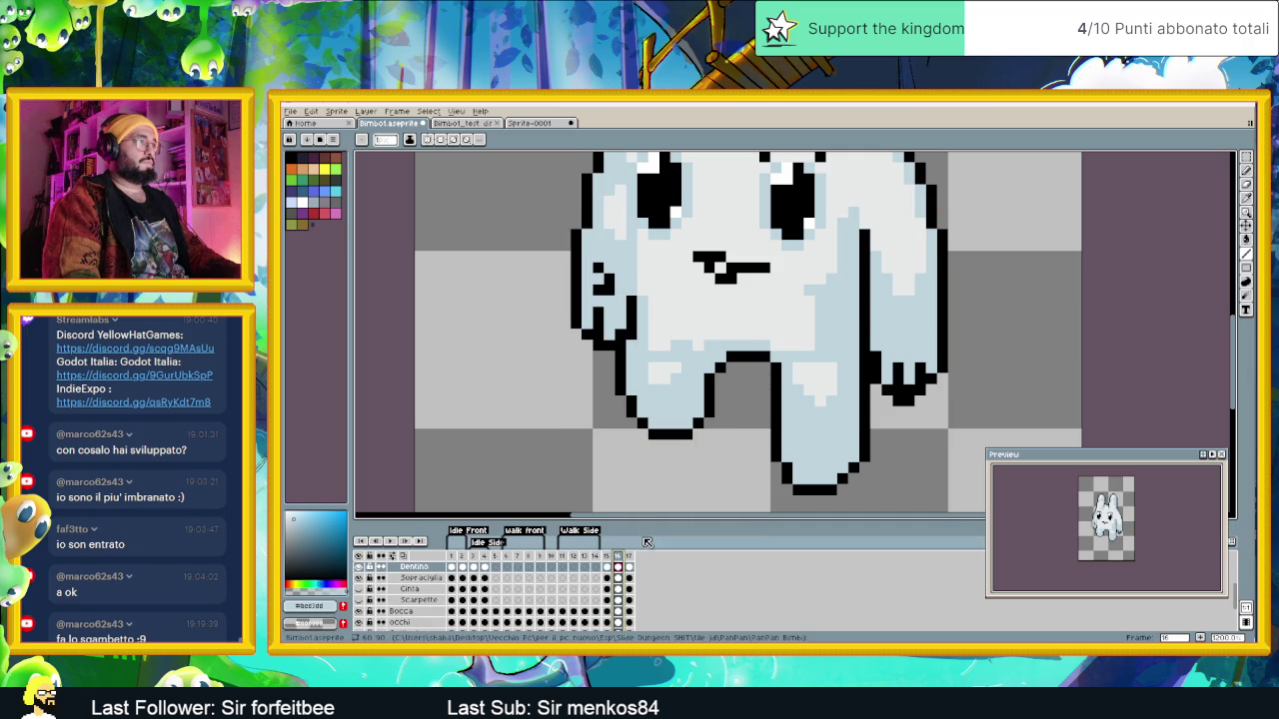
{"action": "left_click", "coordinate": [630, 558]}
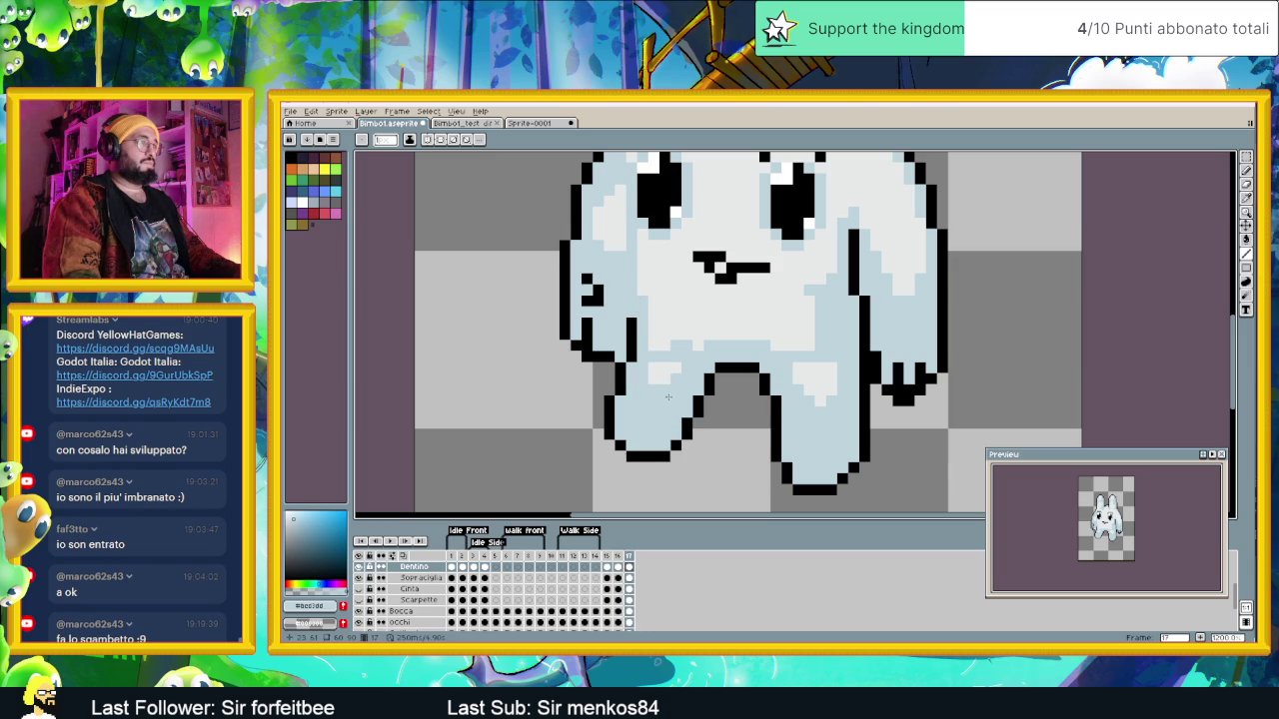
{"action": "left_click", "coordinate": [619, 560]}
{"action": "left_click", "coordinate": [630, 562]}
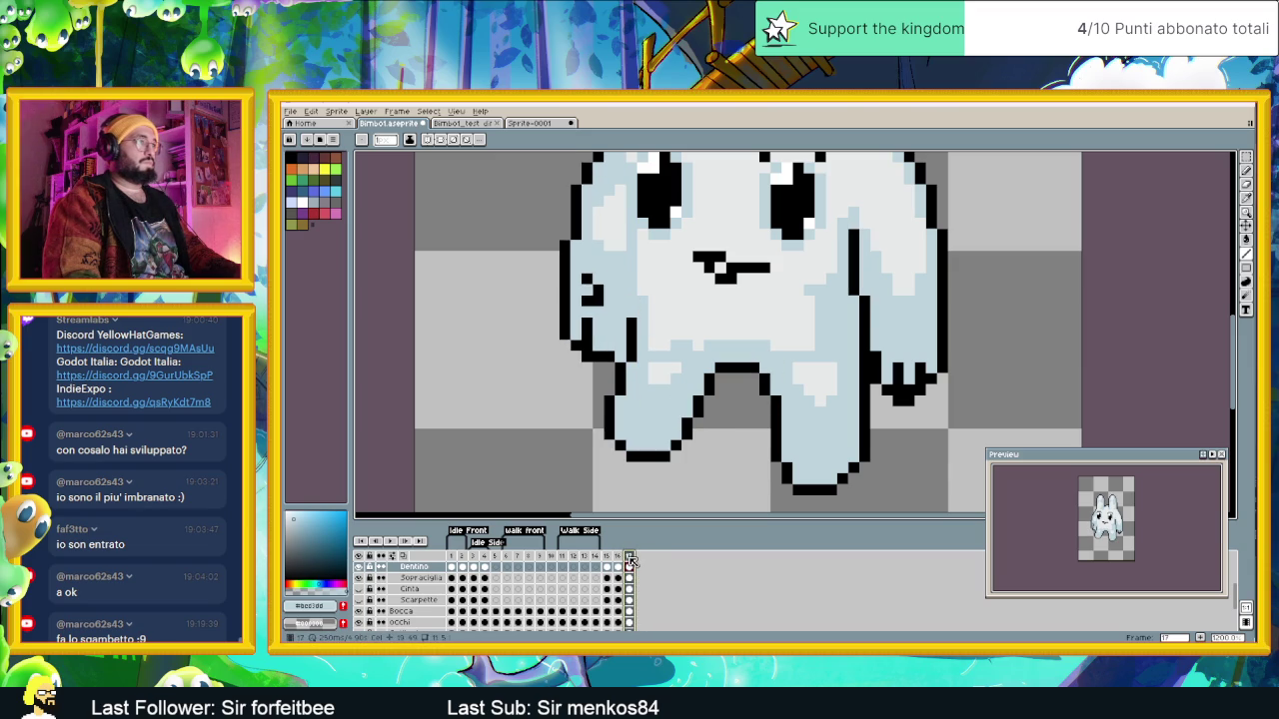
{"action": "left_click", "coordinate": [618, 561]}
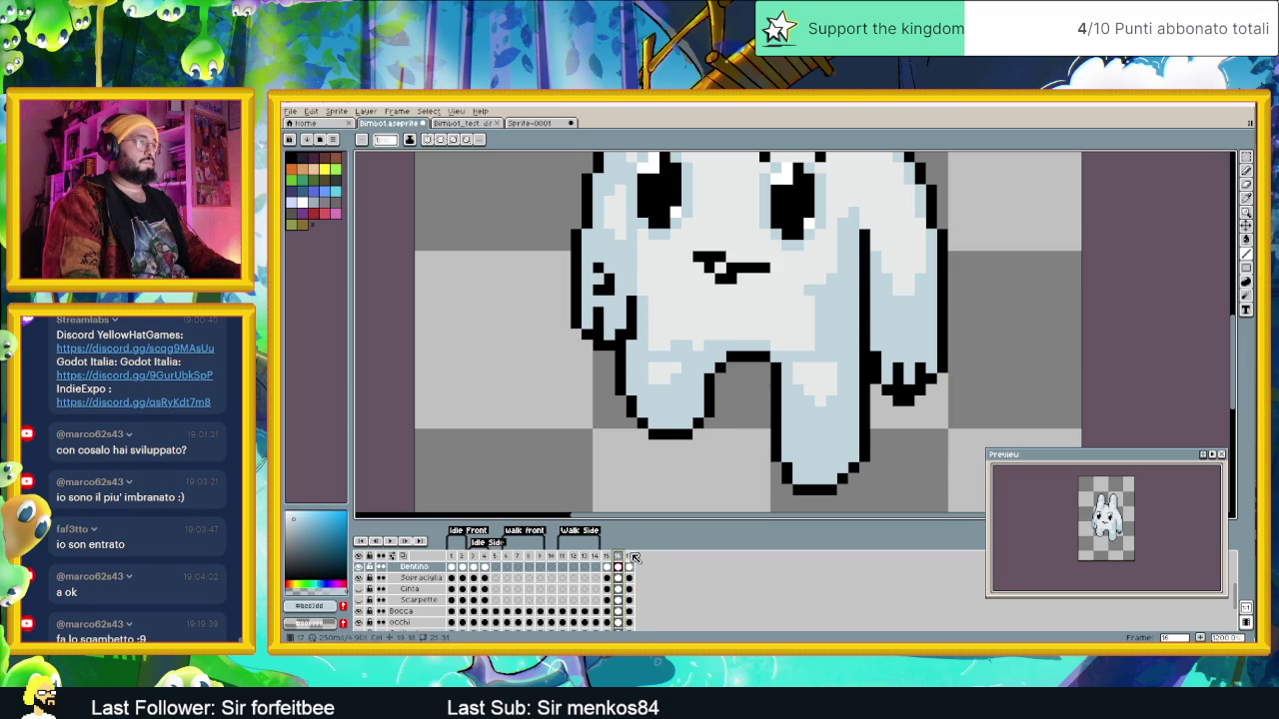
{"action": "left_click", "coordinate": [630, 557]}
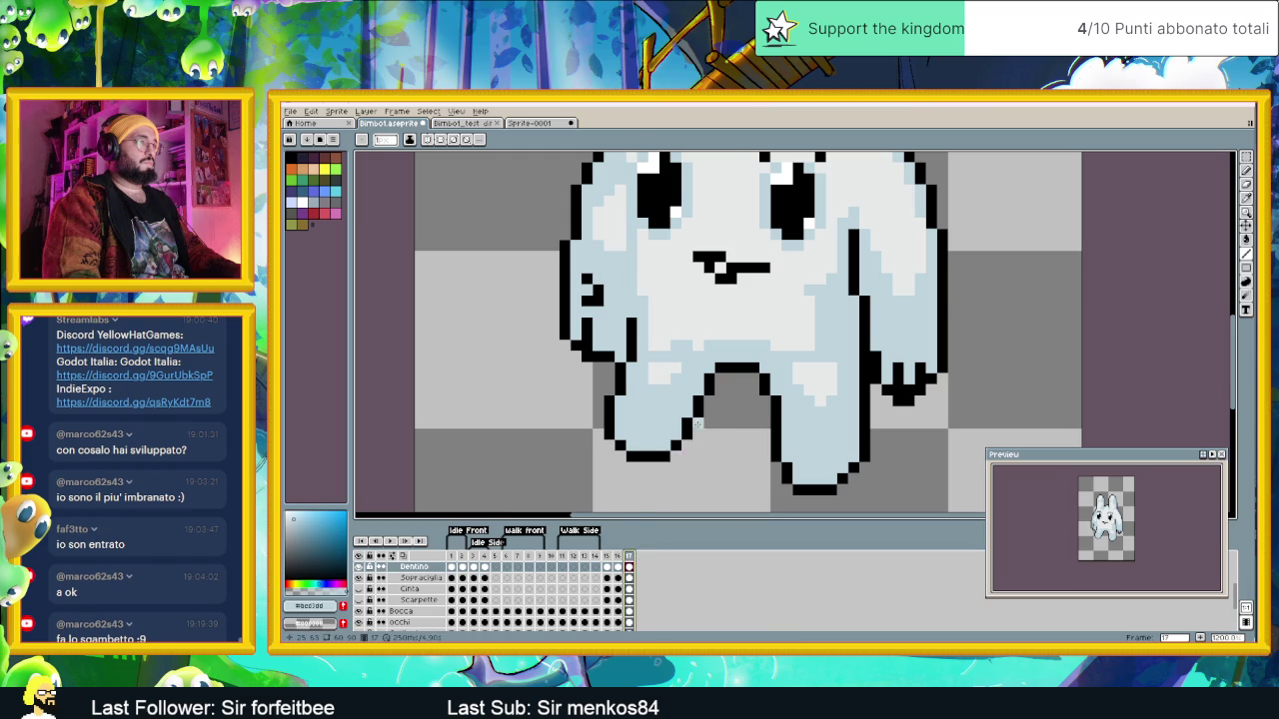
{"action": "scroll", "coordinate": [698, 425], "scroll_direction": "down", "scroll_amount": 2}
{"action": "scroll", "coordinate": [699, 417], "scroll_direction": "down", "scroll_amount": 1}
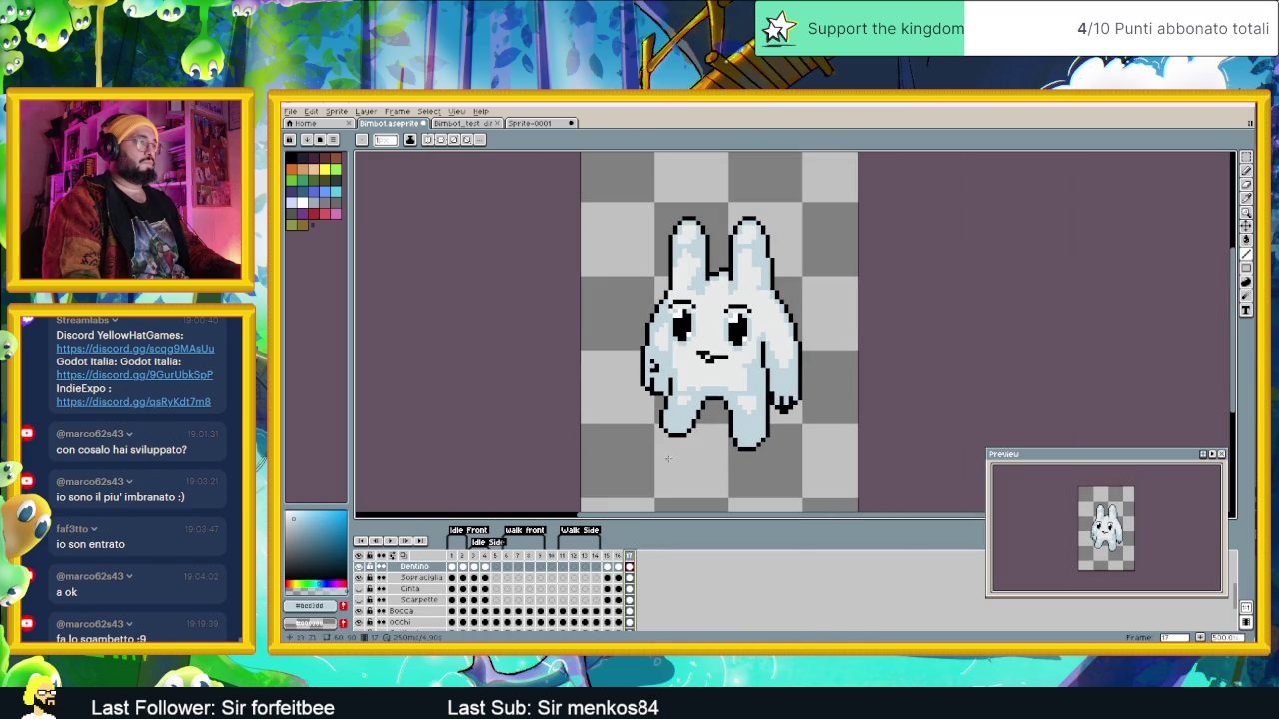
{"action": "left_click", "coordinate": [563, 558]}
{"action": "left_click", "coordinate": [576, 557]}
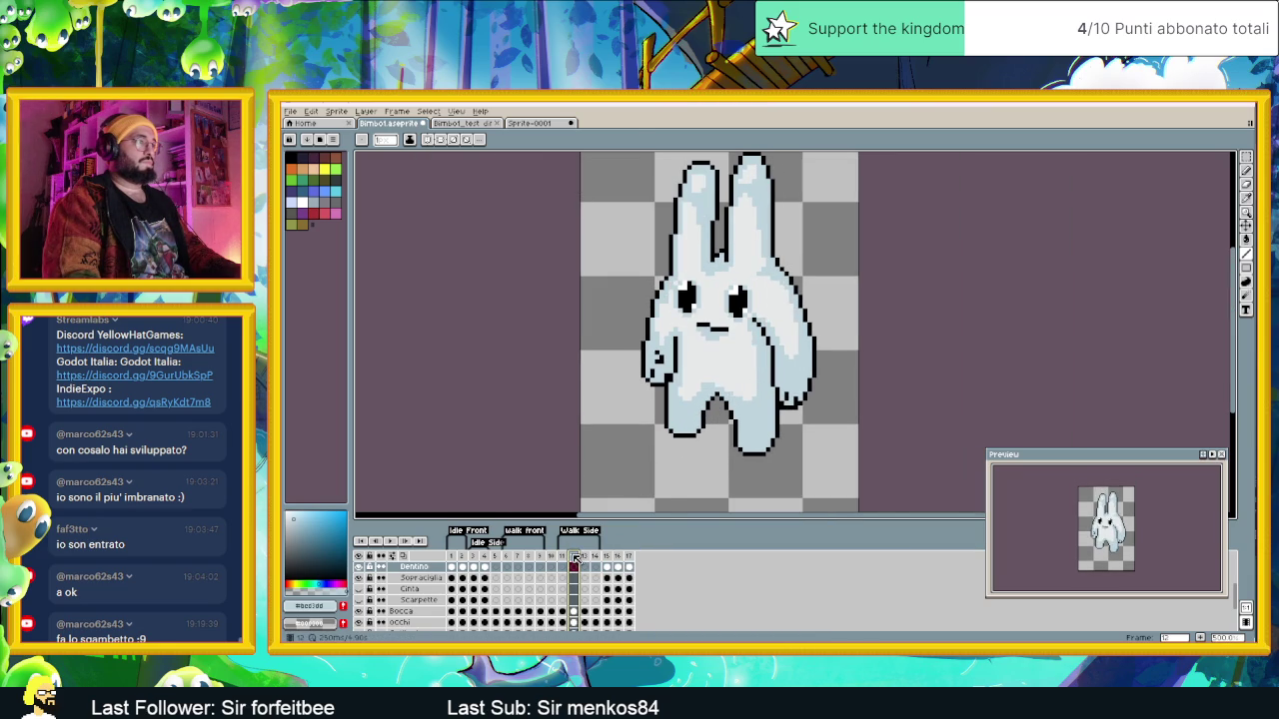
{"action": "key", "text": "Left"}
{"action": "left_click", "coordinate": [577, 558]}
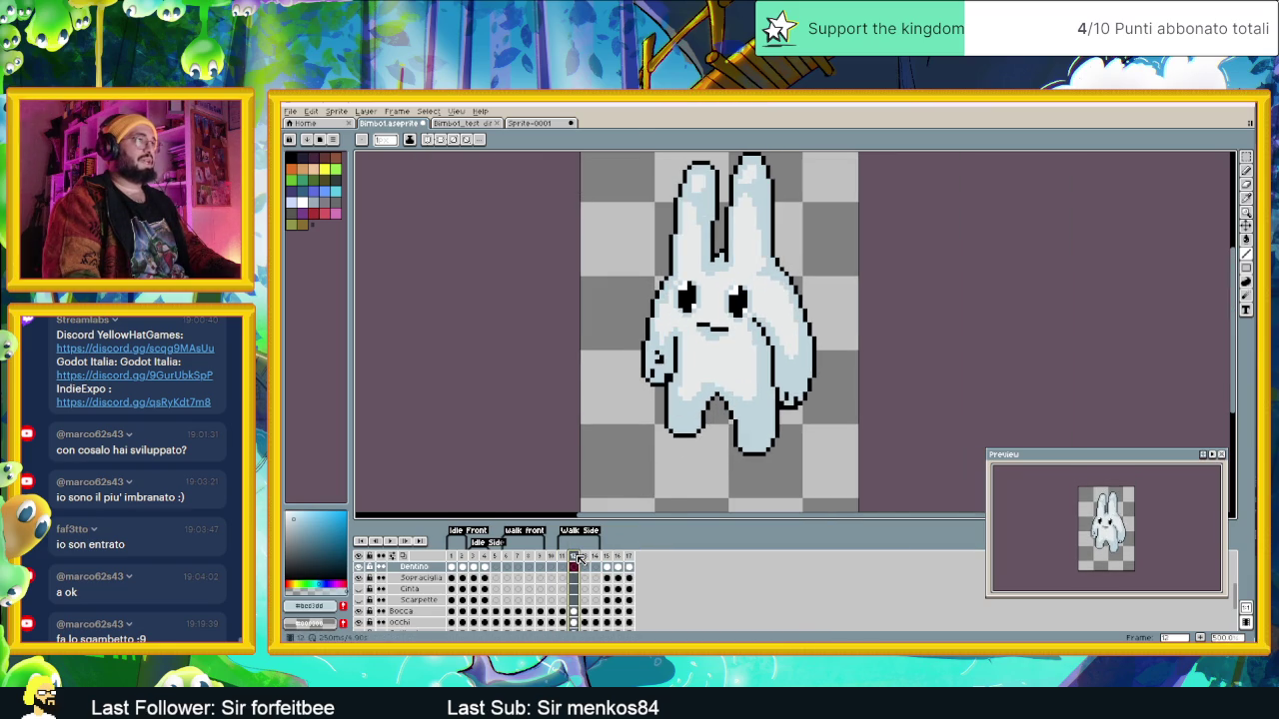
{"action": "left_click", "coordinate": [631, 561]}
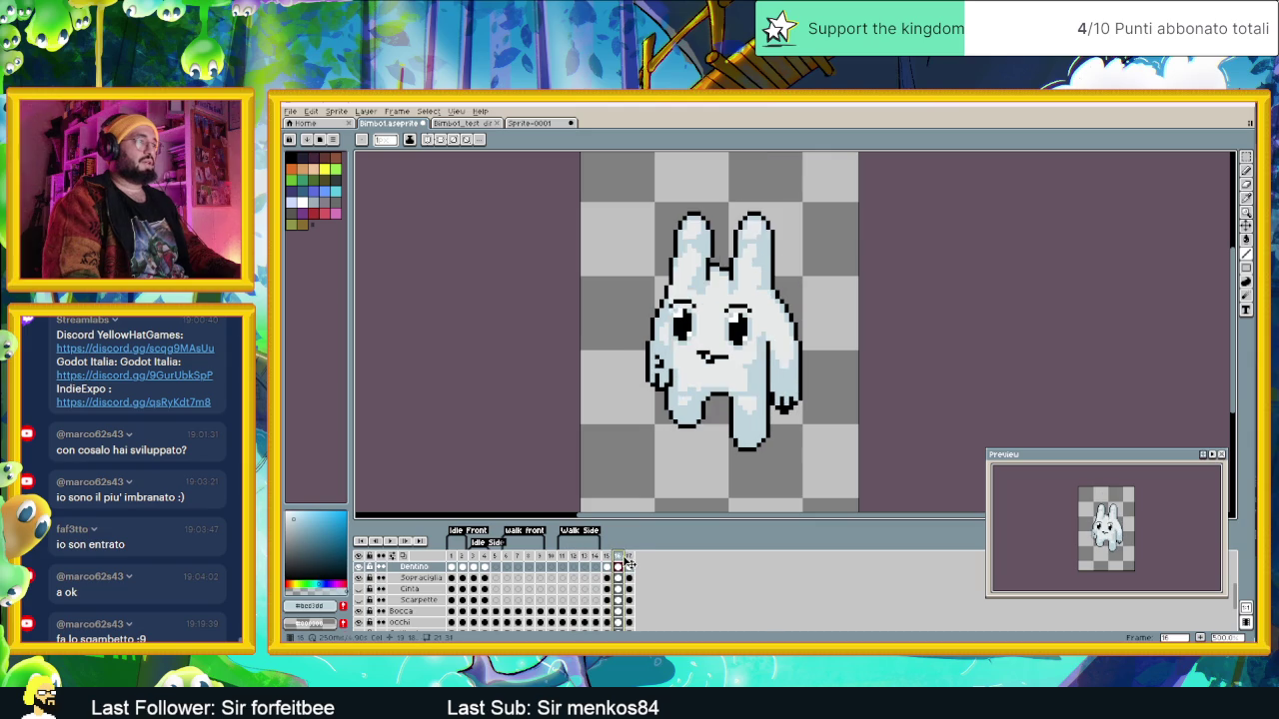
{"action": "scroll", "coordinate": [601, 598], "scroll_direction": "down", "scroll_amount": 2}
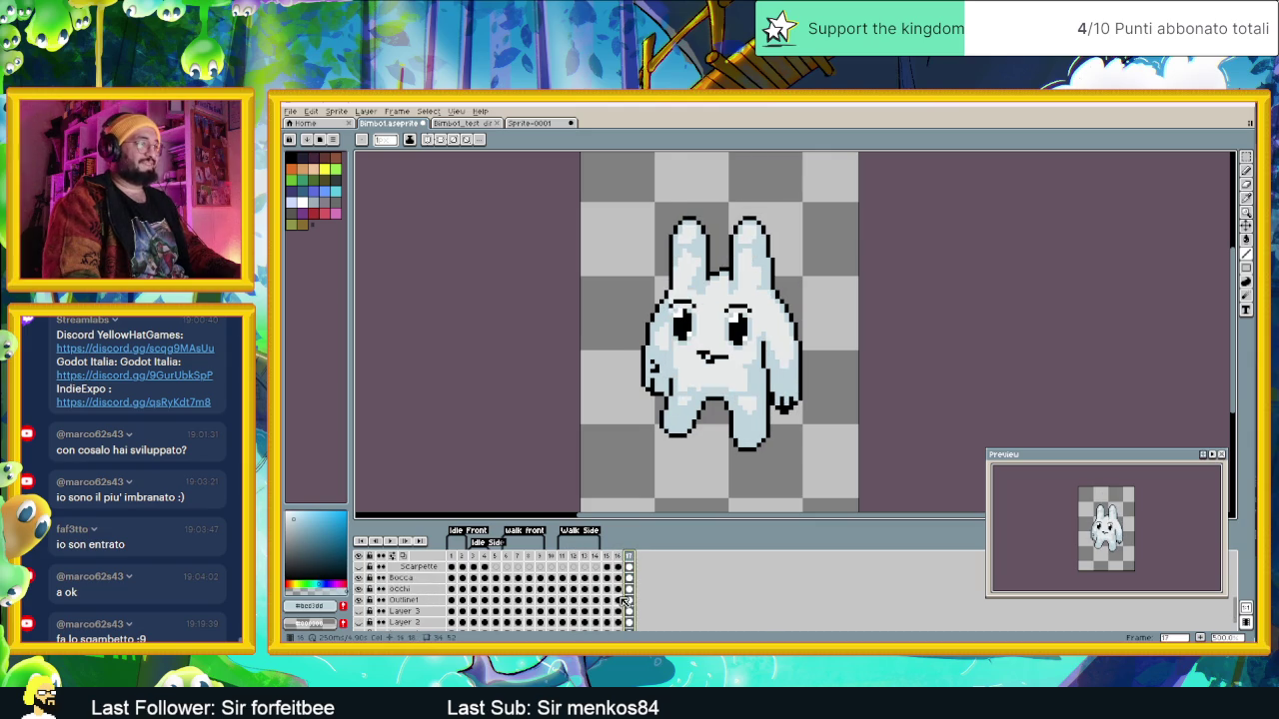
Step: Select the Dentino cel on frame 17 and move the mouth down one pixel
{"action": "left_click", "coordinate": [629, 589]}
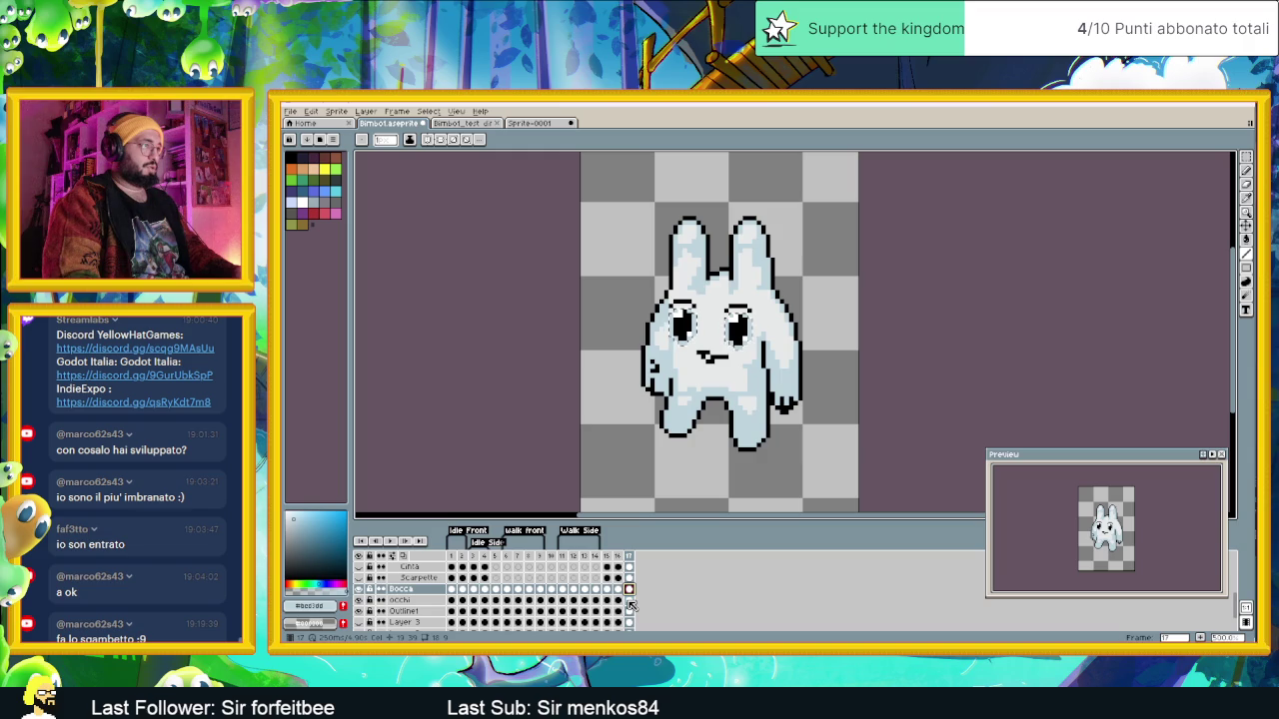
{"action": "left_click", "coordinate": [629, 601]}
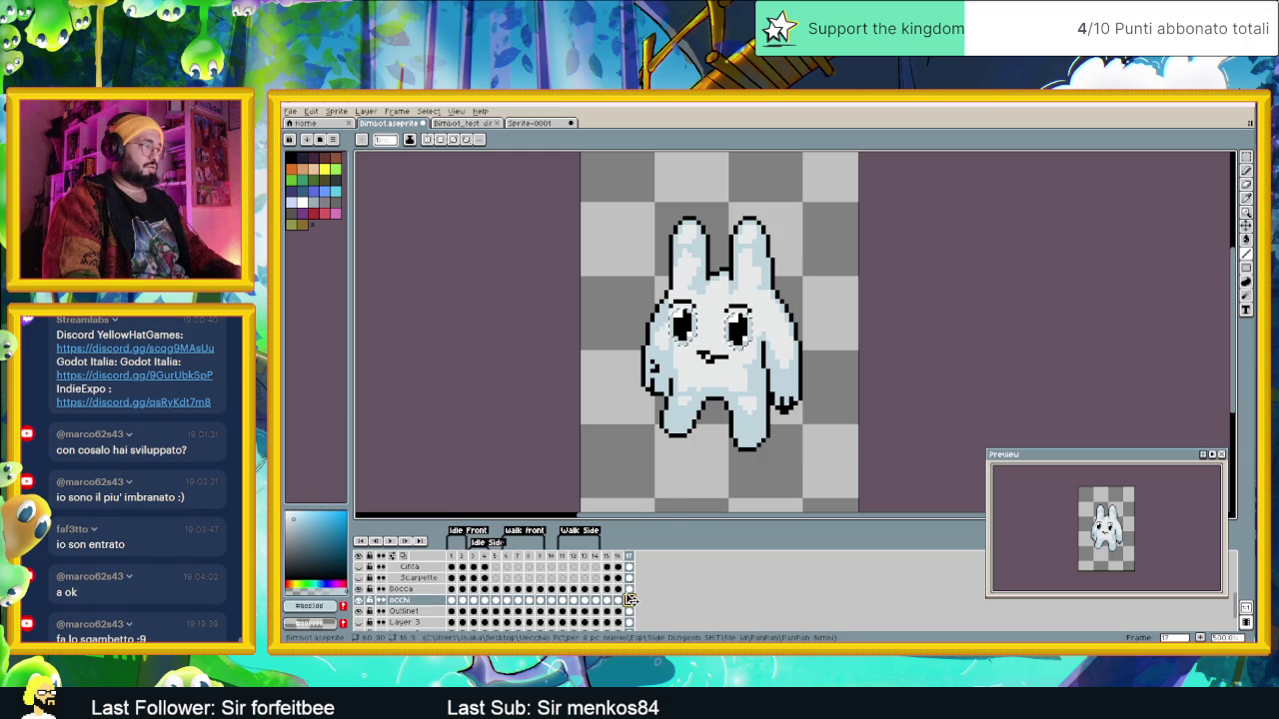
{"action": "left_click", "coordinate": [630, 590]}
{"action": "scroll", "coordinate": [604, 596], "scroll_direction": "up", "scroll_amount": 1}
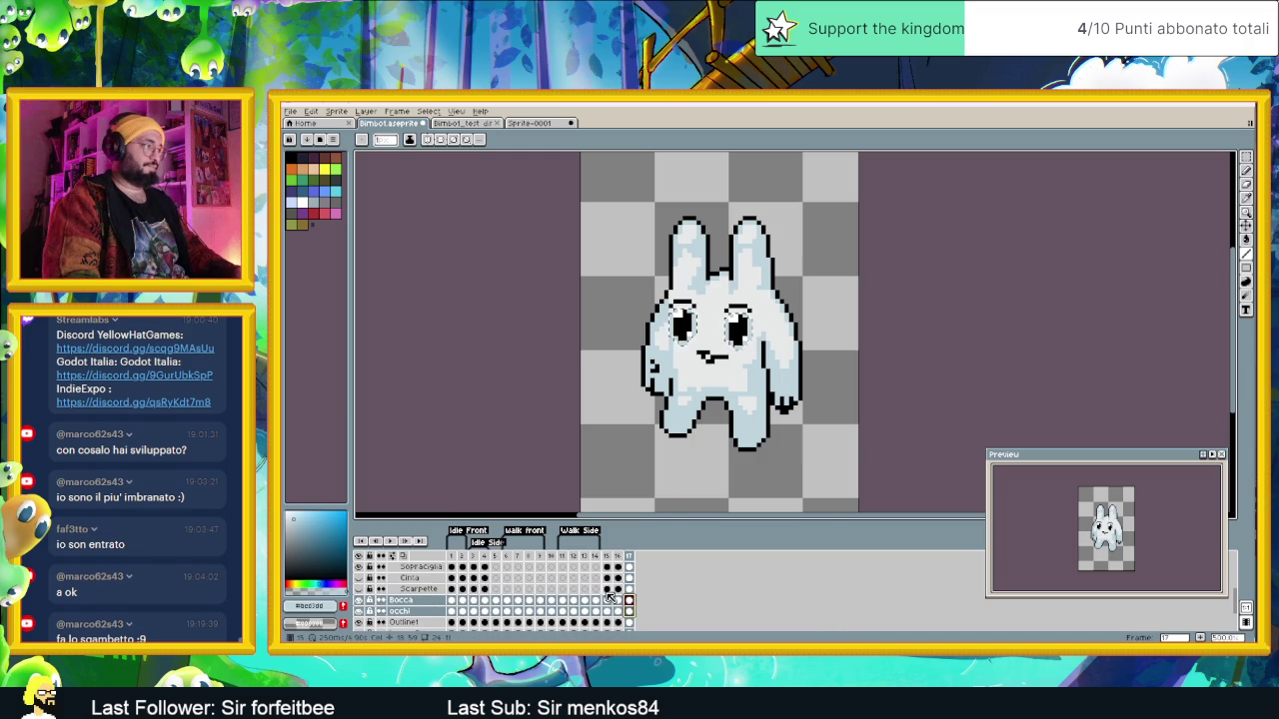
{"action": "scroll", "coordinate": [606, 597], "scroll_direction": "up", "scroll_amount": 1}
{"action": "scroll", "coordinate": [608, 597], "scroll_direction": "up", "scroll_amount": 1}
{"action": "scroll", "coordinate": [611, 597], "scroll_direction": "up", "scroll_amount": 1}
{"action": "scroll", "coordinate": [611, 596], "scroll_direction": "up", "scroll_amount": 1}
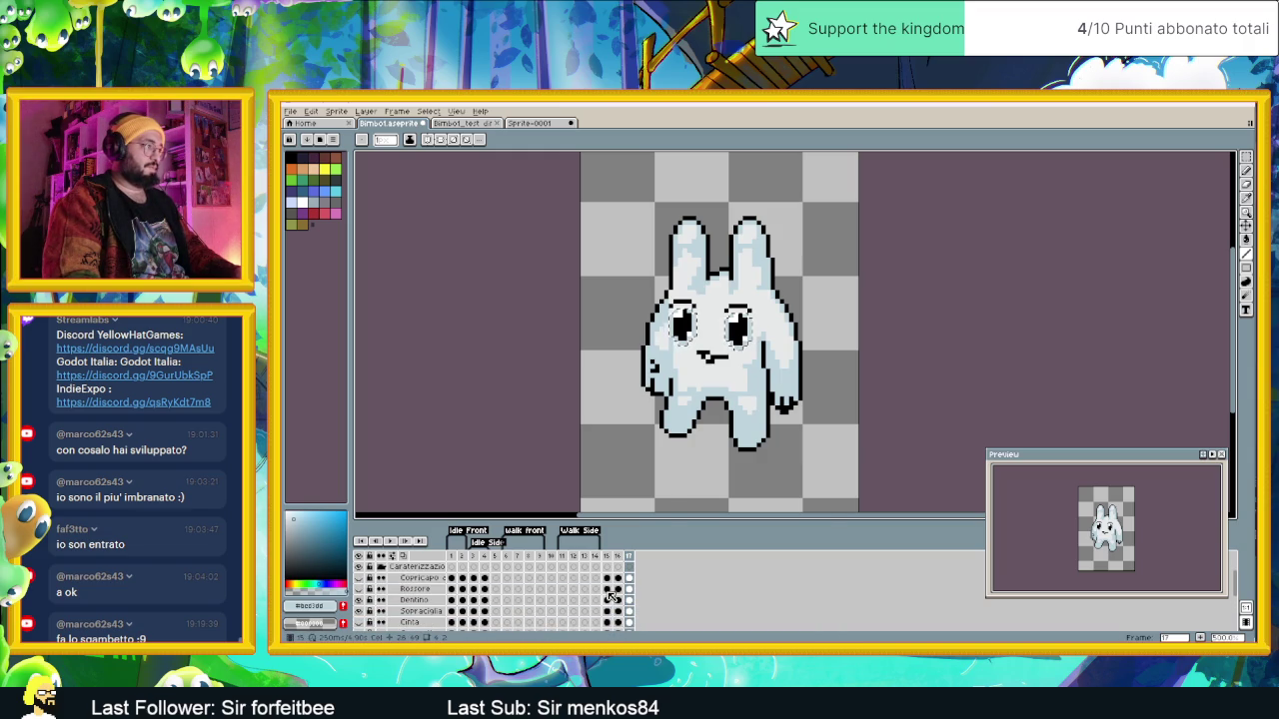
{"action": "scroll", "coordinate": [612, 597], "scroll_direction": "down", "scroll_amount": 1}
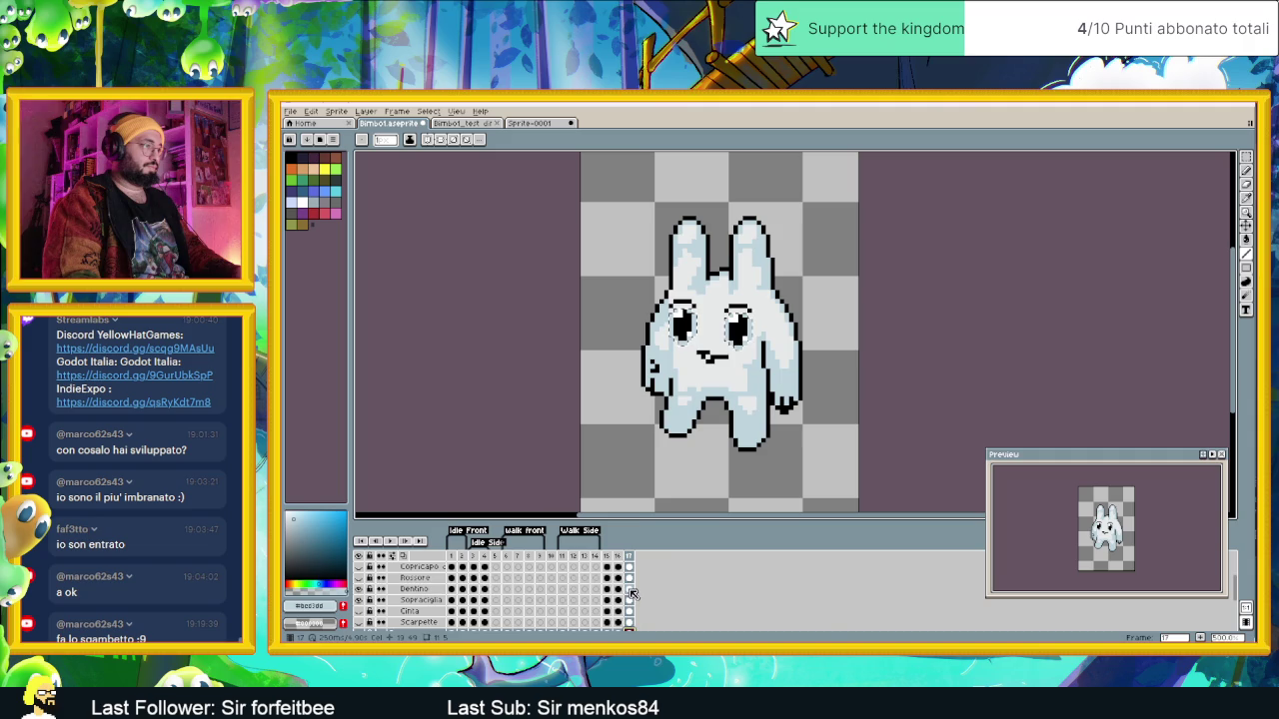
{"action": "left_click", "coordinate": [629, 590]}
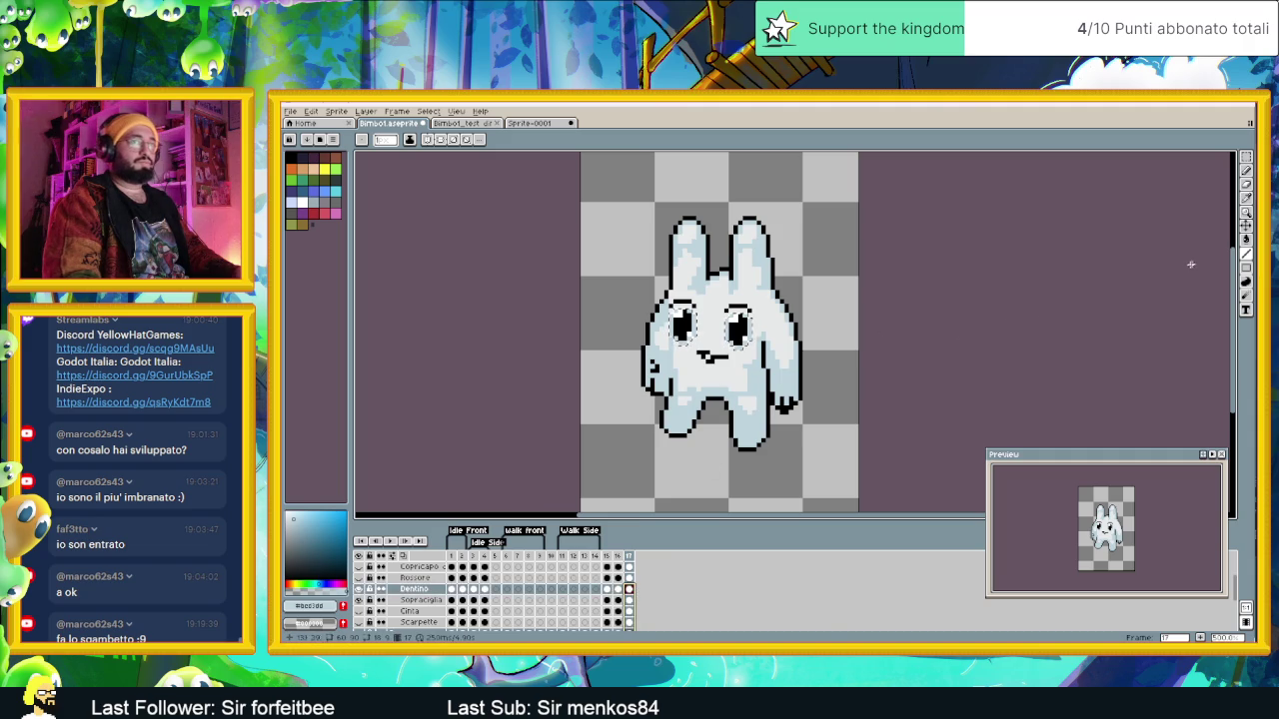
{"action": "key", "text": "v"}
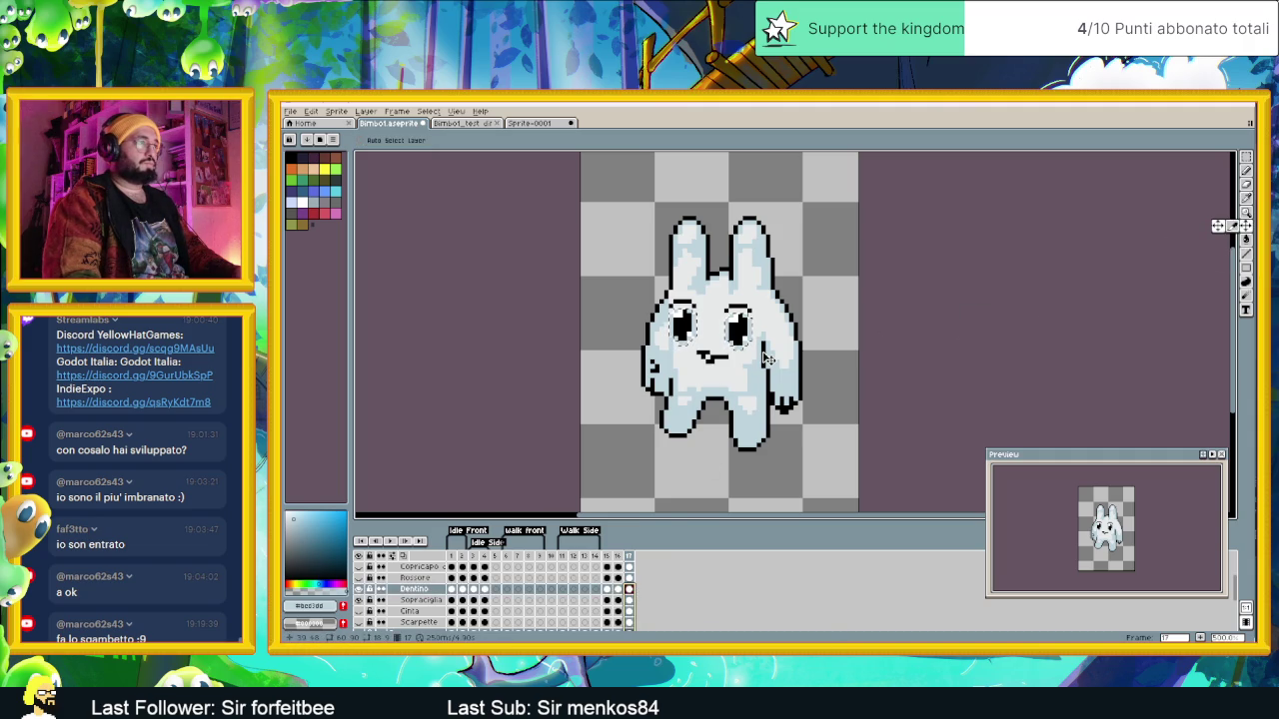
{"action": "left_click_drag", "start_coordinate": [767, 358], "coordinate": [767, 361]}
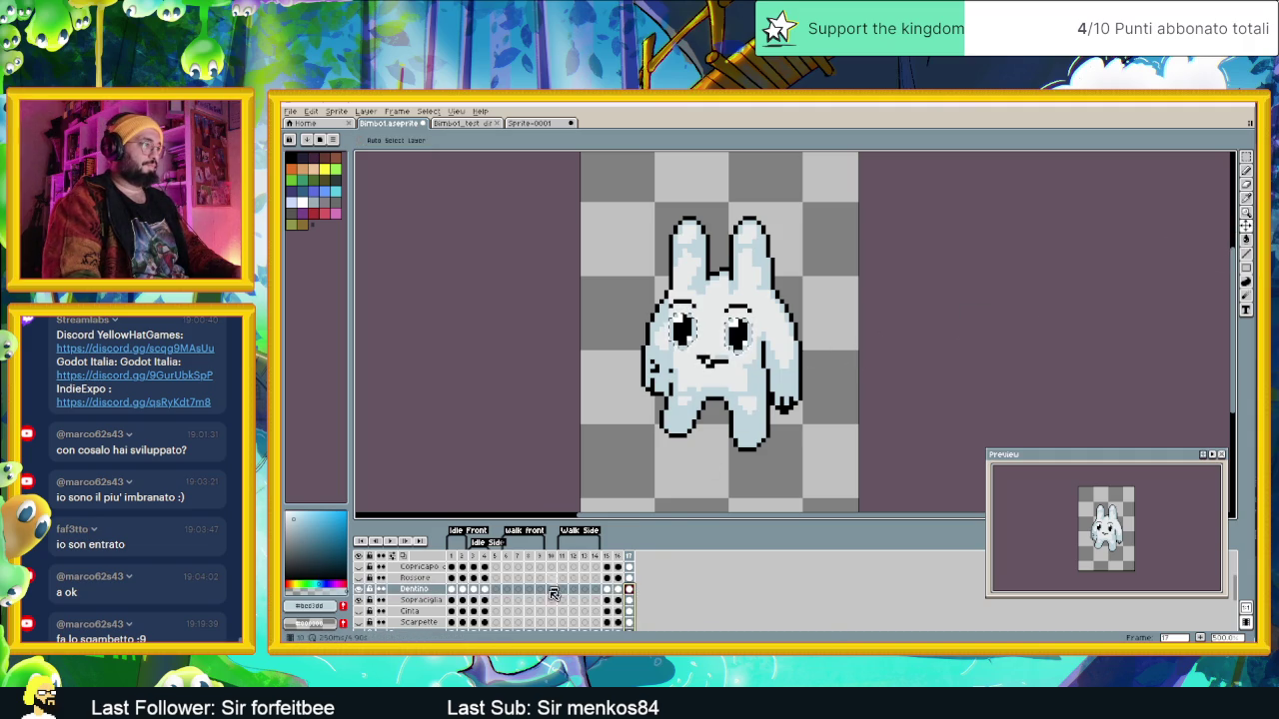
Step: Place the eyebrows above the eyes on the Sopracciglia layer and clear the selection
{"action": "left_click", "coordinate": [550, 600]}
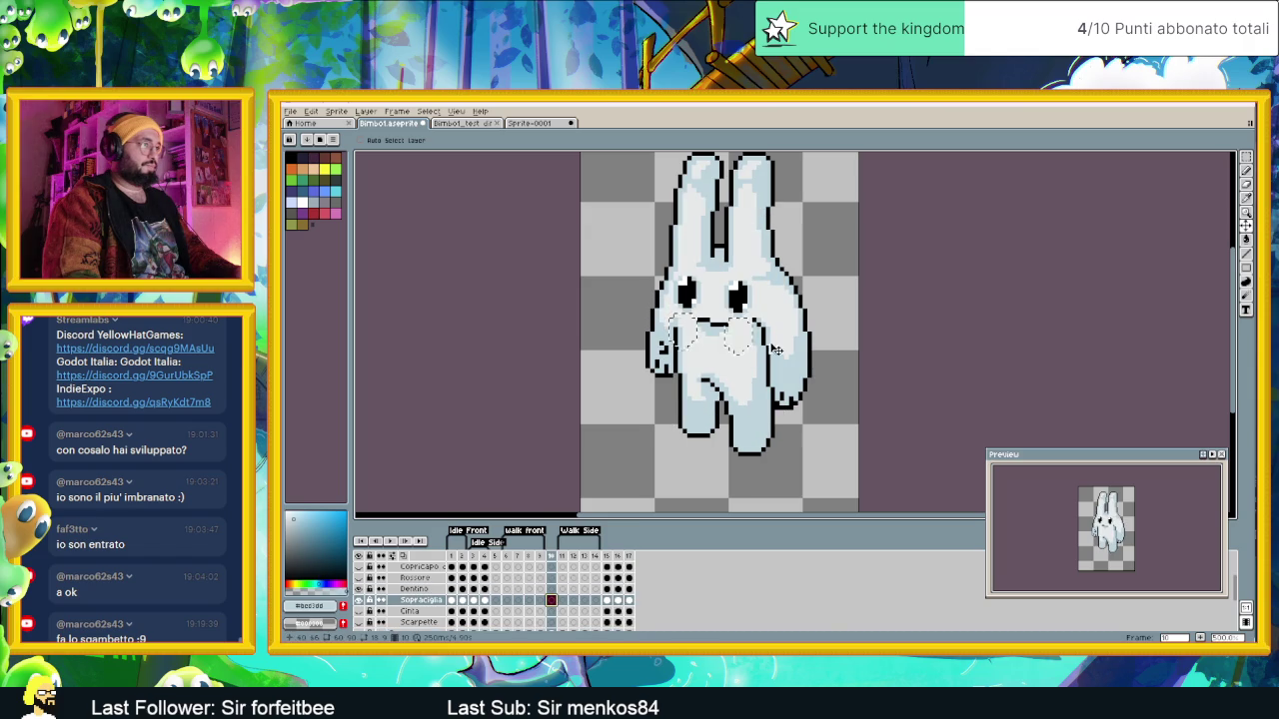
{"action": "left_click", "coordinate": [628, 599]}
{"action": "key", "text": "ctrl+v"}
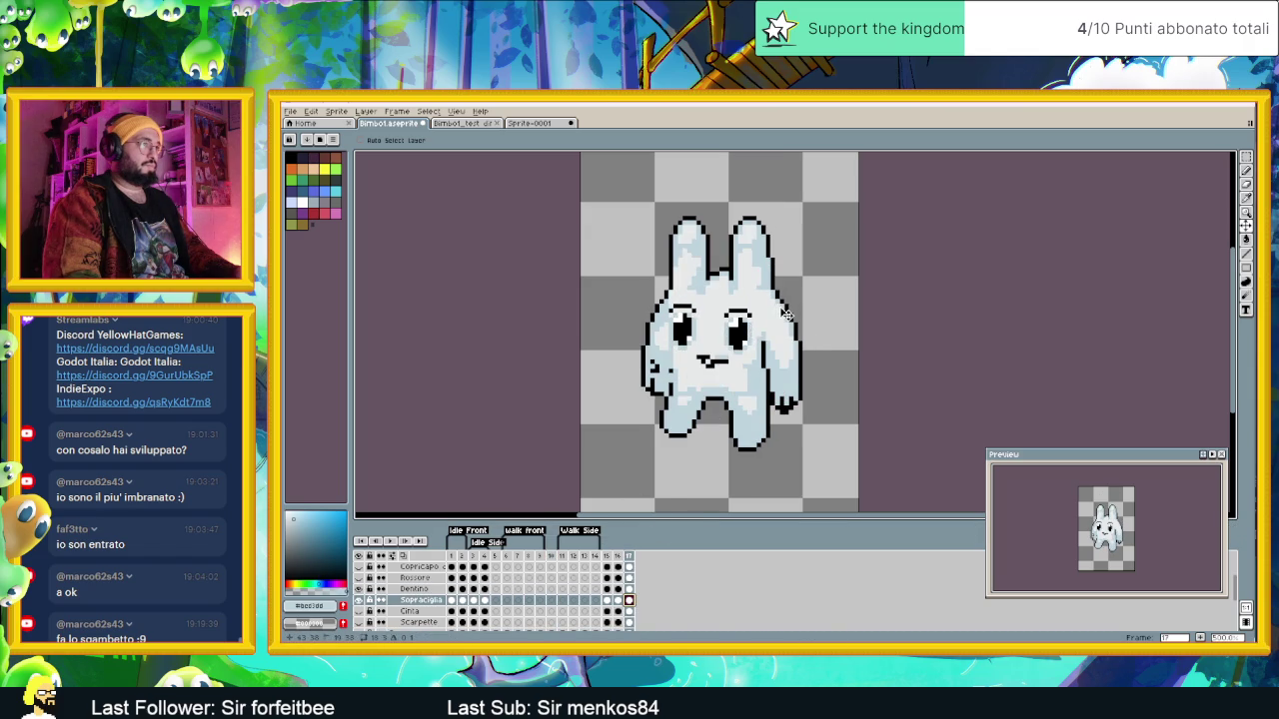
{"action": "key", "text": "m"}
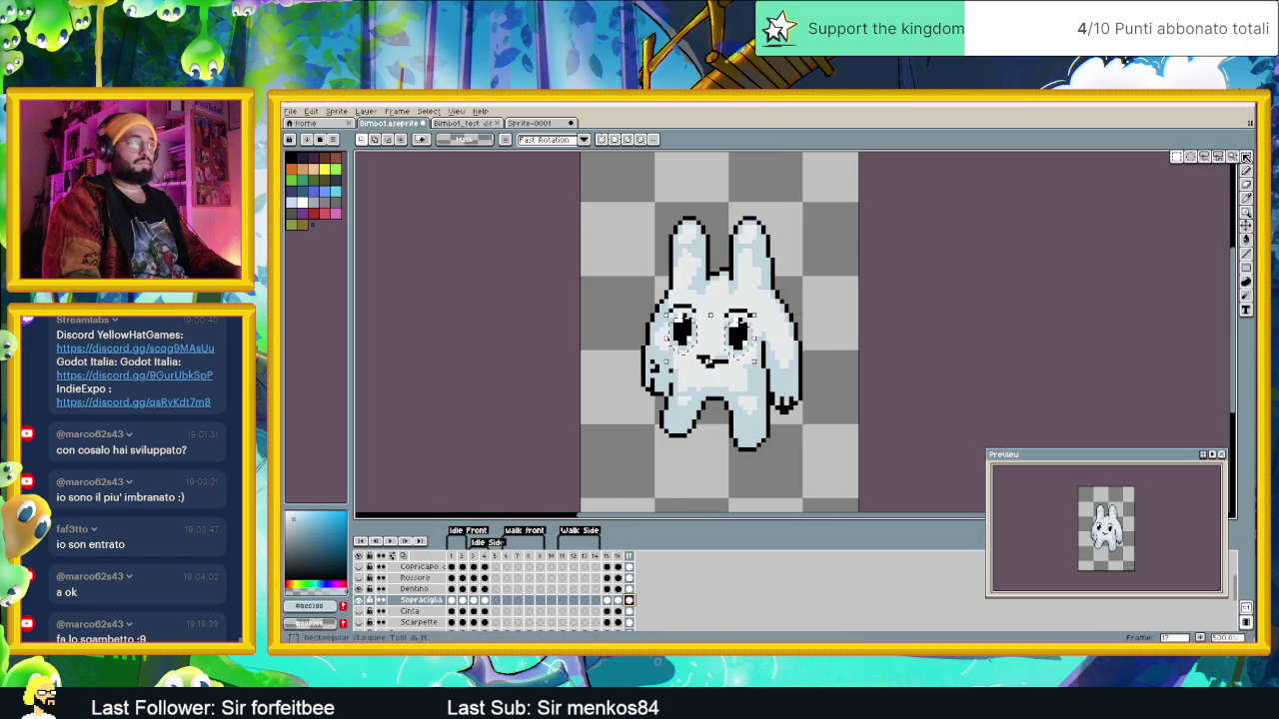
{"action": "key", "text": "ctrl+d"}
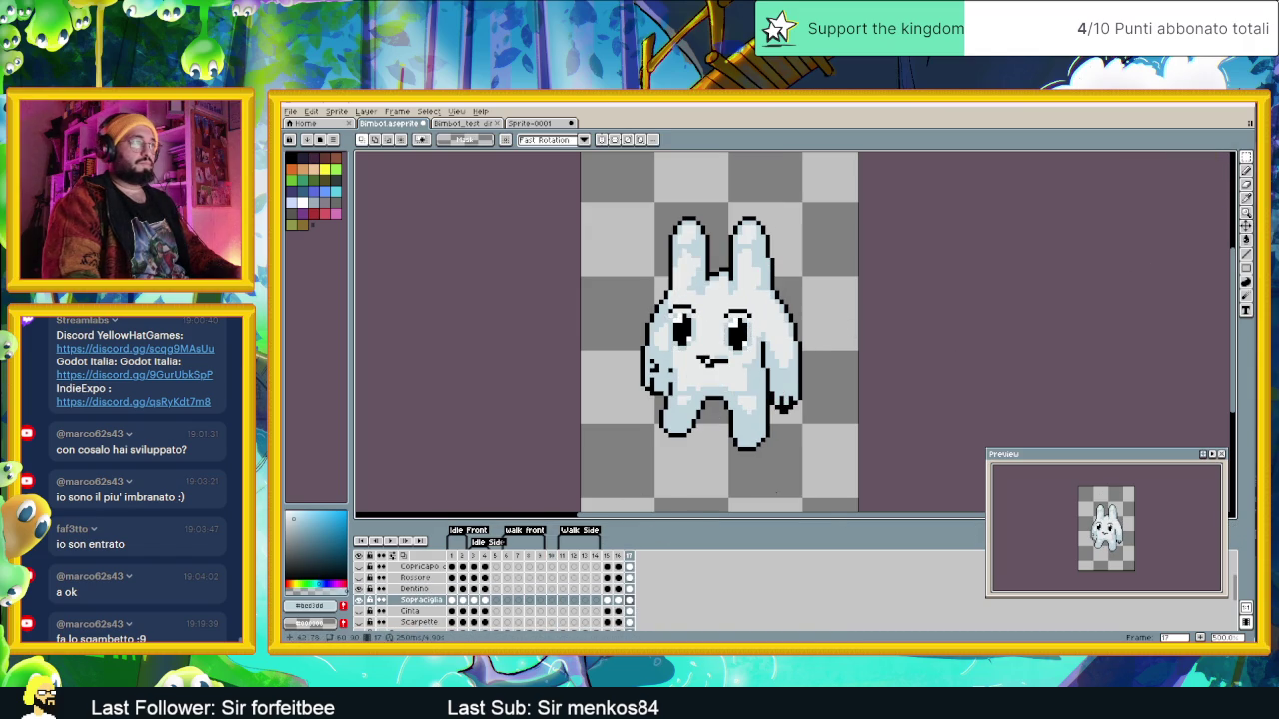
Step: Flip between frames 15, 16 and 17 to compare the poses
{"action": "left_click", "coordinate": [618, 556]}
{"action": "left_click", "coordinate": [629, 556]}
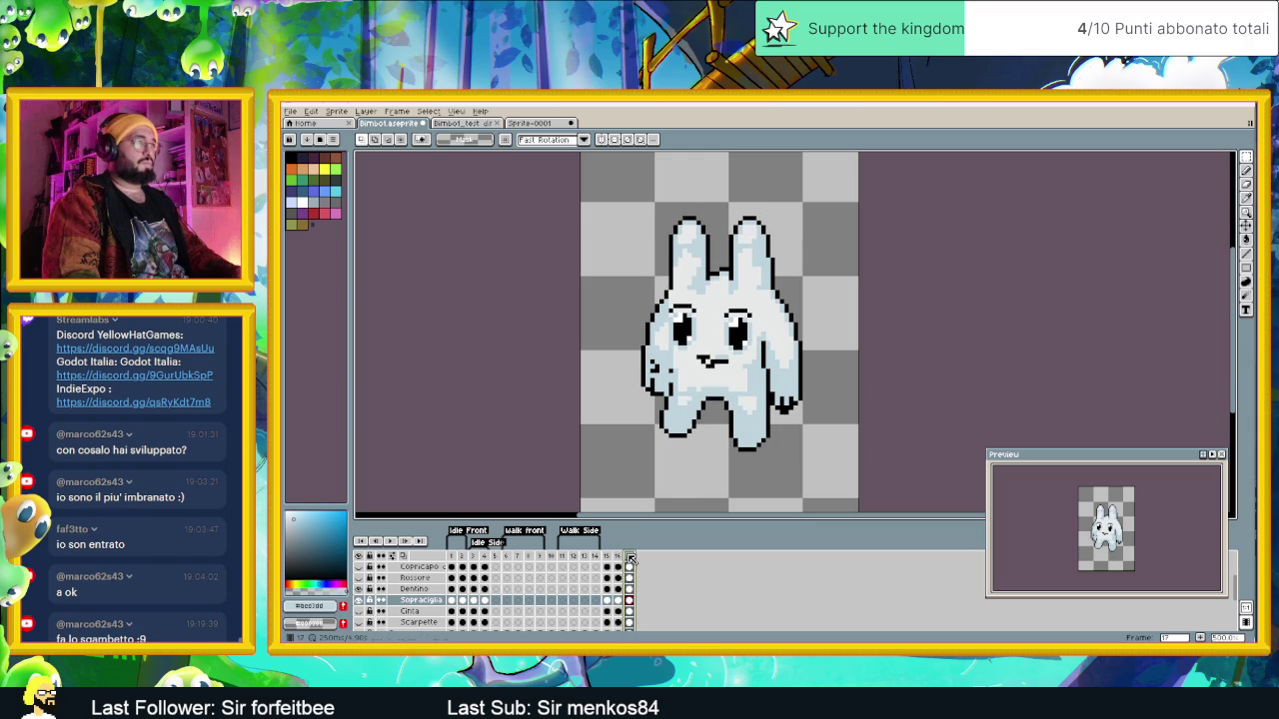
{"action": "left_click", "coordinate": [619, 556]}
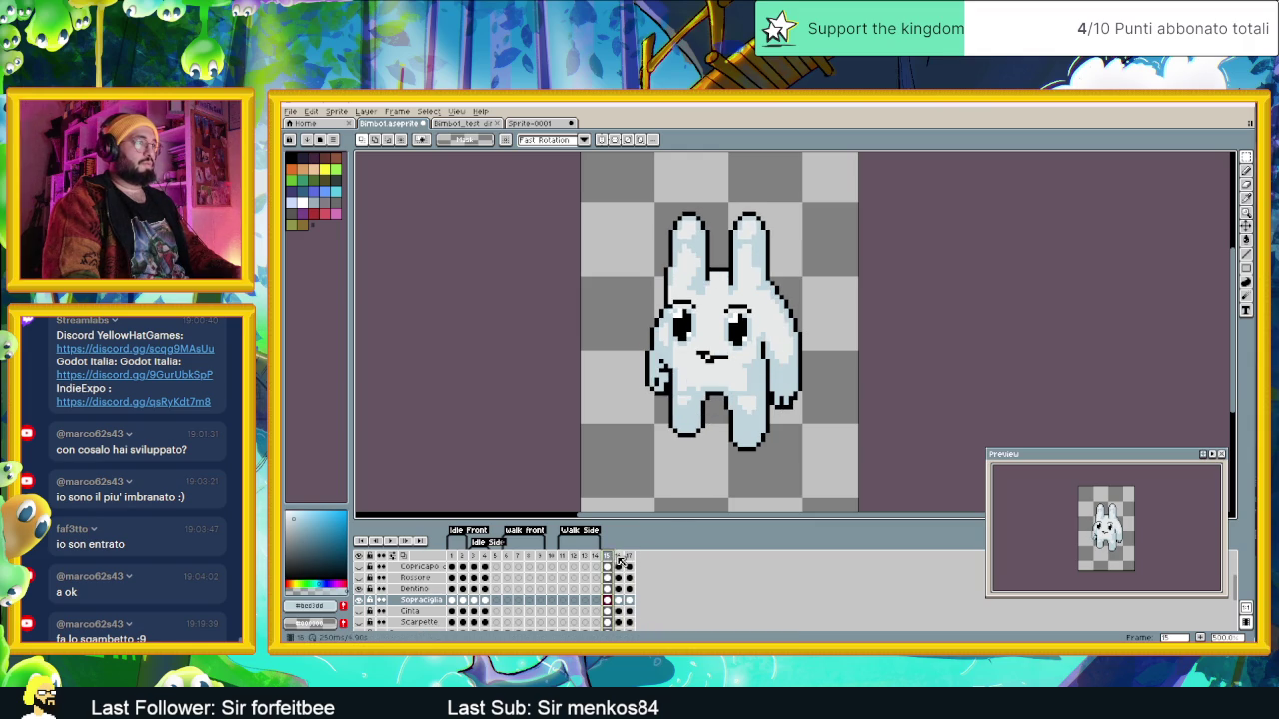
{"action": "left_click", "coordinate": [629, 557]}
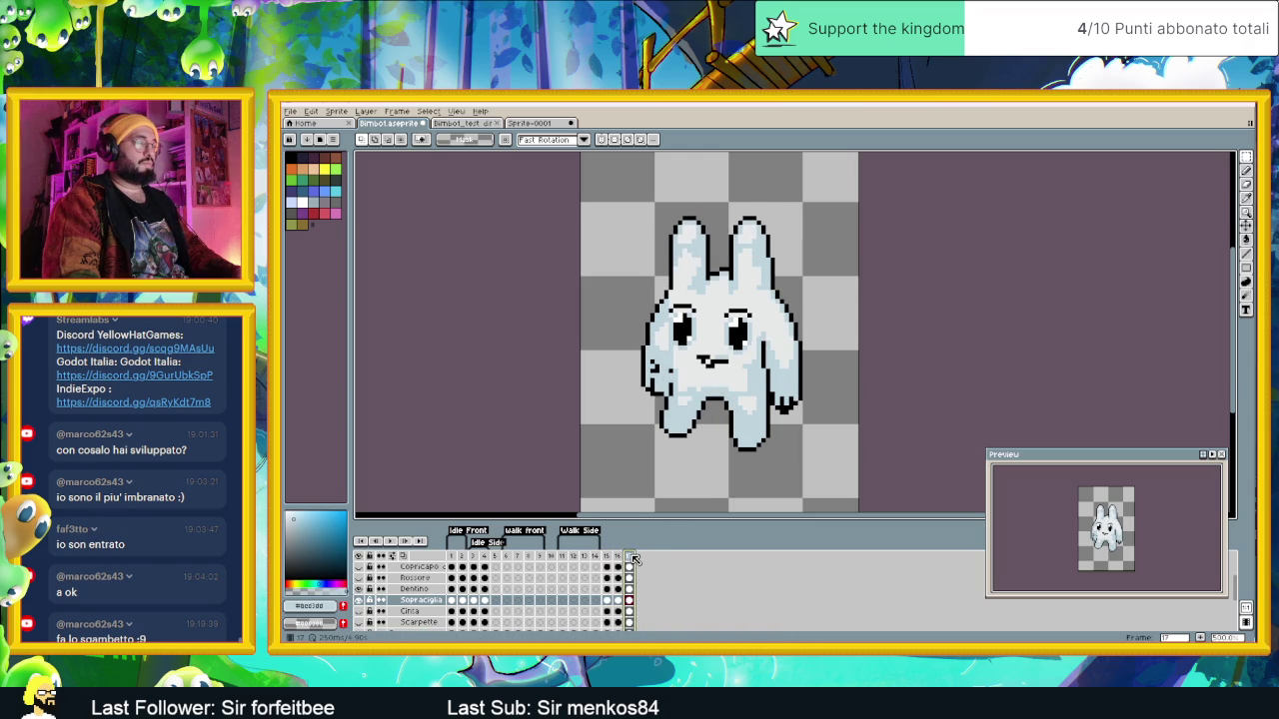
{"action": "key", "text": "Left"}
{"action": "key", "text": "Left"}
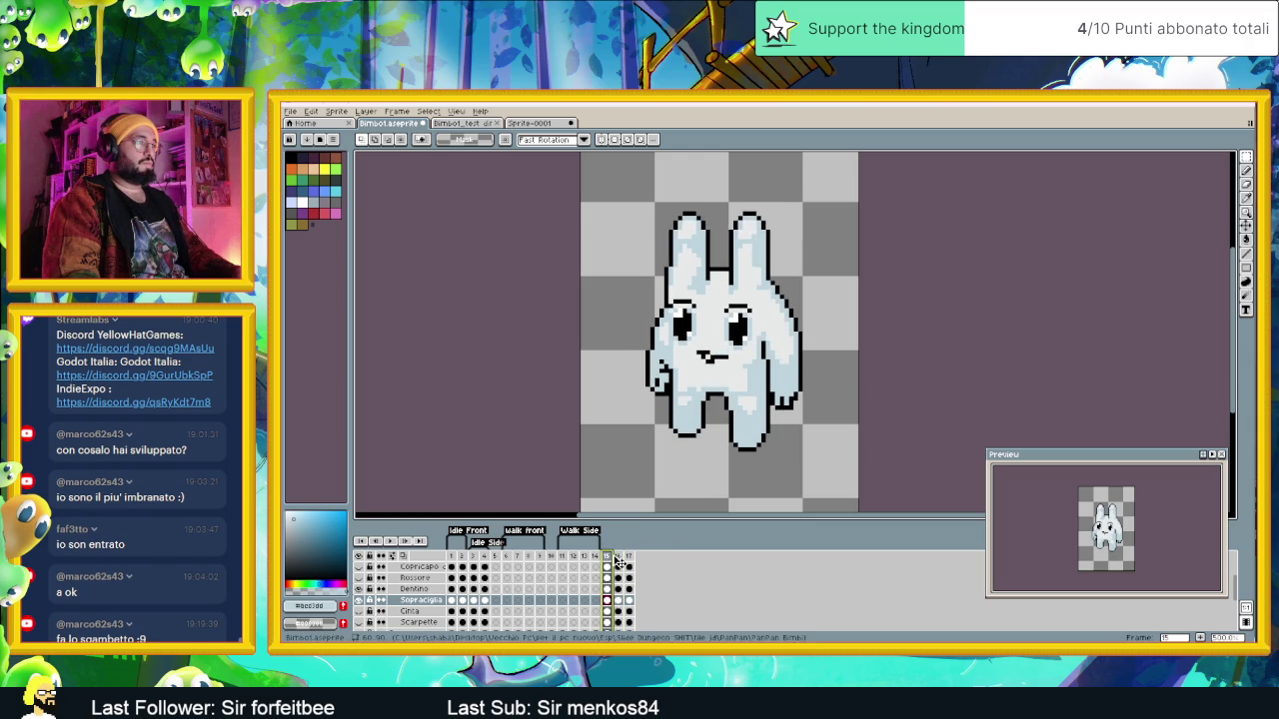
{"action": "left_click", "coordinate": [617, 558]}
{"action": "left_click", "coordinate": [630, 557]}
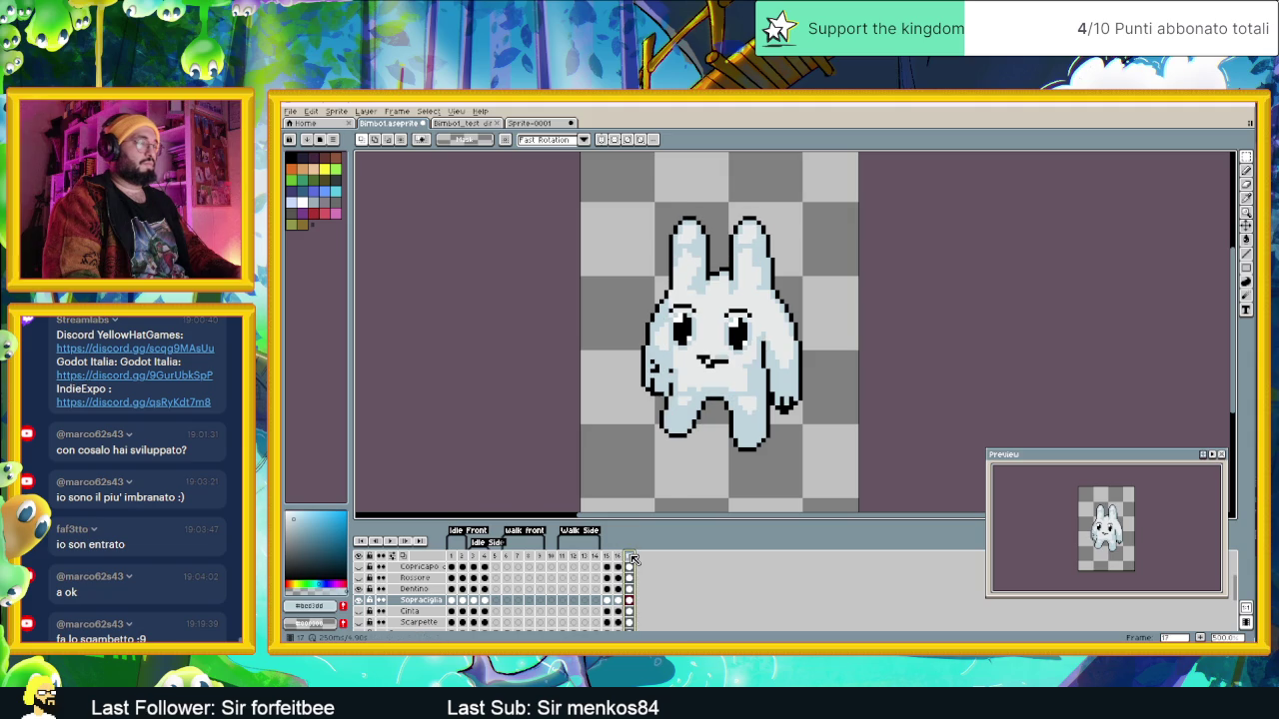
{"action": "left_click", "coordinate": [617, 557]}
{"action": "left_click", "coordinate": [607, 558]}
{"action": "left_click", "coordinate": [617, 557]}
{"action": "left_click", "coordinate": [629, 558]}
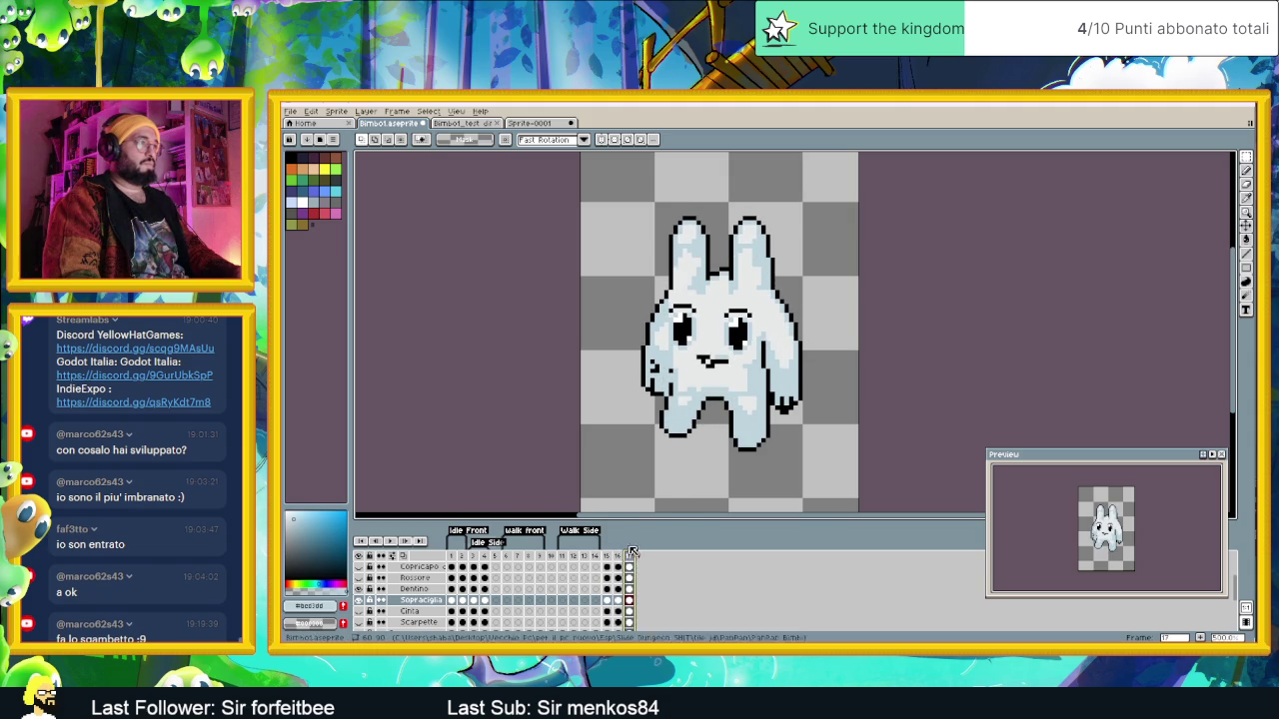
{"action": "scroll", "coordinate": [703, 380], "scroll_direction": "up", "scroll_amount": 1}
{"action": "scroll", "coordinate": [704, 380], "scroll_direction": "up", "scroll_amount": 2}
Step: Set the Pencil to black and bring the bunny's lower body into view
{"action": "left_click", "coordinate": [704, 379], "text": "alt"}
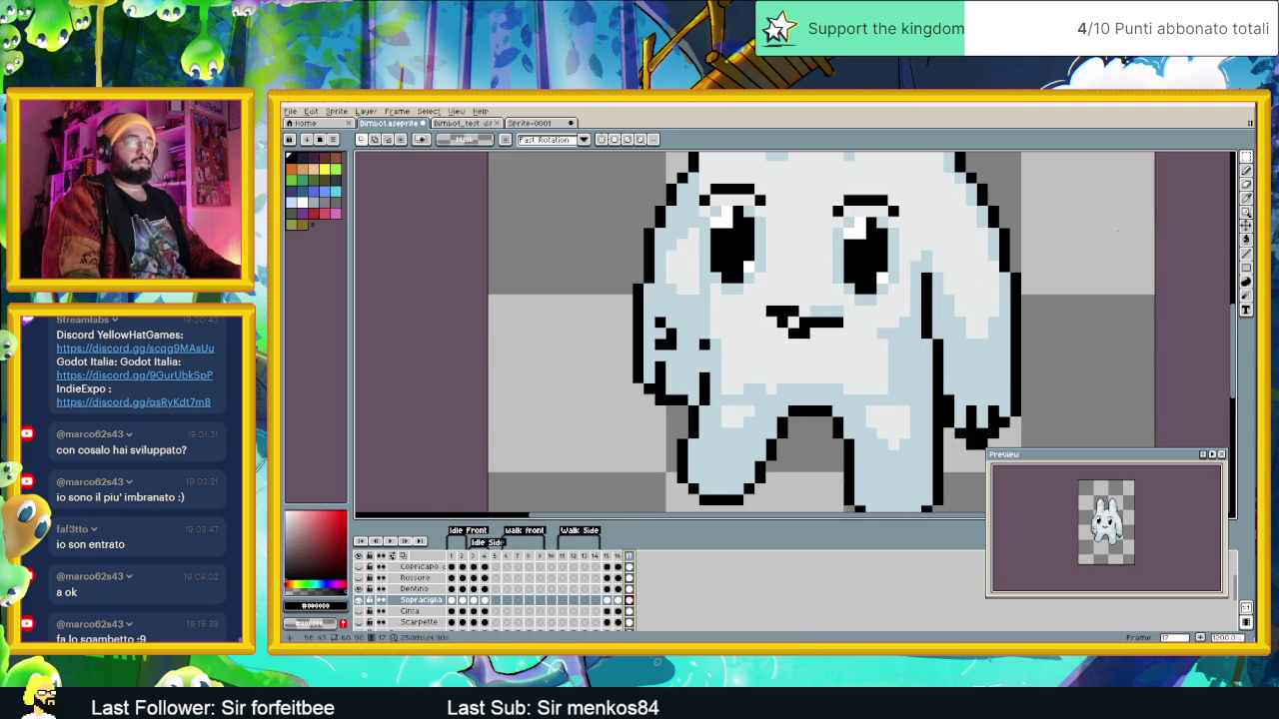
{"action": "left_click", "coordinate": [1245, 172]}
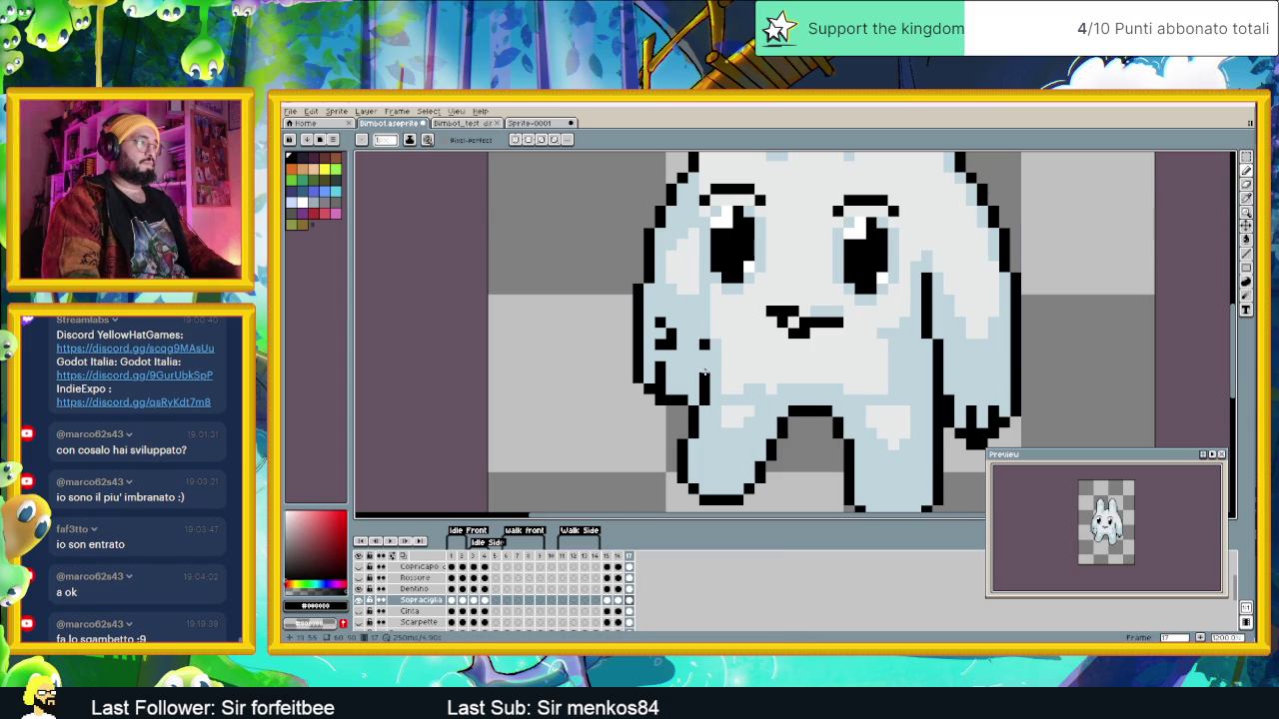
{"action": "left_click_drag", "start_coordinate": [704, 373], "coordinate": [647, 261]}
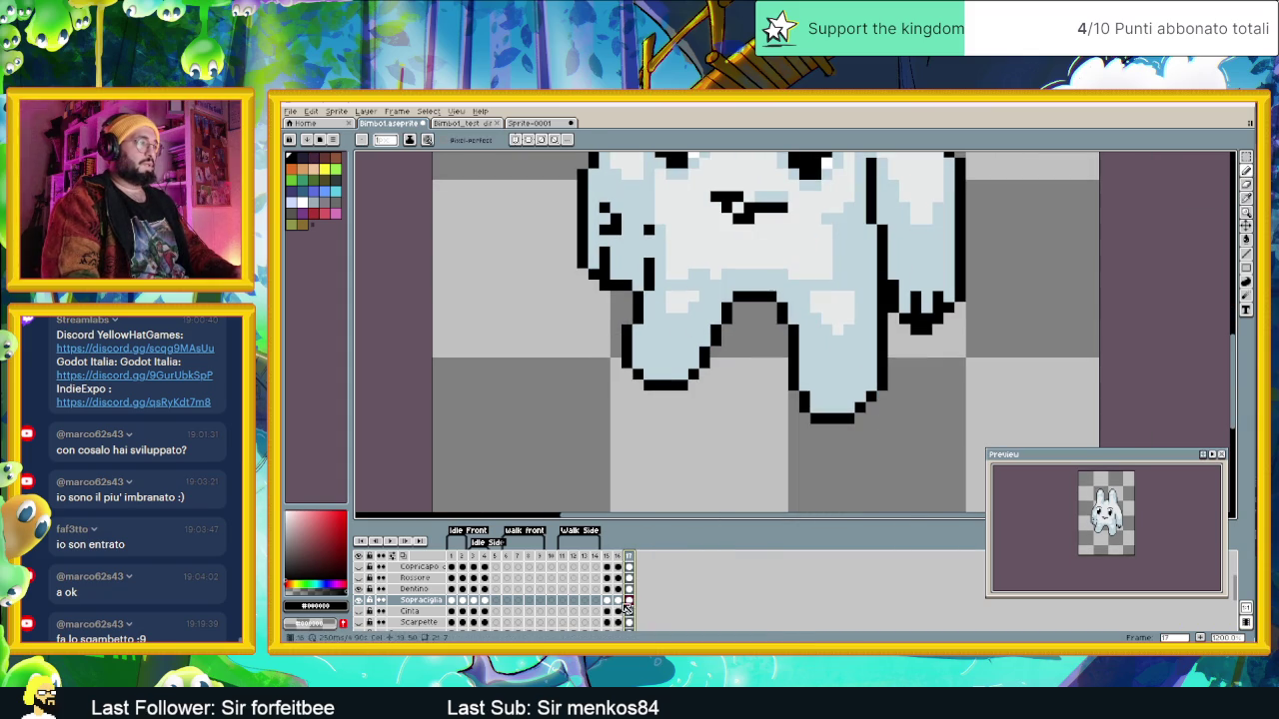
{"action": "scroll", "coordinate": [625, 608], "scroll_direction": "down", "scroll_amount": 2}
{"action": "scroll", "coordinate": [630, 612], "scroll_direction": "down", "scroll_amount": 1}
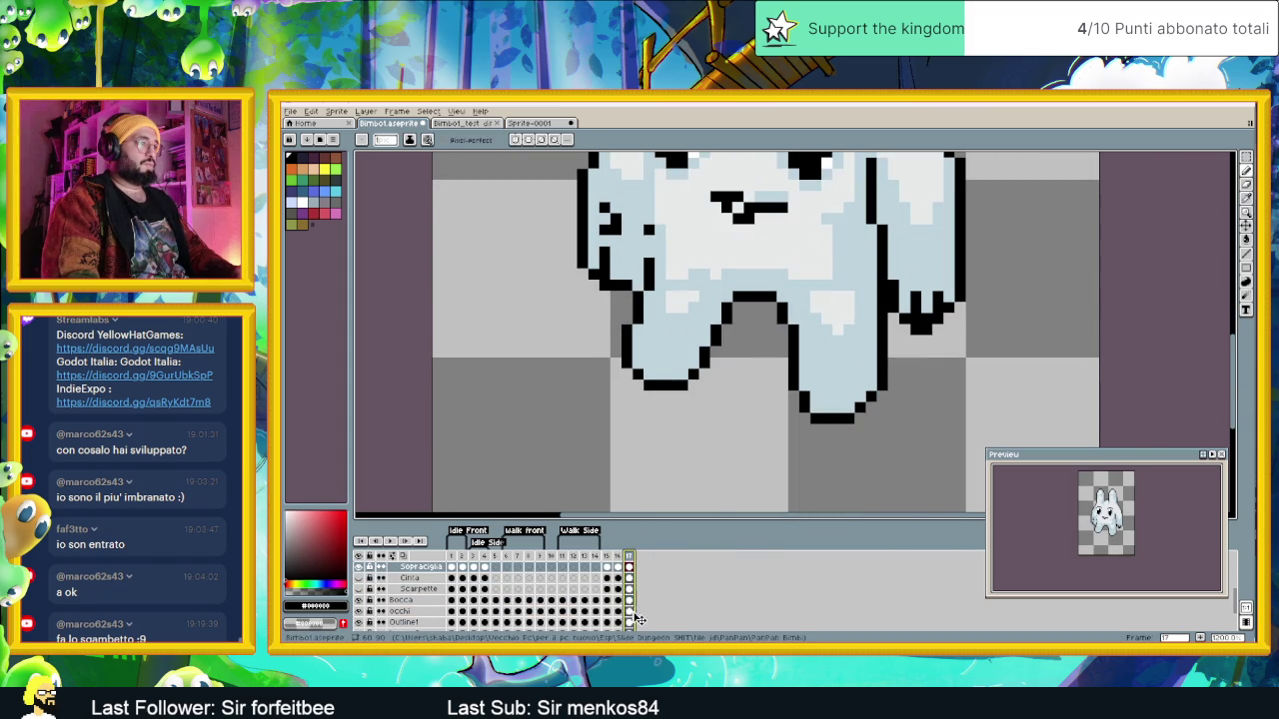
Step: Select the Outline1 layer, then the Dentino layer, on frame 17
{"action": "left_click", "coordinate": [628, 622]}
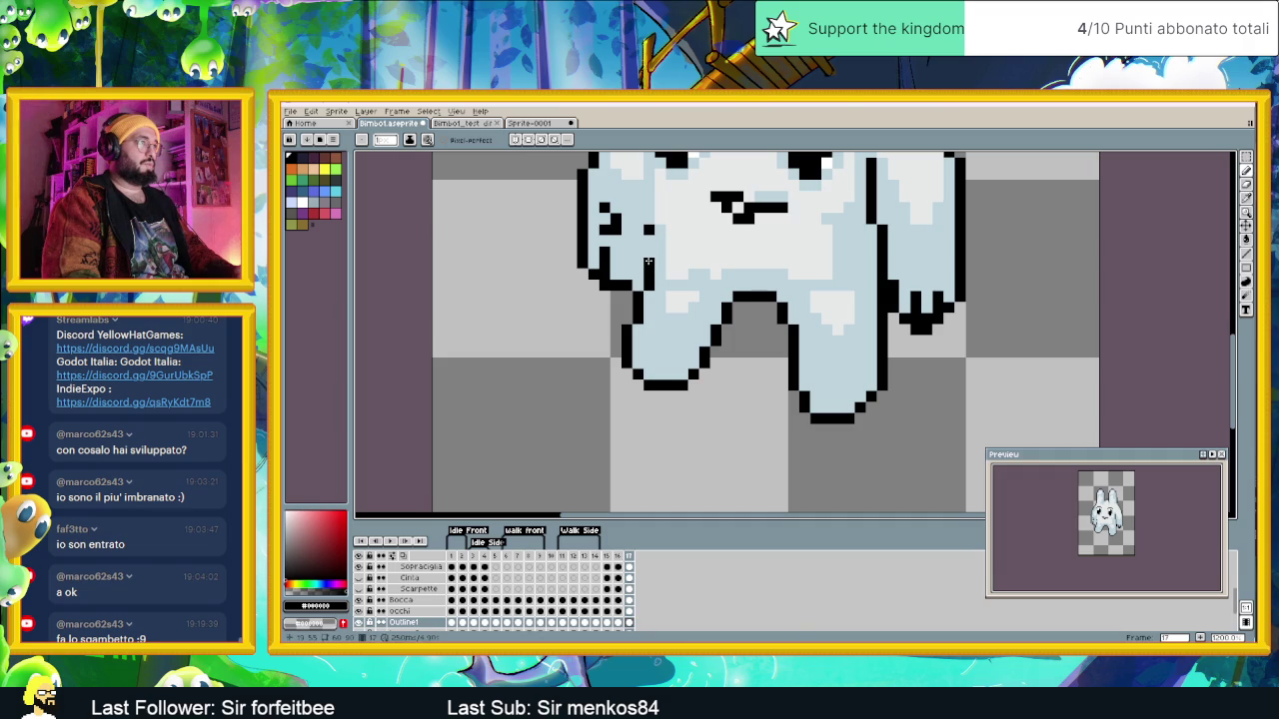
{"action": "scroll", "coordinate": [632, 580], "scroll_direction": "up", "scroll_amount": 2}
{"action": "scroll", "coordinate": [626, 583], "scroll_direction": "up", "scroll_amount": 1}
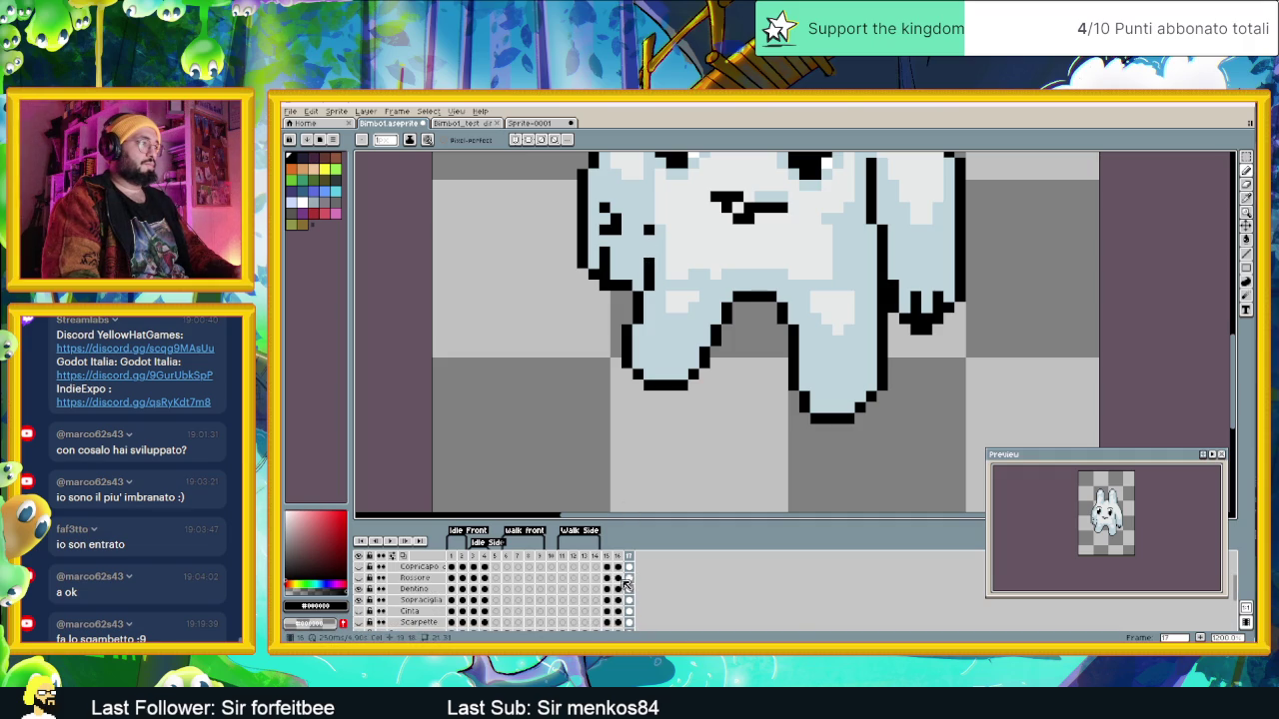
{"action": "left_click", "coordinate": [630, 589]}
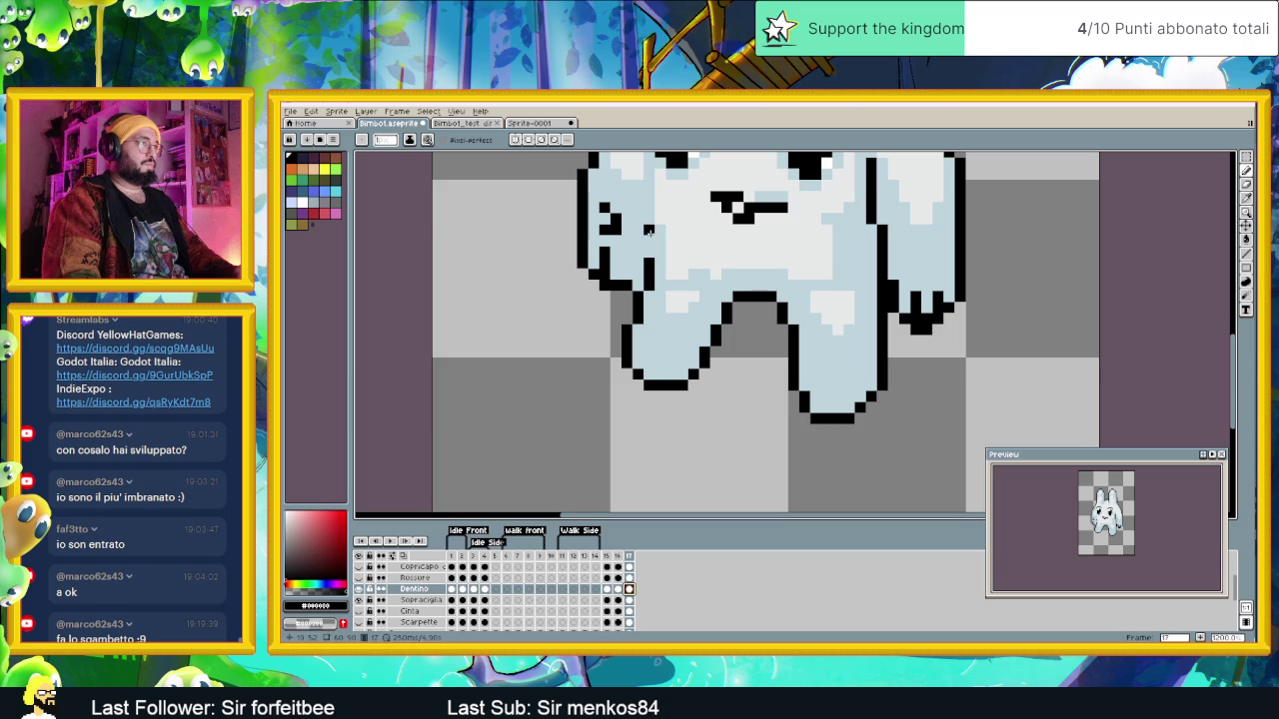
{"action": "scroll", "coordinate": [644, 290], "scroll_direction": "down", "scroll_amount": 4}
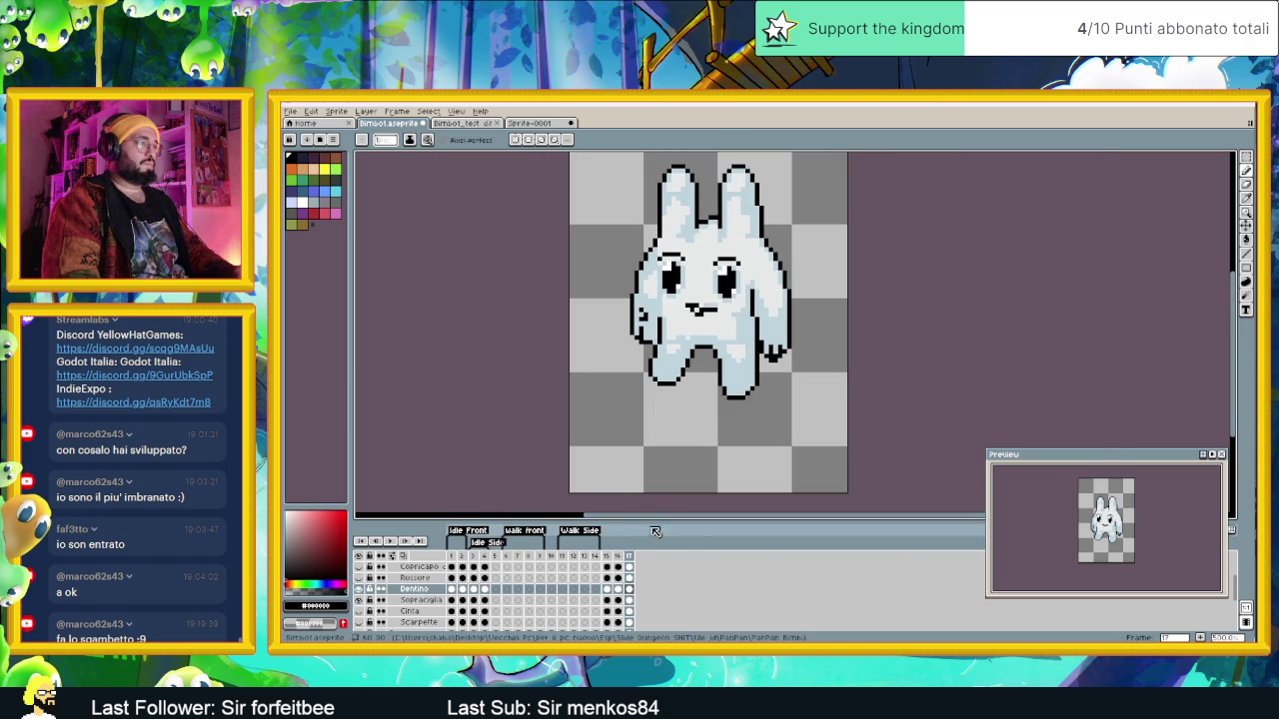
Step: Select the Outline1 cel on frame 17 and pick the light blue body colour
{"action": "left_click", "coordinate": [616, 557]}
{"action": "left_click", "coordinate": [628, 555]}
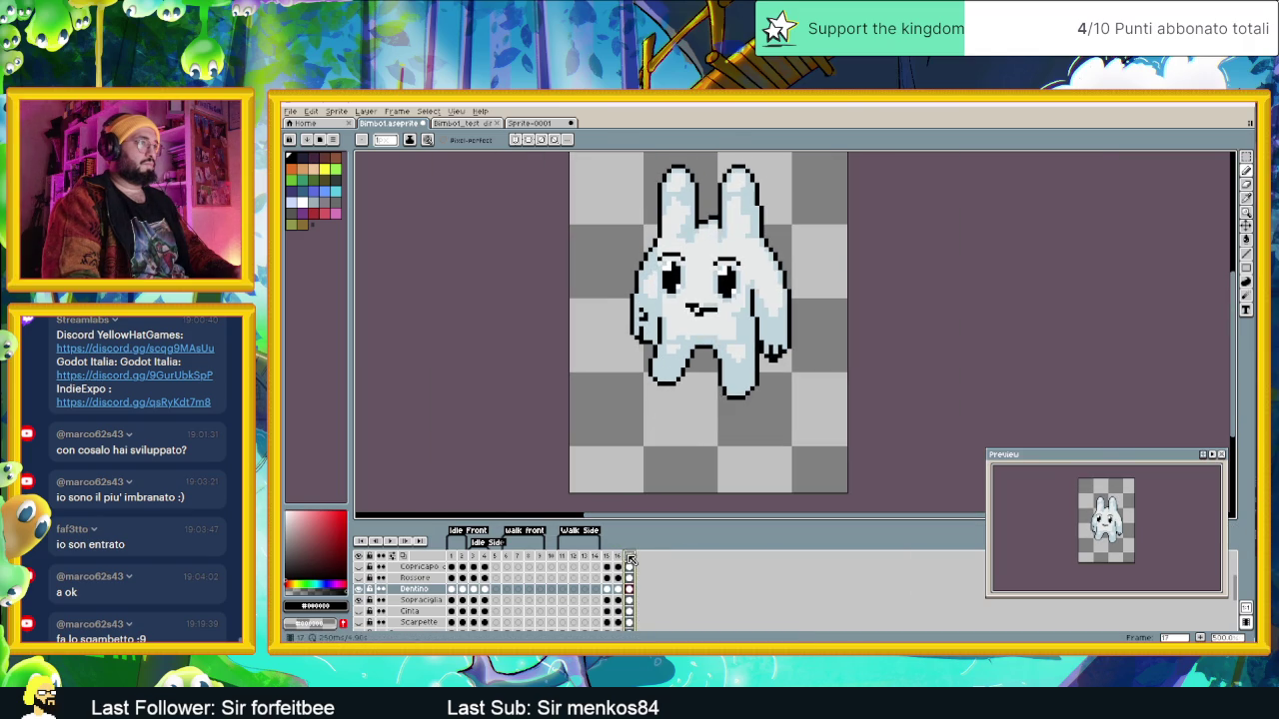
{"action": "scroll", "coordinate": [626, 600], "scroll_direction": "down", "scroll_amount": 5}
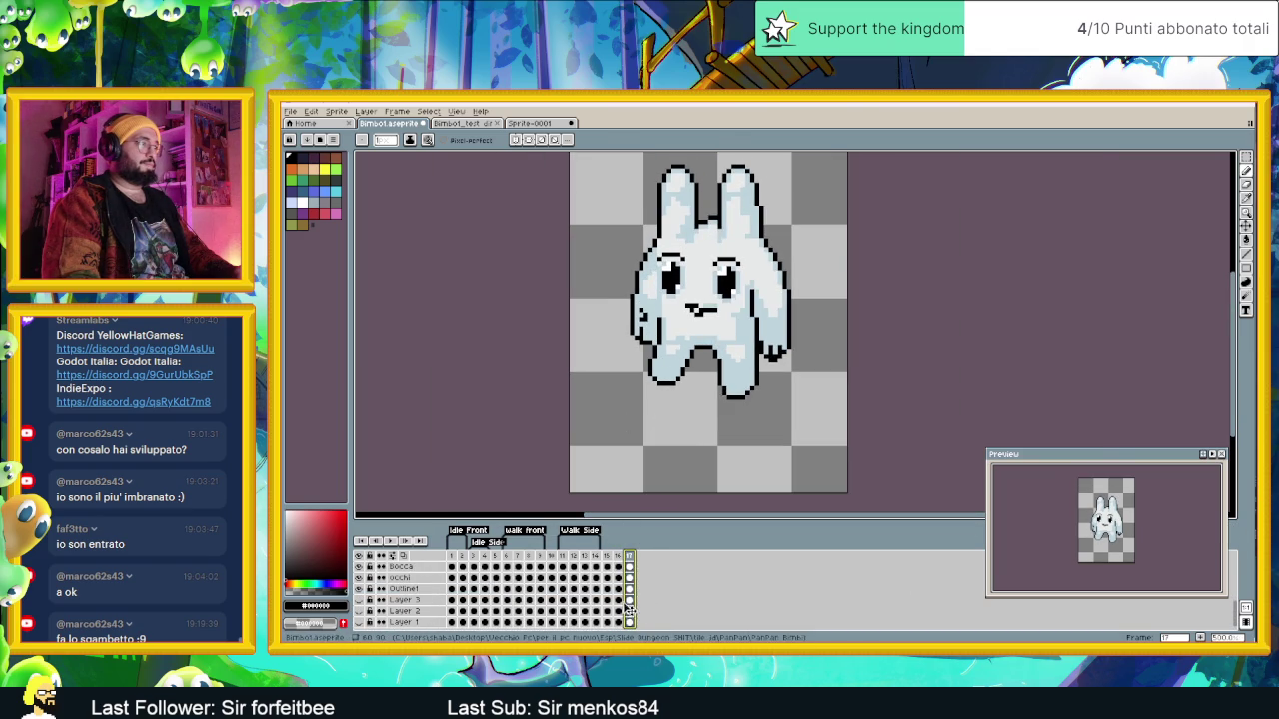
{"action": "left_click", "coordinate": [629, 588]}
{"action": "scroll", "coordinate": [659, 334], "scroll_direction": "up", "scroll_amount": 1}
{"action": "left_click", "coordinate": [664, 329], "text": "alt"}
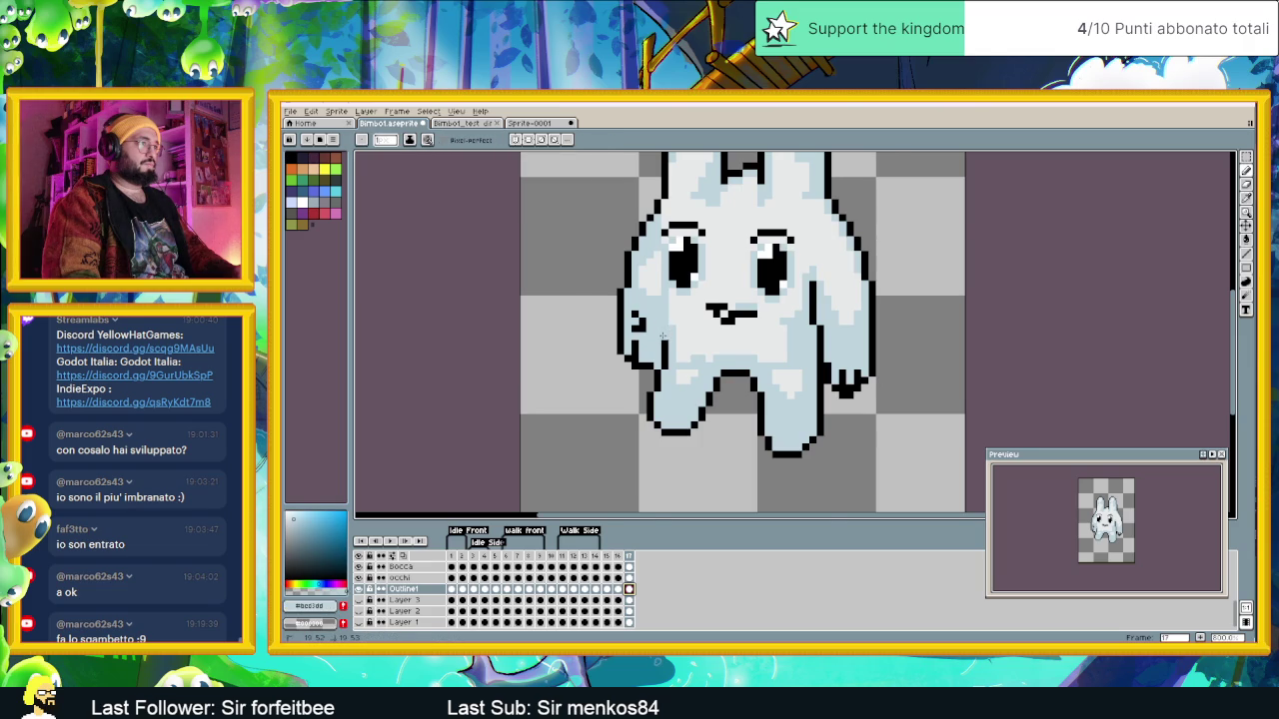
{"action": "scroll", "coordinate": [663, 337], "scroll_direction": "down", "scroll_amount": 1}
Step: Step through frames 16, 12, 13, 11 and back to 17 to inspect the walk
{"action": "left_click", "coordinate": [621, 556]}
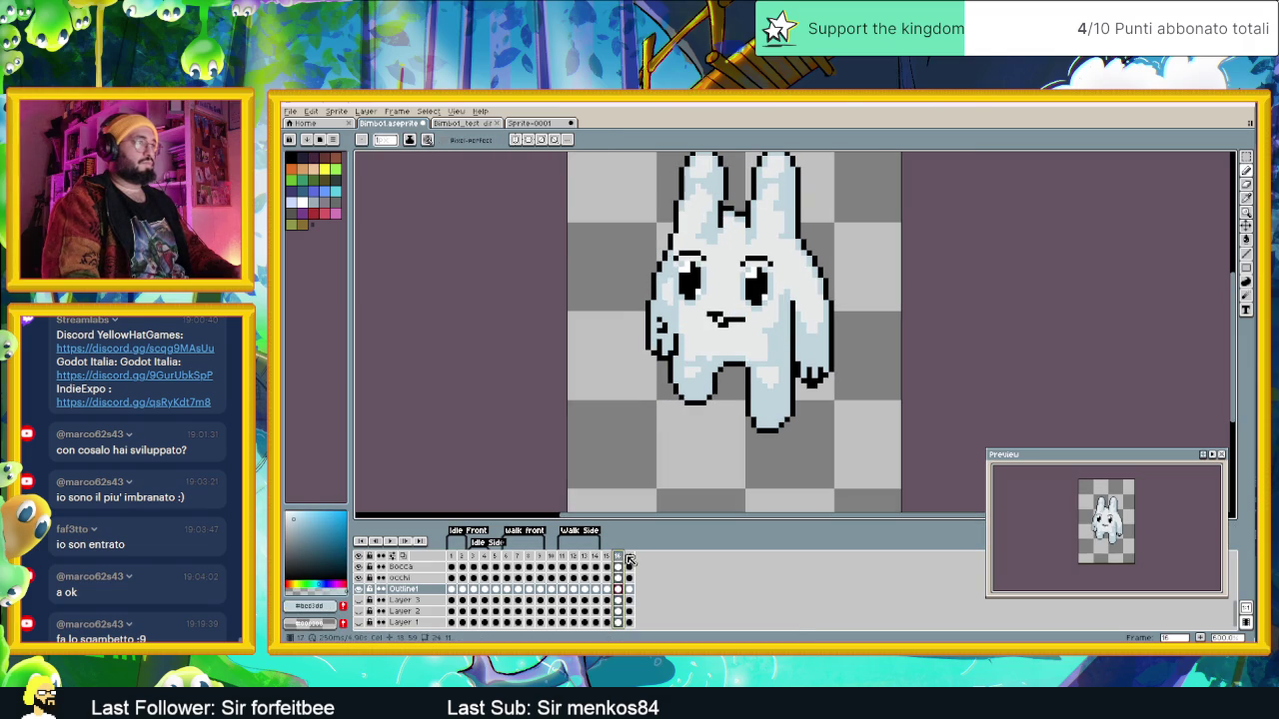
{"action": "left_click", "coordinate": [629, 558]}
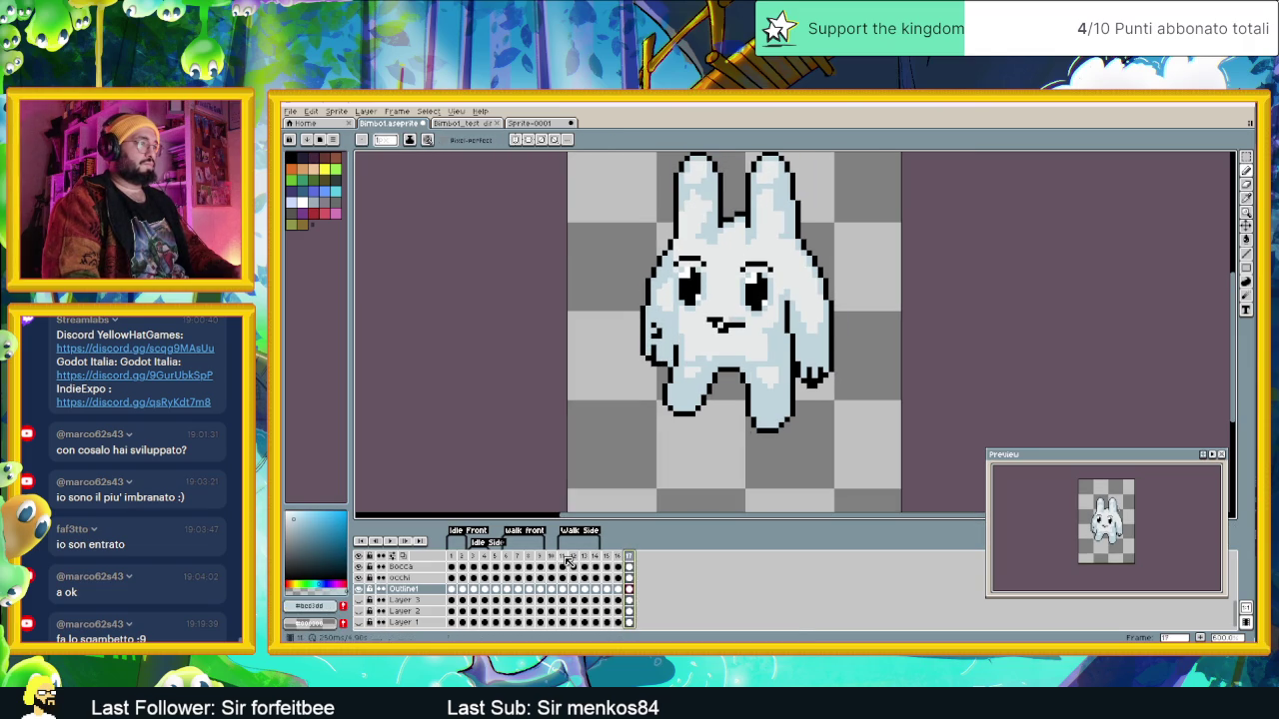
{"action": "left_click_drag", "start_coordinate": [568, 561], "coordinate": [576, 561]}
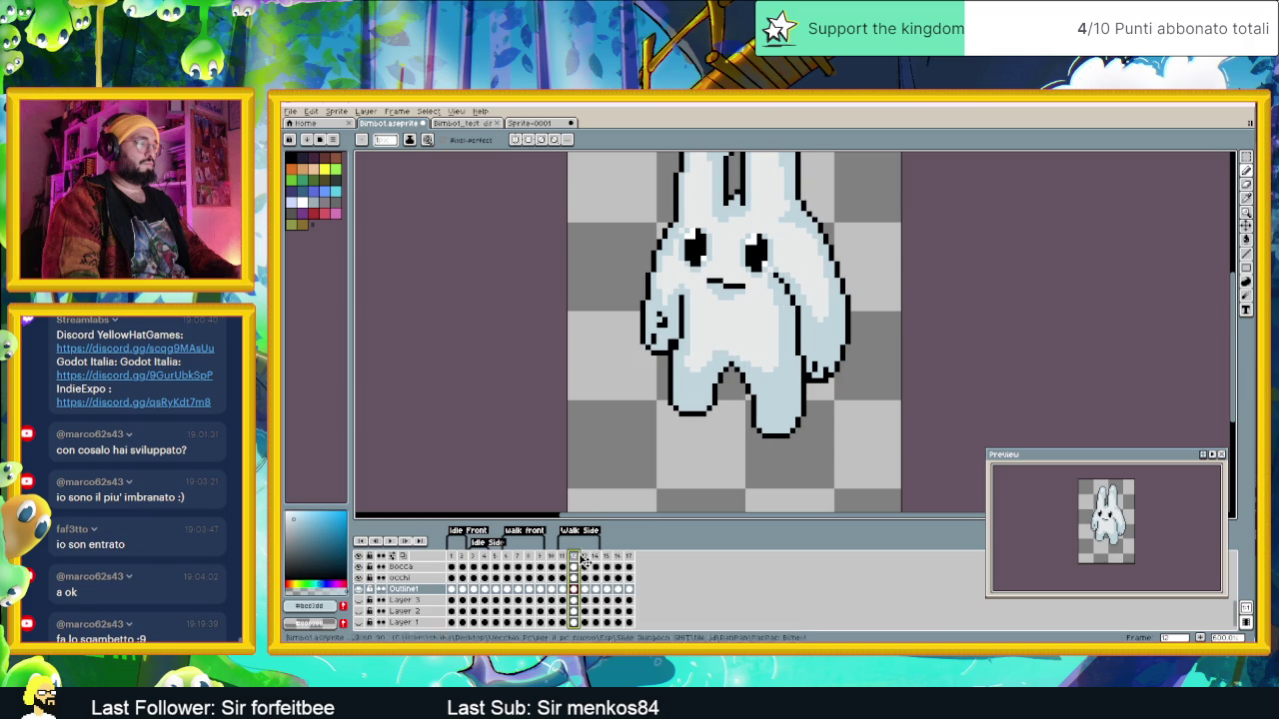
{"action": "left_click", "coordinate": [585, 558]}
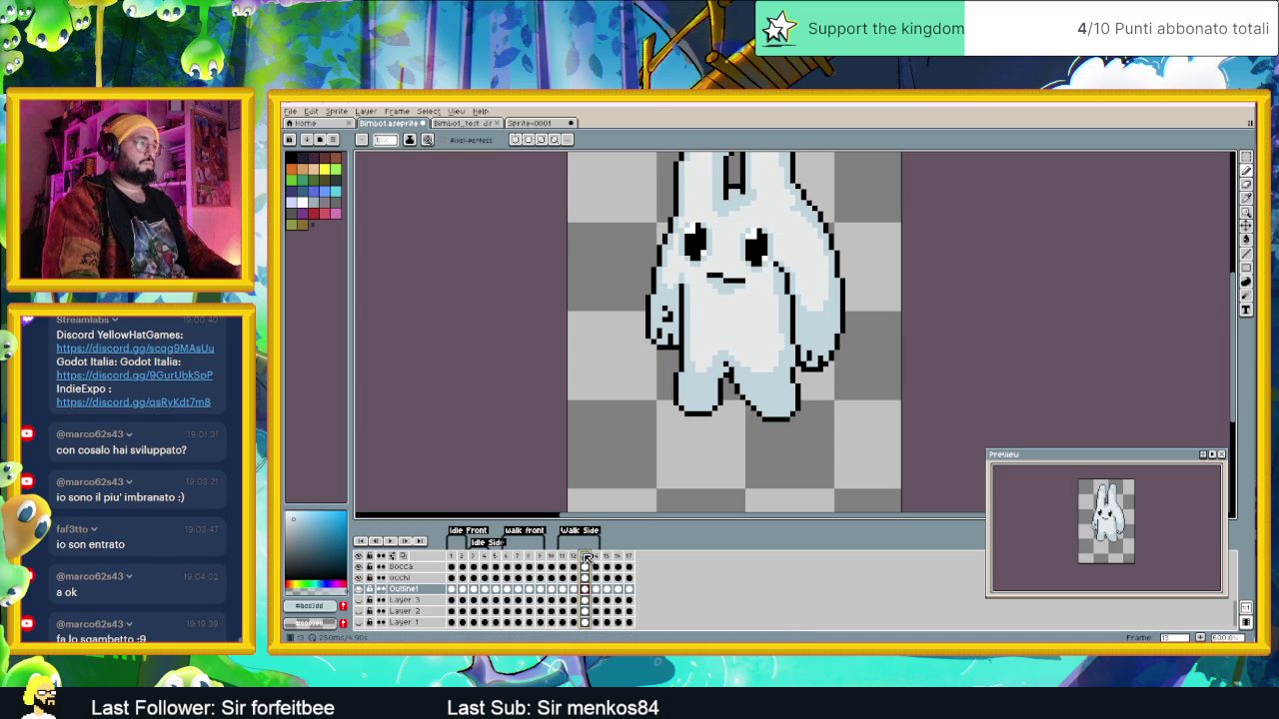
{"action": "left_click", "coordinate": [577, 557]}
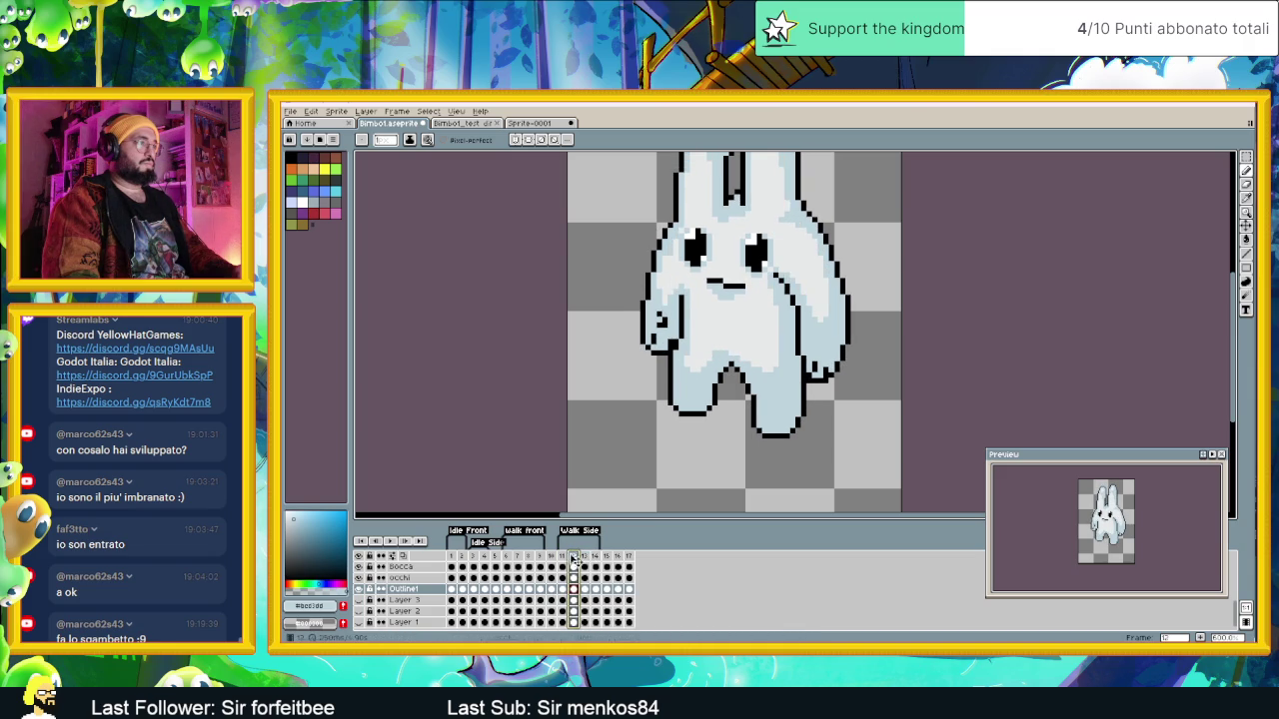
{"action": "left_click", "coordinate": [565, 557]}
{"action": "left_click", "coordinate": [575, 557]}
{"action": "left_click", "coordinate": [618, 558]}
{"action": "left_click", "coordinate": [630, 558]}
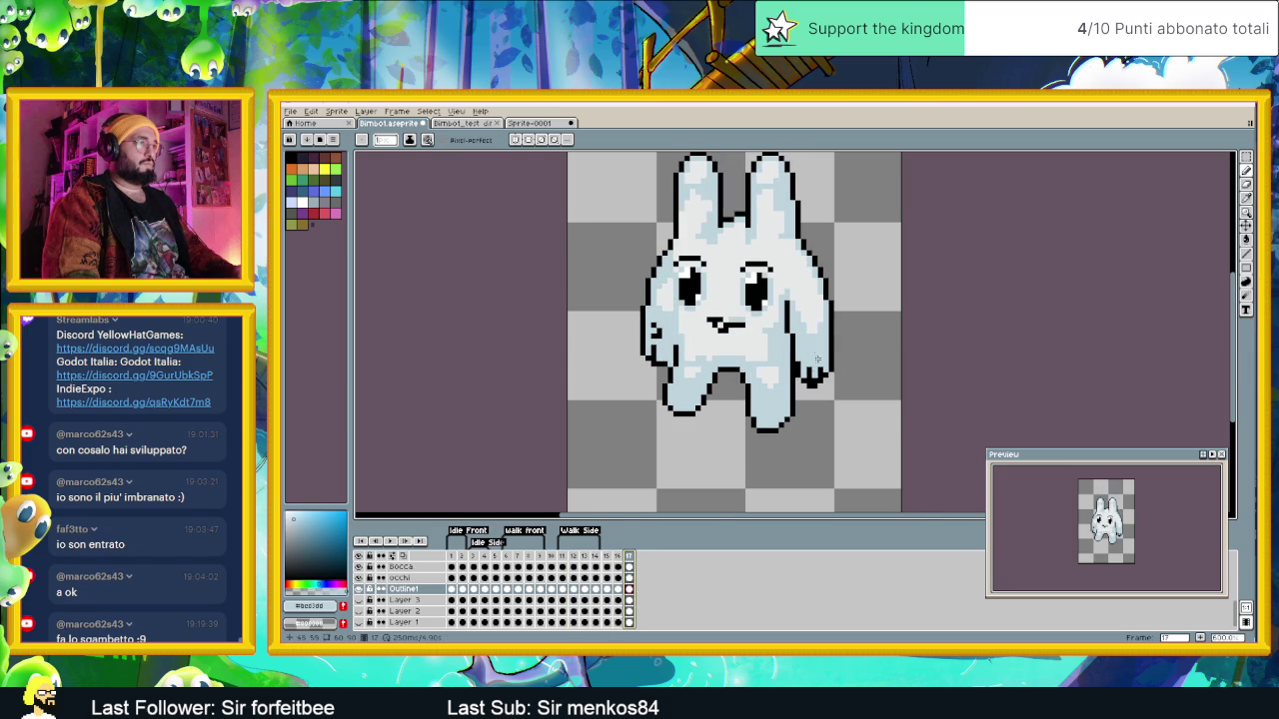
{"action": "scroll", "coordinate": [908, 340], "scroll_direction": "up", "scroll_amount": 2}
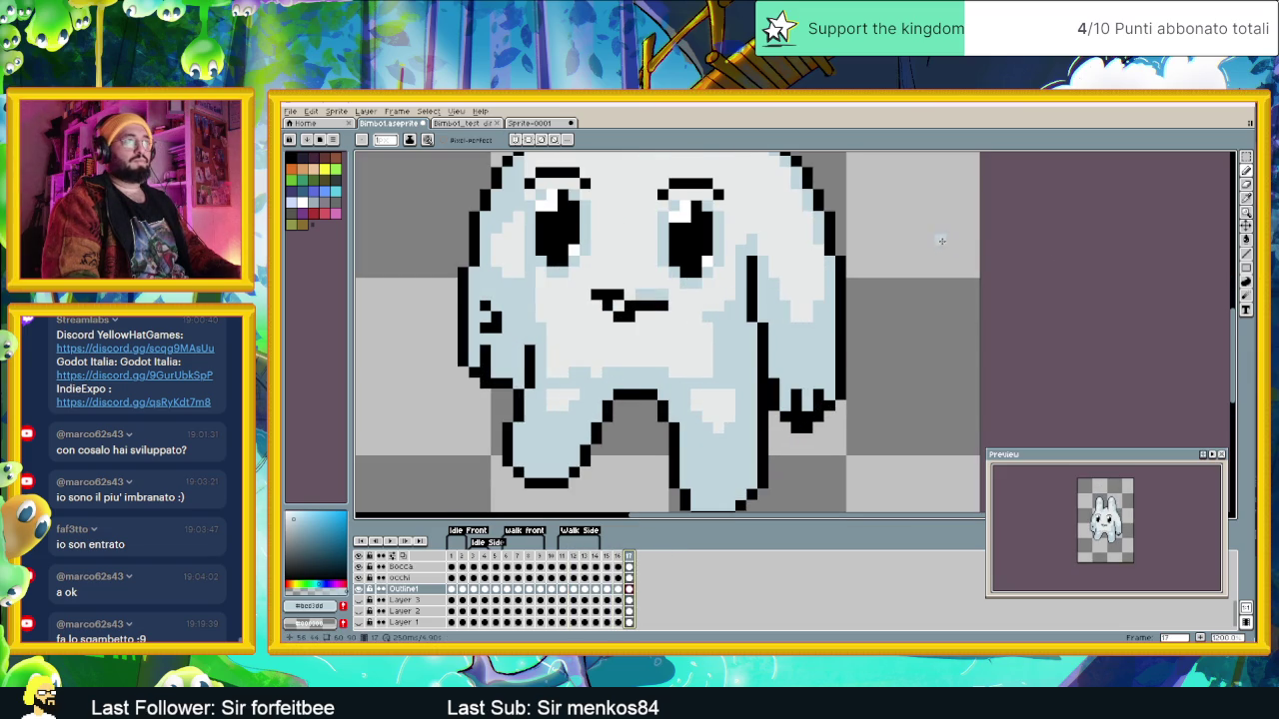
Step: Paste the copied arm, fit it onto the bunny's right side, and deselect
{"action": "scroll", "coordinate": [939, 240], "scroll_direction": "down", "scroll_amount": 1}
{"action": "left_click", "coordinate": [1246, 157]}
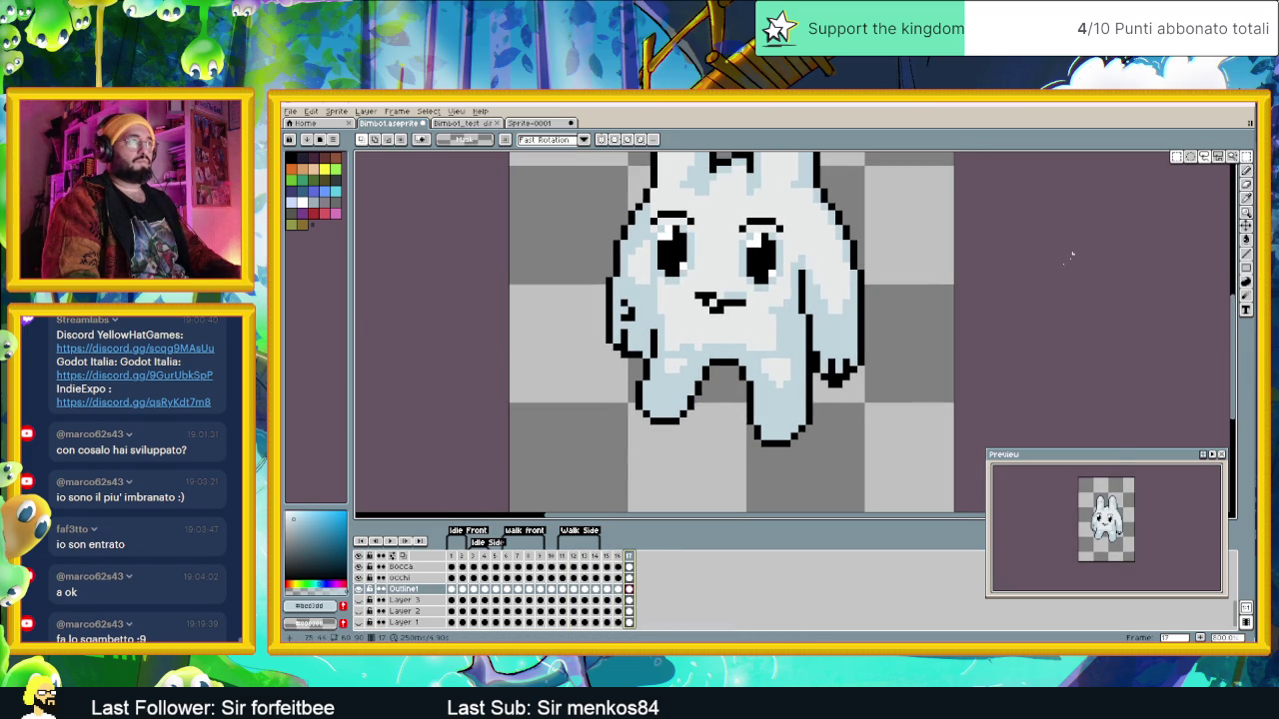
{"action": "key", "text": "ctrl+v"}
{"action": "mouse_move", "coordinate": [904, 355]}
{"action": "left_mouse_down"}
{"action": "mouse_move", "coordinate": [856, 353]}
{"action": "mouse_move", "coordinate": [865, 348]}
{"action": "left_mouse_up"}
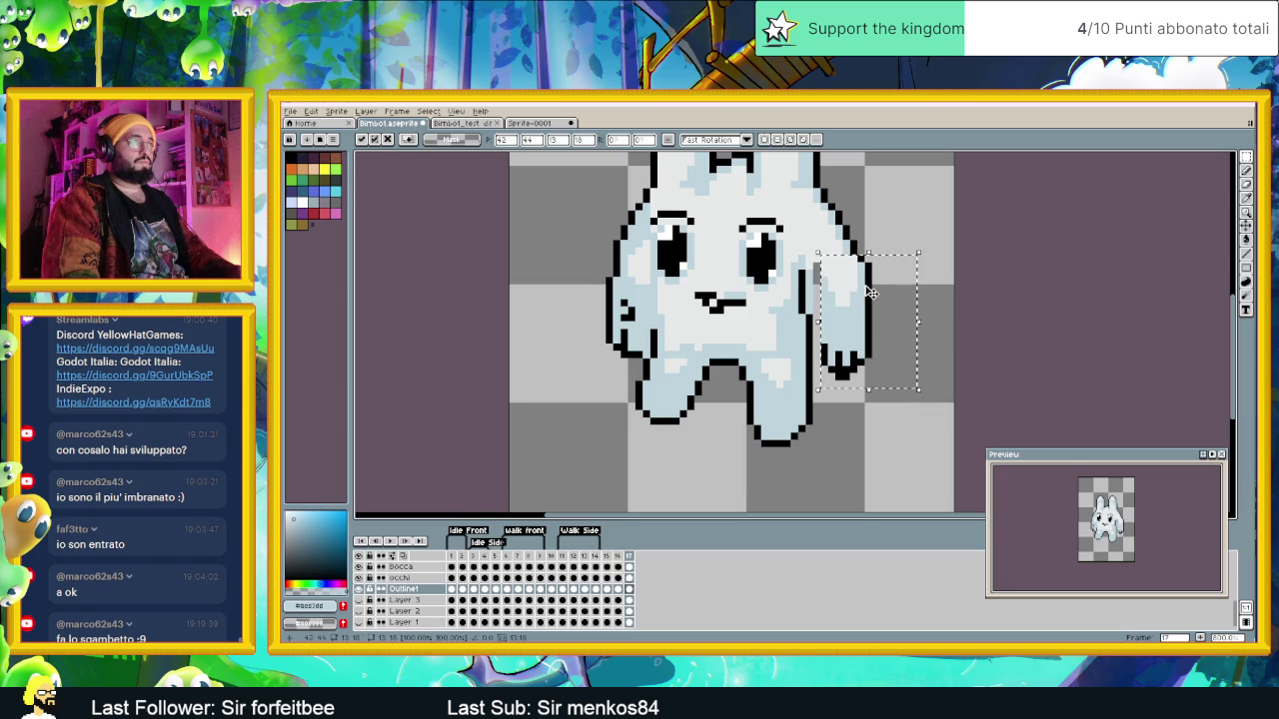
{"action": "key", "text": "ctrl+d"}
Step: With the Pencil, sample black and light blue to touch up pixels near the face
{"action": "scroll", "coordinate": [867, 240], "scroll_direction": "up", "scroll_amount": 1}
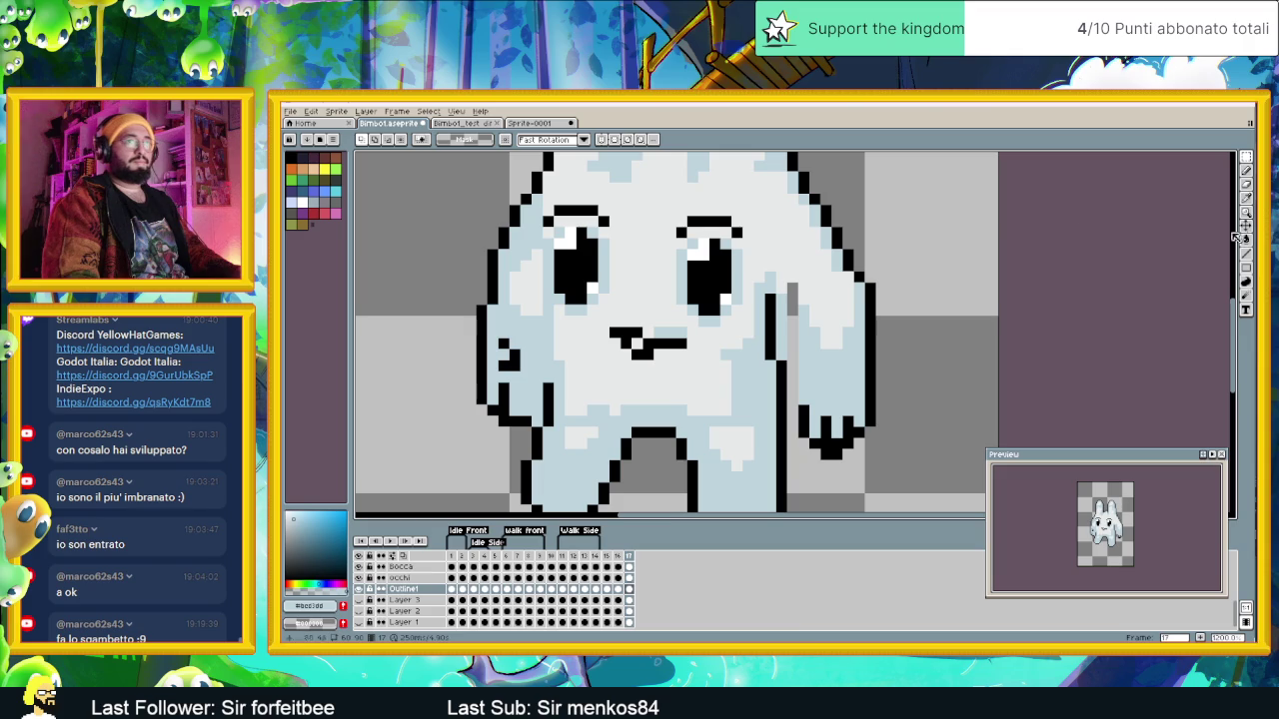
{"action": "left_click", "coordinate": [1246, 197]}
{"action": "left_click_drag", "start_coordinate": [873, 257], "coordinate": [902, 287]}
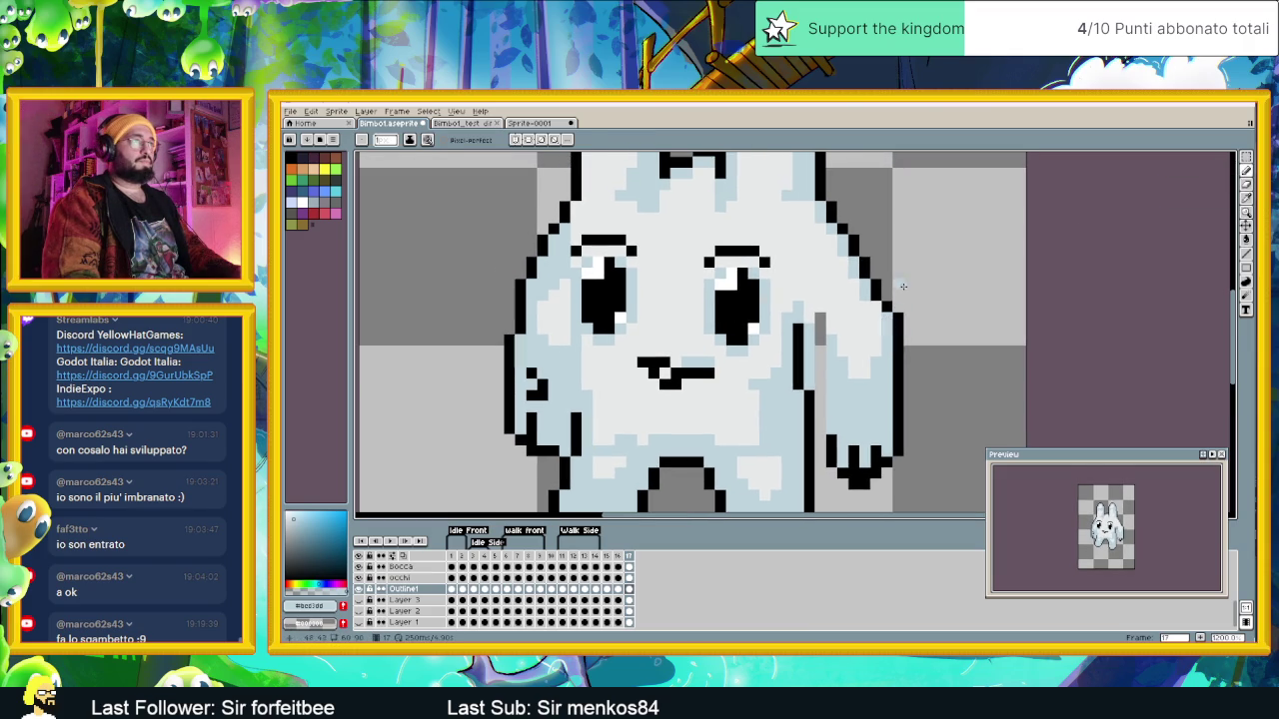
{"action": "left_click", "coordinate": [883, 300], "text": "alt"}
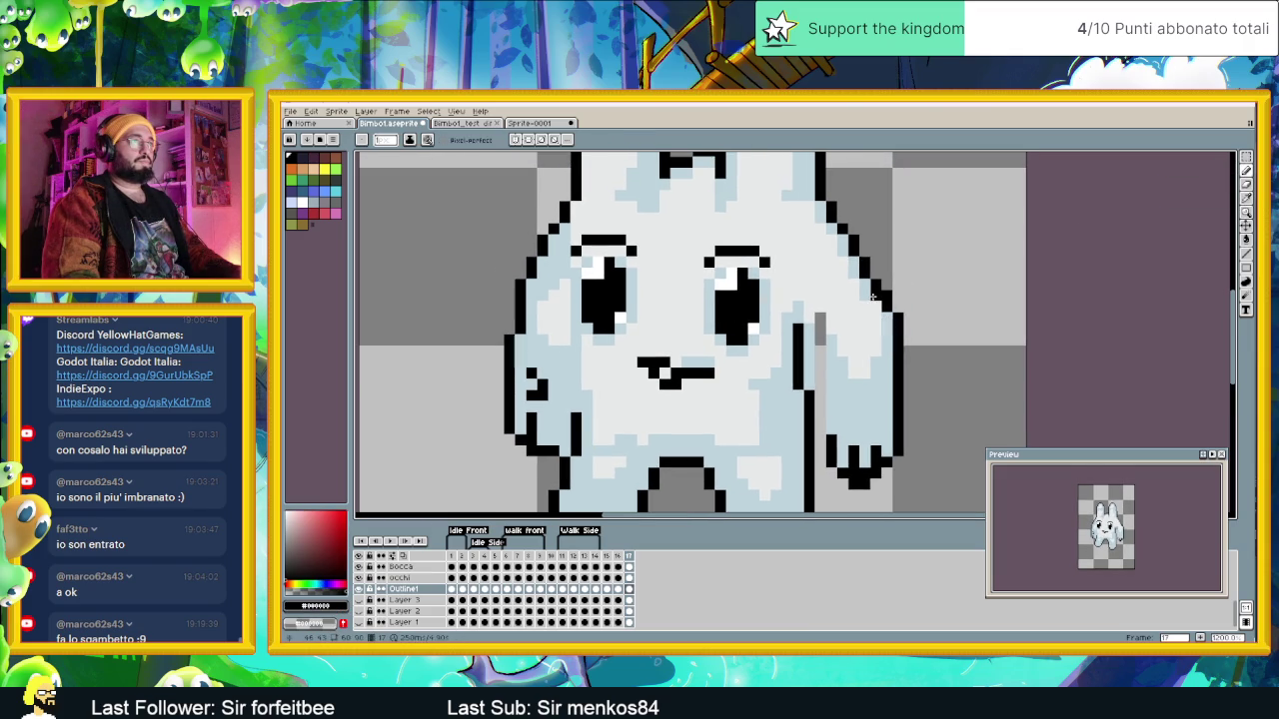
{"action": "left_click", "coordinate": [873, 296], "text": "alt"}
{"action": "left_click", "coordinate": [866, 268], "text": "alt"}
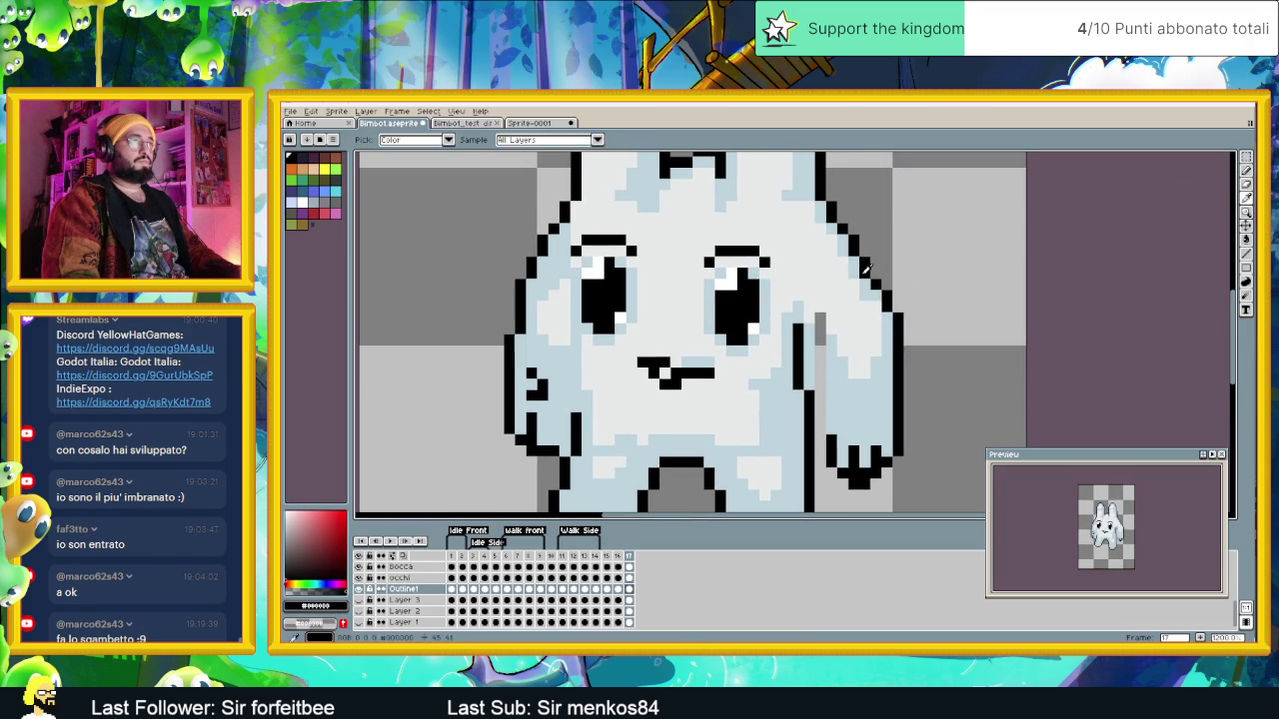
{"action": "left_click", "coordinate": [859, 267], "text": "alt"}
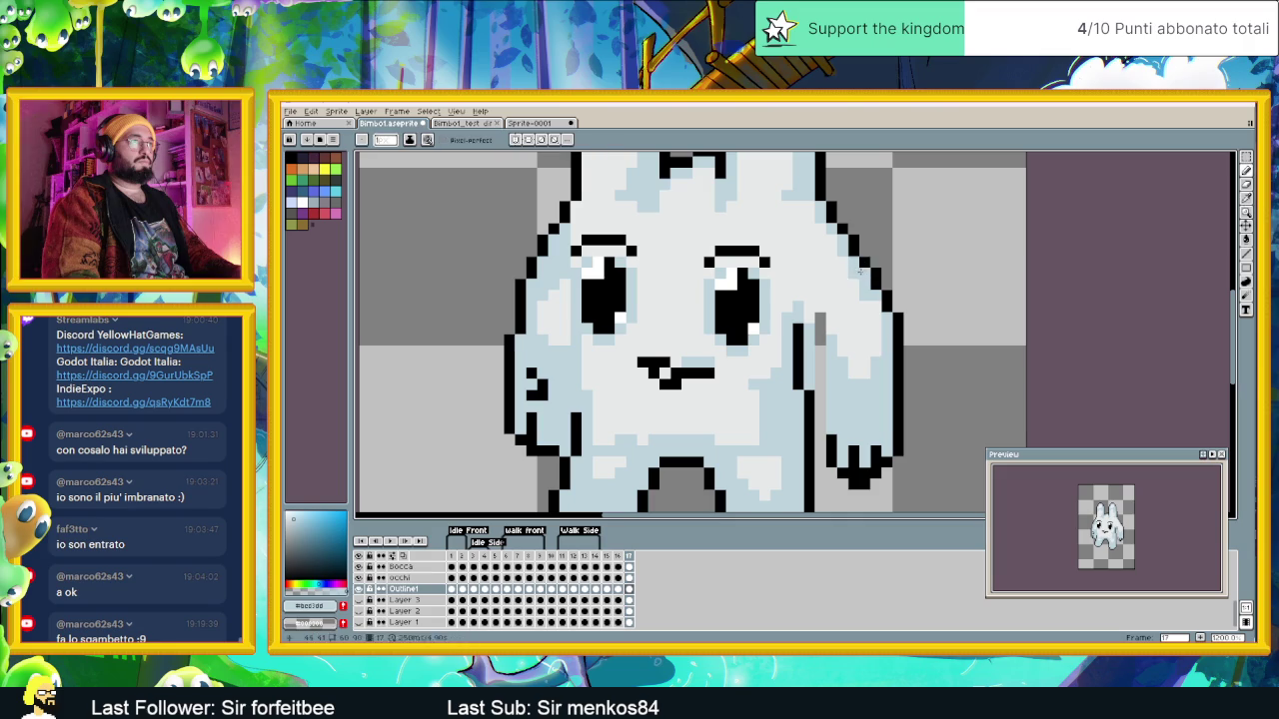
{"action": "left_click", "coordinate": [864, 252], "text": "alt"}
Step: Alternate black and light blue pixels along the right-side outline
{"action": "left_click", "coordinate": [851, 255], "text": "alt"}
{"action": "left_click", "coordinate": [852, 231], "text": "alt"}
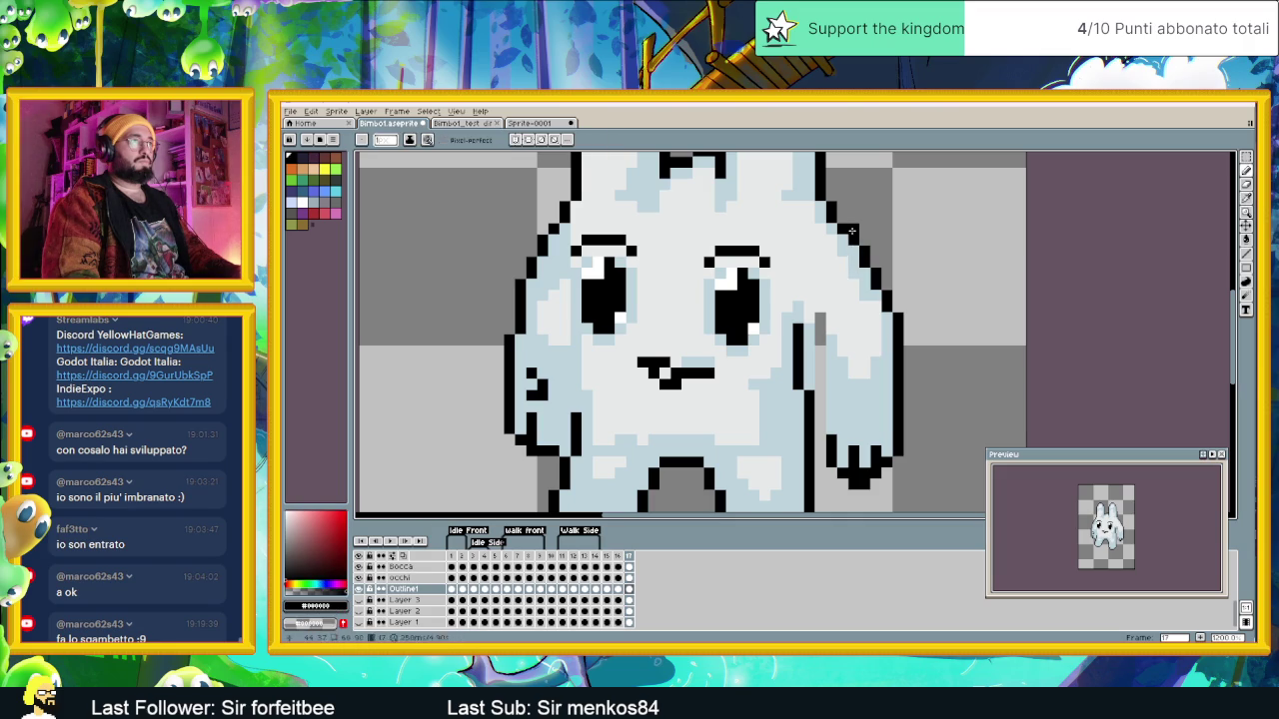
{"action": "left_click", "coordinate": [844, 242], "text": "alt"}
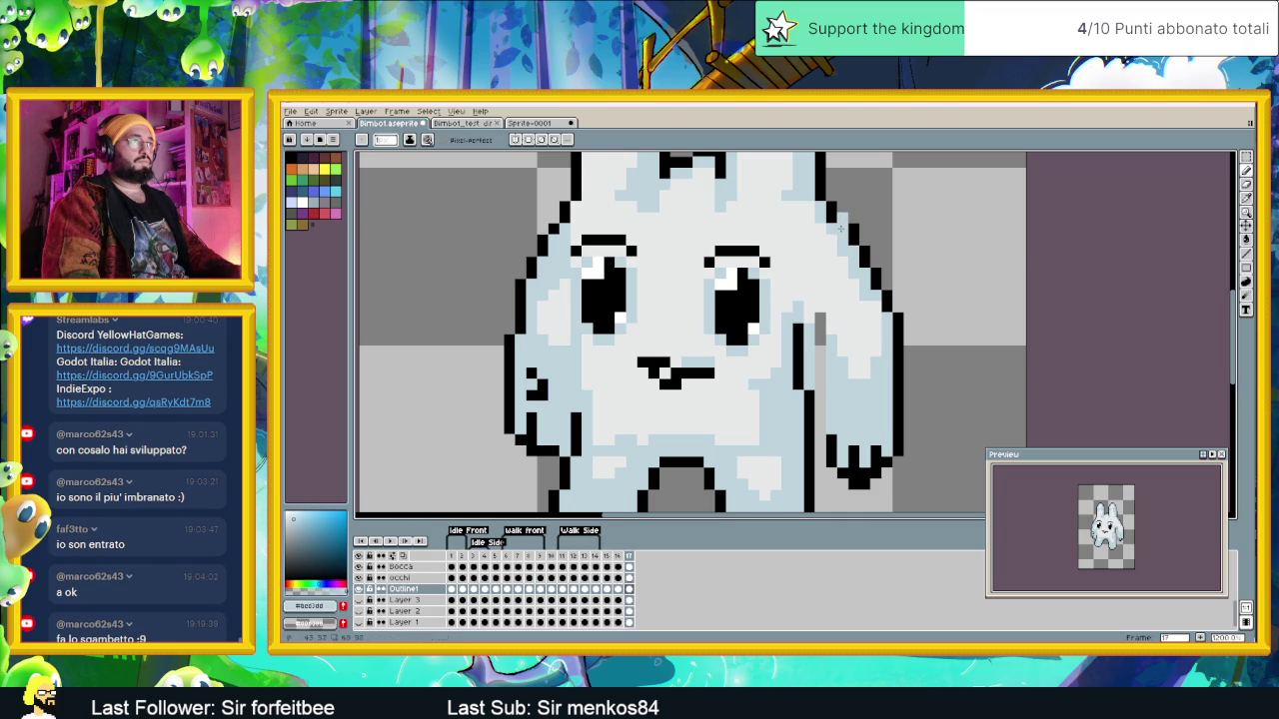
{"action": "left_click", "coordinate": [844, 240], "text": "alt"}
{"action": "left_click", "coordinate": [847, 230], "text": "alt"}
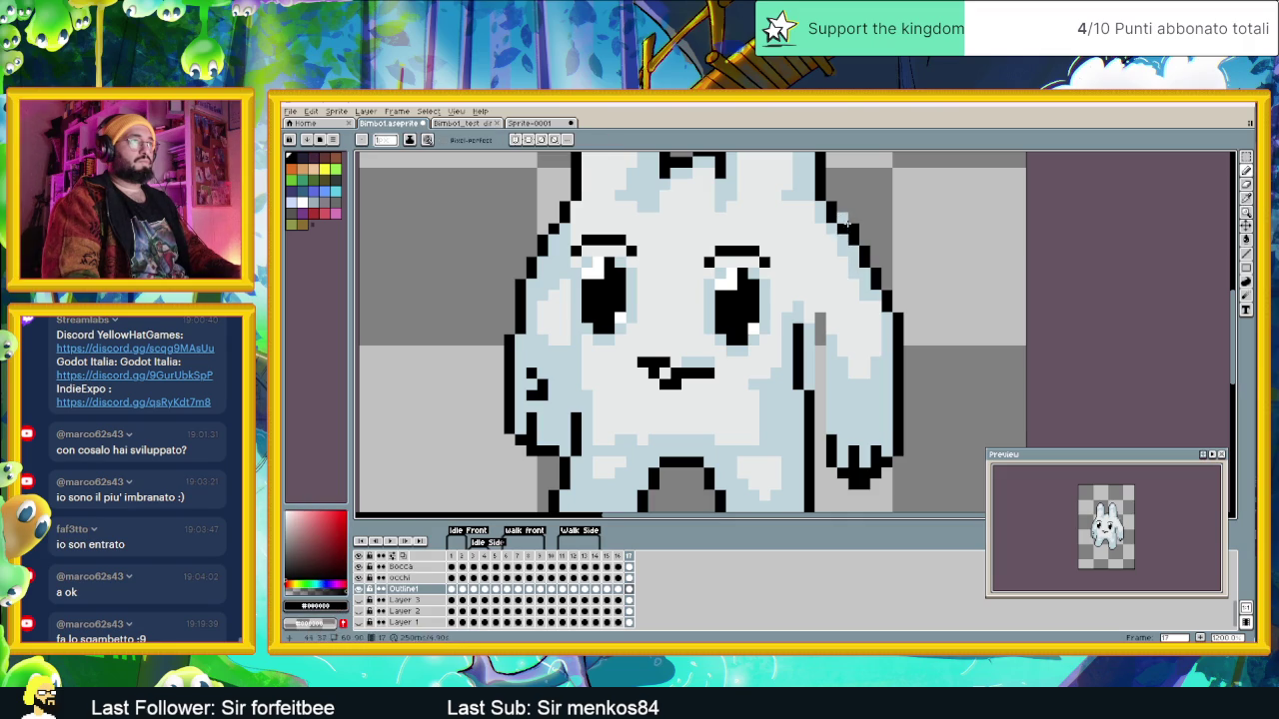
{"action": "left_click", "coordinate": [830, 219], "text": "alt"}
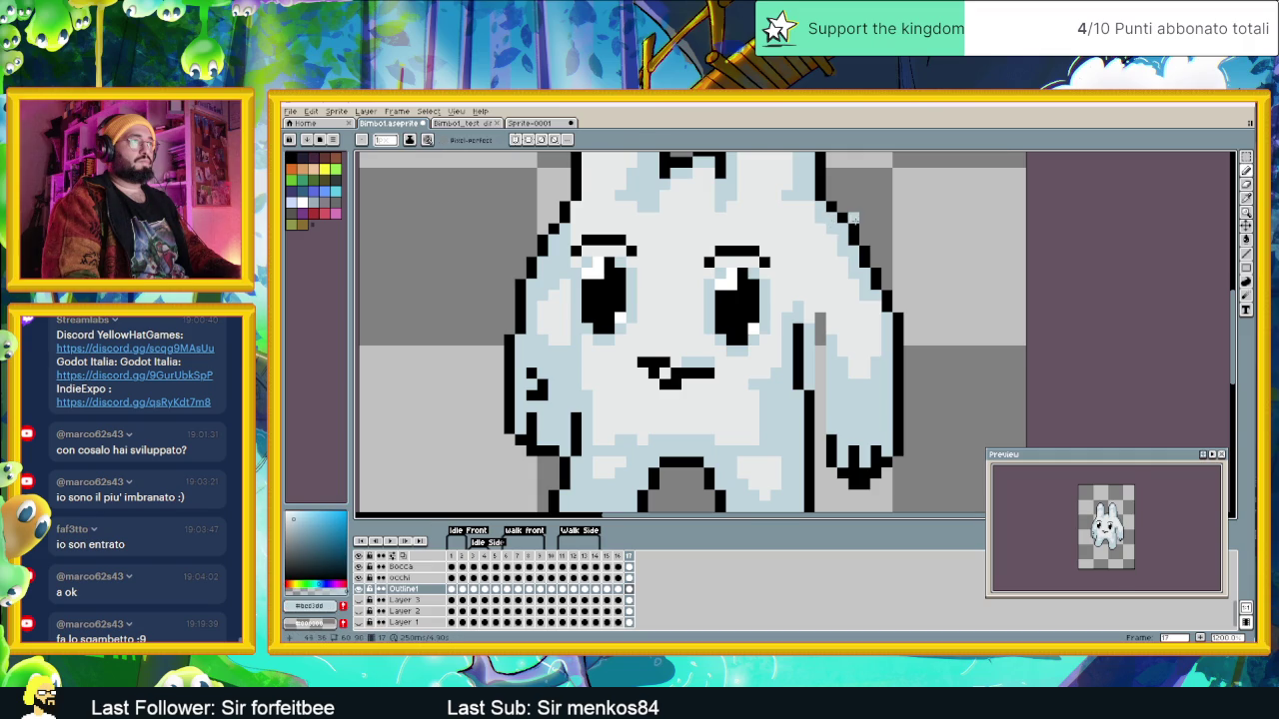
{"action": "scroll", "coordinate": [853, 217], "scroll_direction": "down", "scroll_amount": 2}
{"action": "scroll", "coordinate": [849, 250], "scroll_direction": "up", "scroll_amount": 1}
{"action": "scroll", "coordinate": [847, 280], "scroll_direction": "up", "scroll_amount": 1}
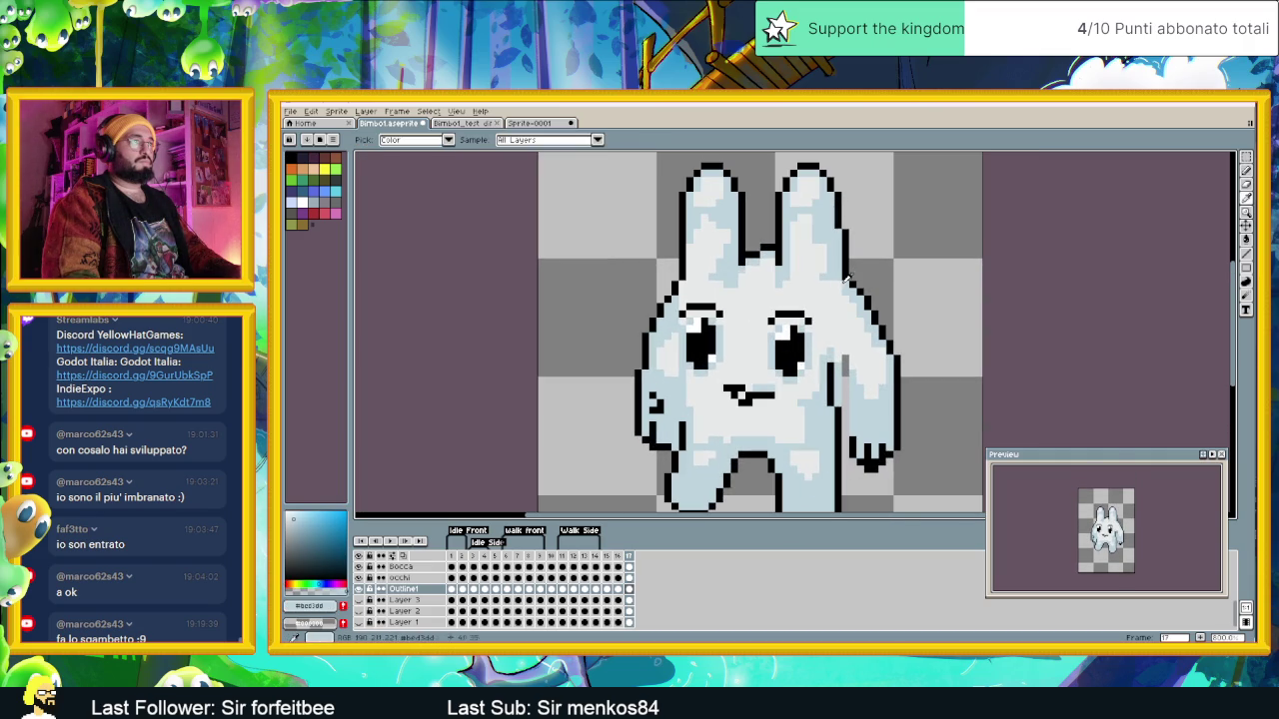
{"action": "left_click", "coordinate": [855, 282], "text": "alt"}
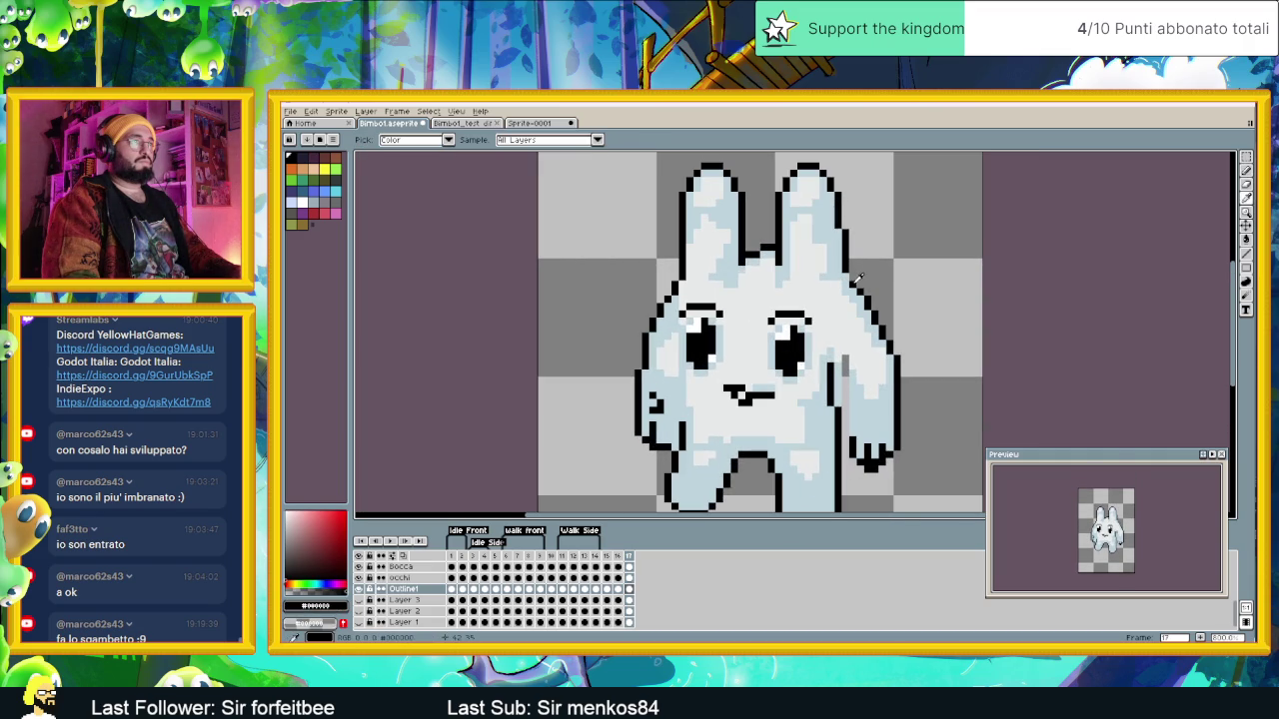
{"action": "scroll", "coordinate": [876, 337], "scroll_direction": "down", "scroll_amount": 1}
{"action": "scroll", "coordinate": [879, 326], "scroll_direction": "down", "scroll_amount": 1}
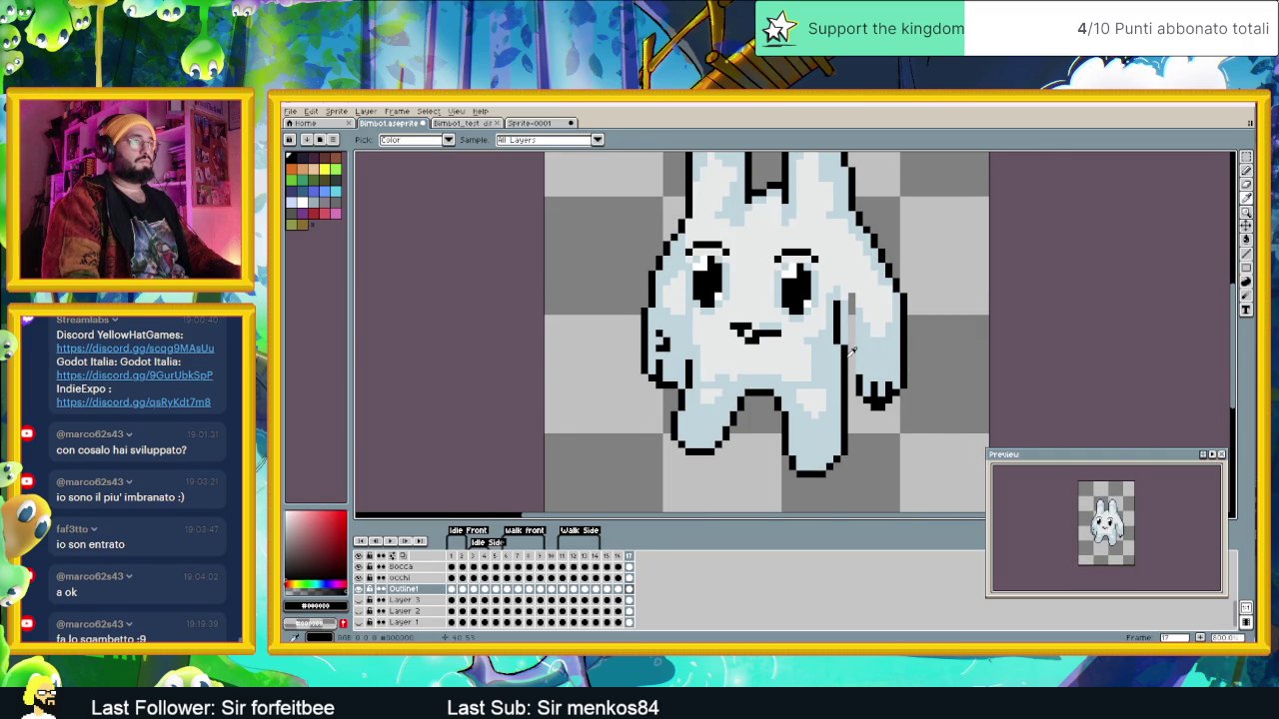
{"action": "scroll", "coordinate": [850, 349], "scroll_direction": "up", "scroll_amount": 1}
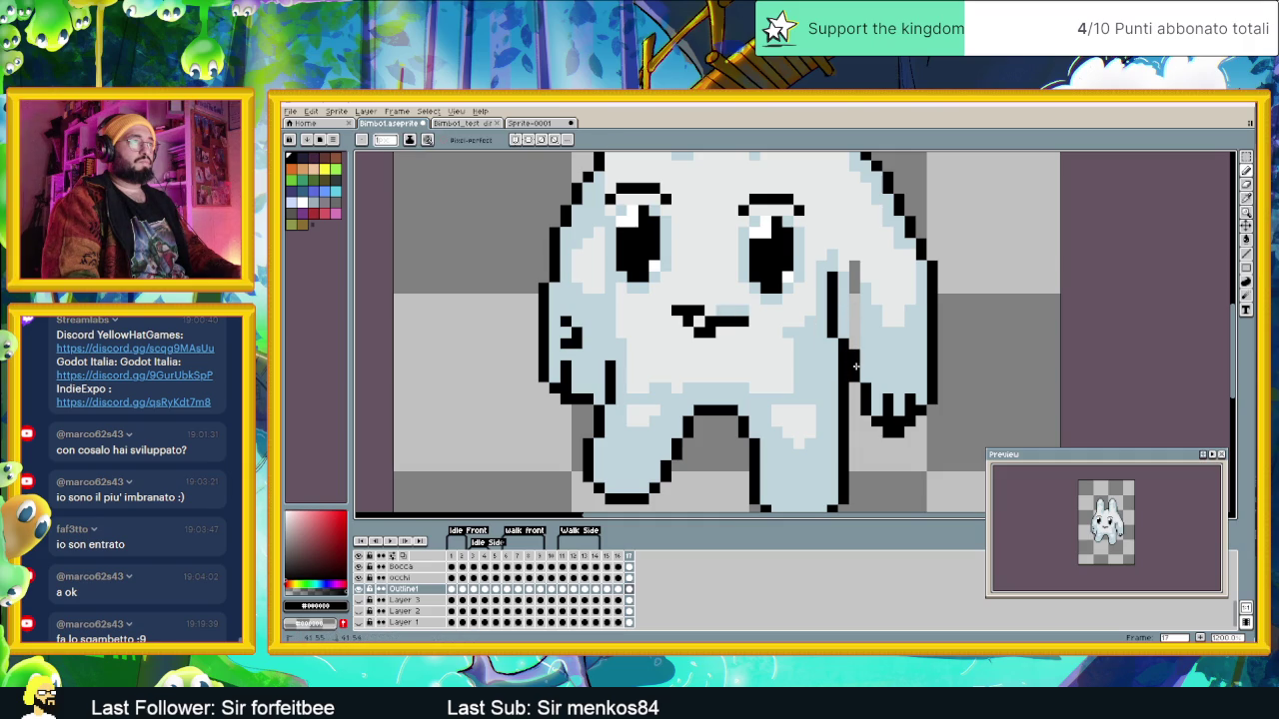
Step: Add a black outline pixel and repaint the right grey column light blue
{"action": "left_click", "coordinate": [867, 356]}
{"action": "left_click", "coordinate": [866, 333], "text": "alt"}
{"action": "left_click_drag", "start_coordinate": [855, 287], "coordinate": [855, 346]}
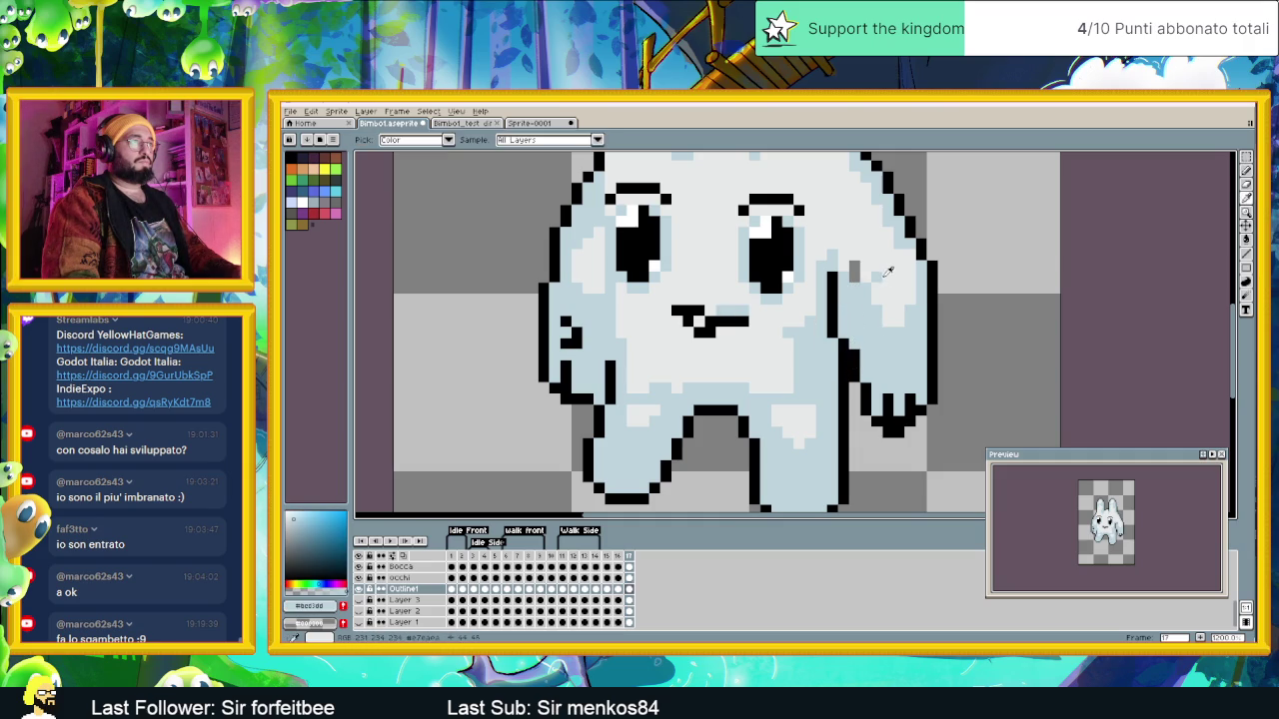
{"action": "left_click", "coordinate": [887, 269], "text": "alt"}
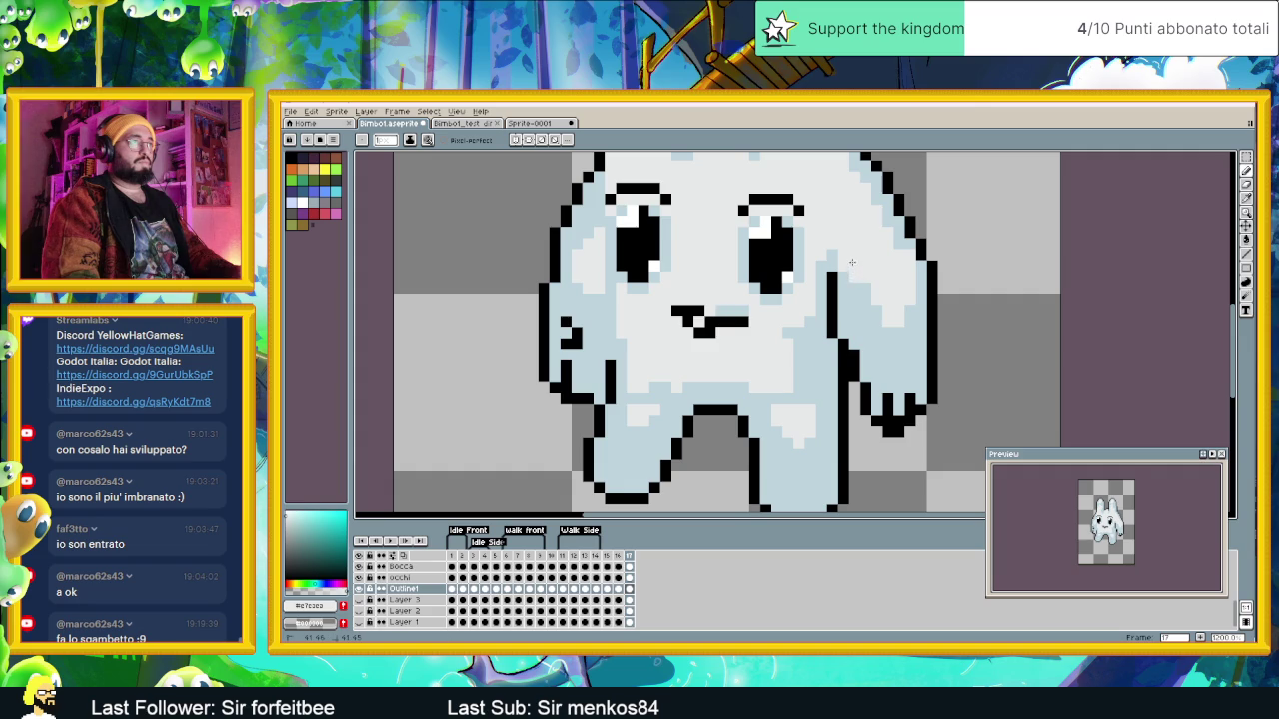
{"action": "scroll", "coordinate": [854, 266], "scroll_direction": "down", "scroll_amount": 4}
{"action": "left_click", "coordinate": [620, 556]}
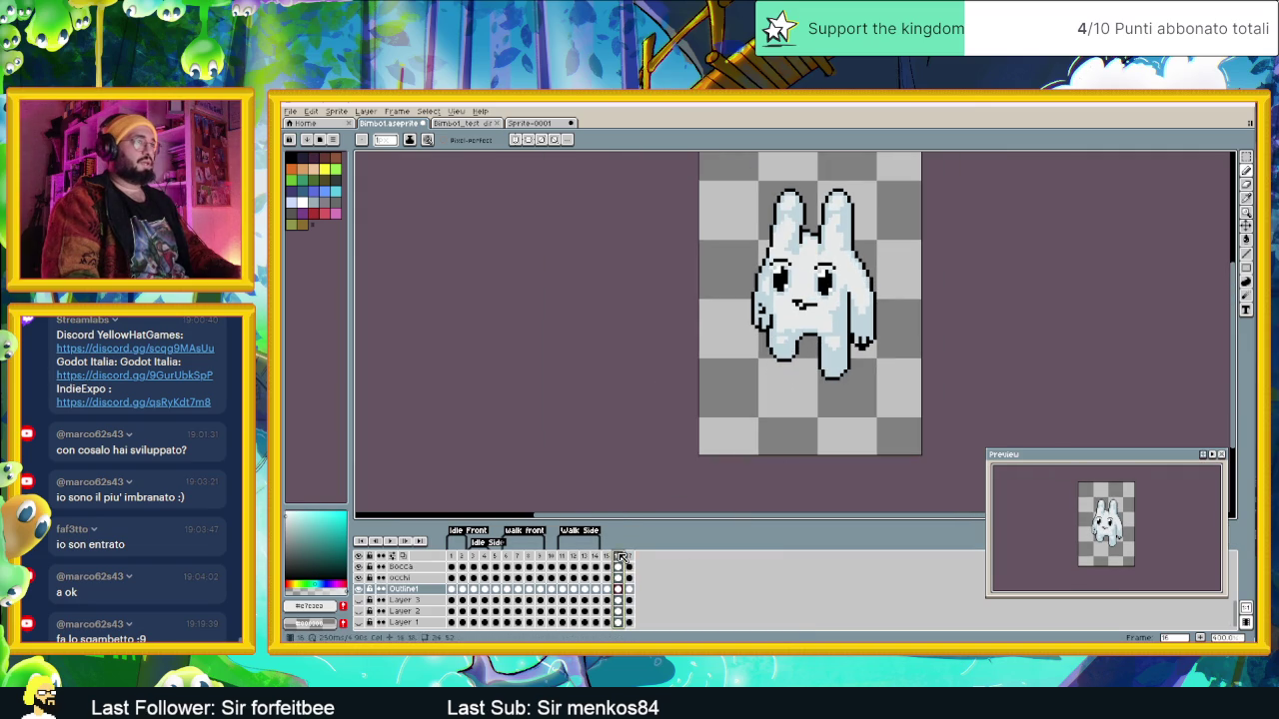
Step: Step through frames 17 and 15 to frame 16 and zoom in on the bunny
{"action": "left_click", "coordinate": [628, 557]}
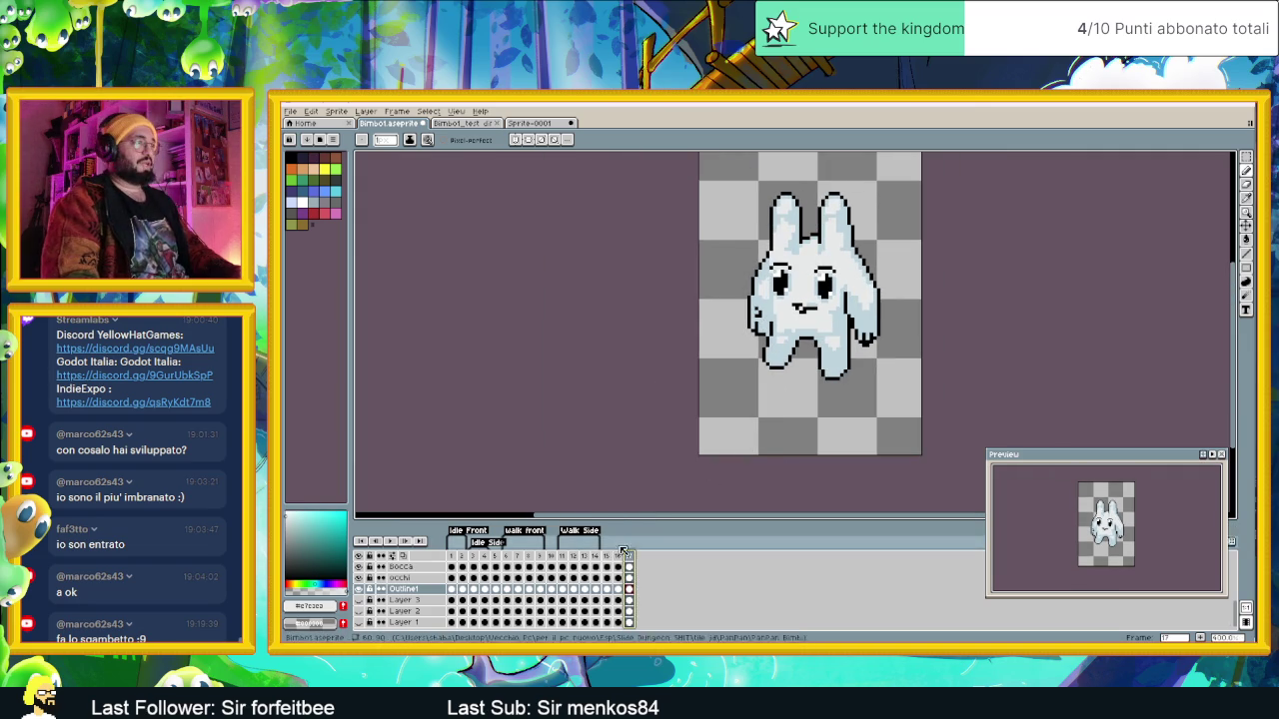
{"action": "left_click", "coordinate": [606, 555]}
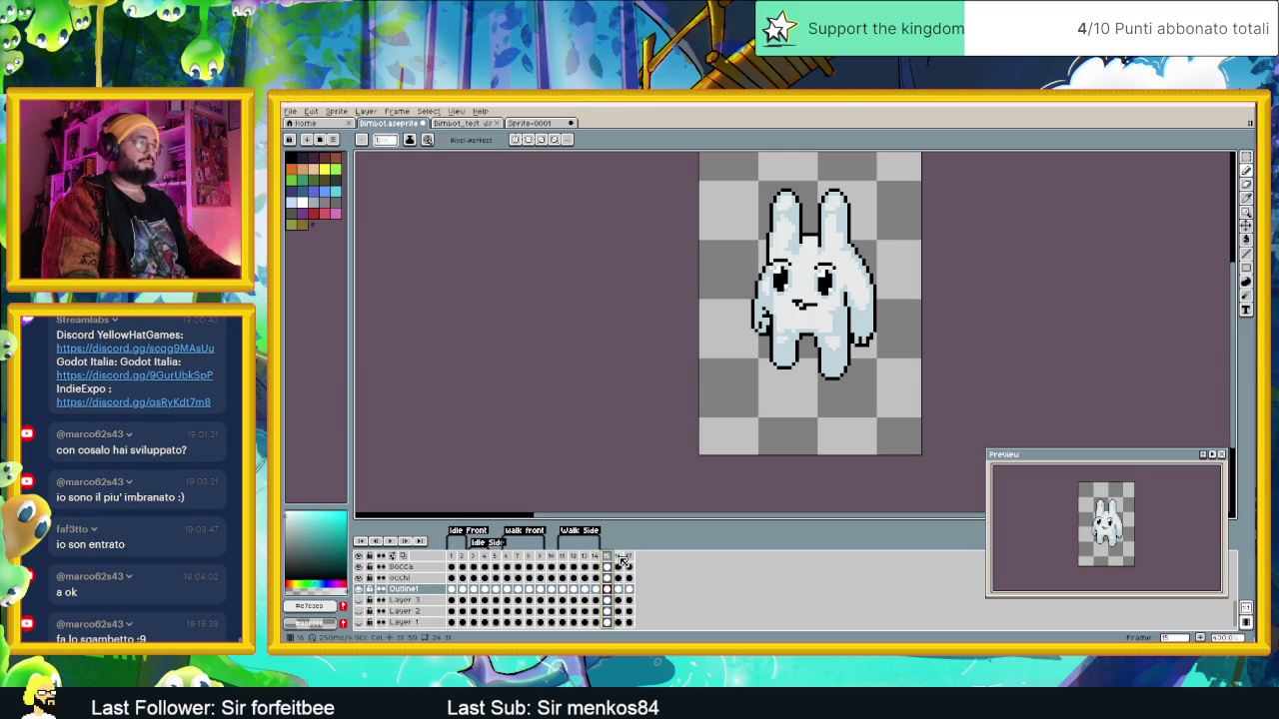
{"action": "left_click", "coordinate": [619, 557]}
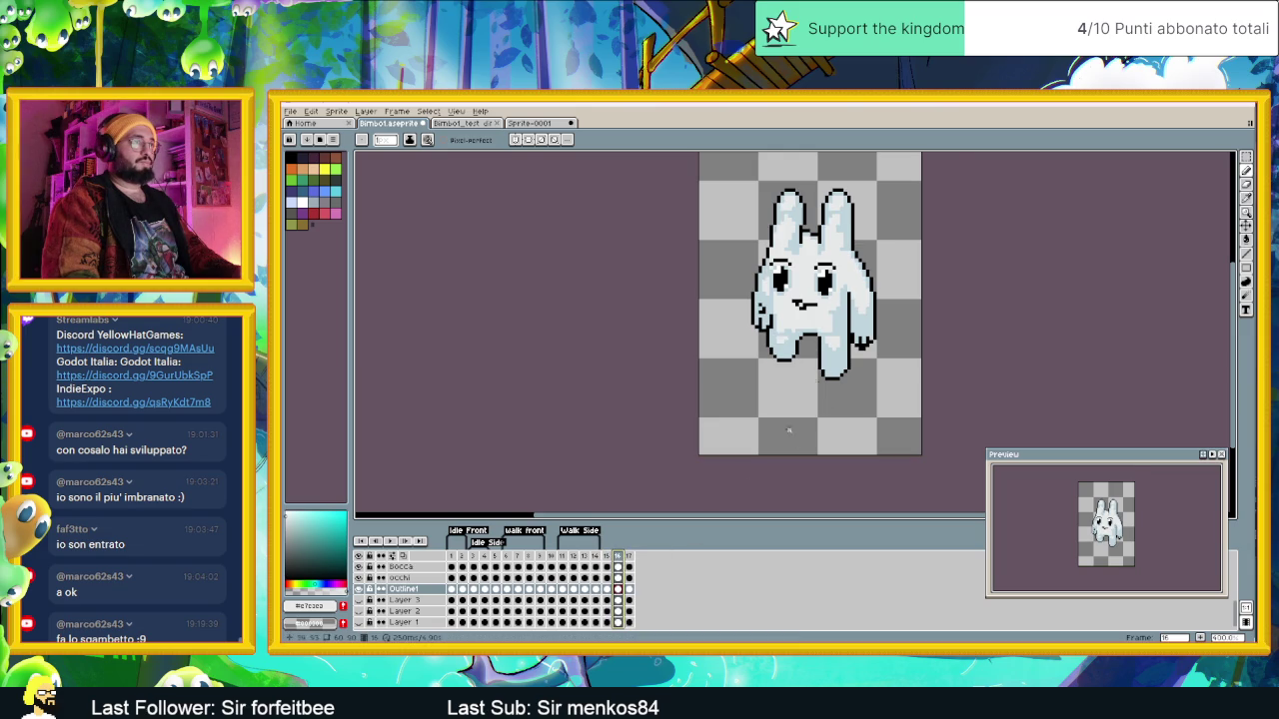
{"action": "scroll", "coordinate": [847, 318], "scroll_direction": "up", "scroll_amount": 1}
{"action": "scroll", "coordinate": [847, 318], "scroll_direction": "up", "scroll_amount": 1}
{"action": "scroll", "coordinate": [847, 318], "scroll_direction": "up", "scroll_amount": 1}
Step: Redraw a black outline along the inner edge of the right arm, replacing the stepped stroke
{"action": "left_click", "coordinate": [843, 319], "text": "alt"}
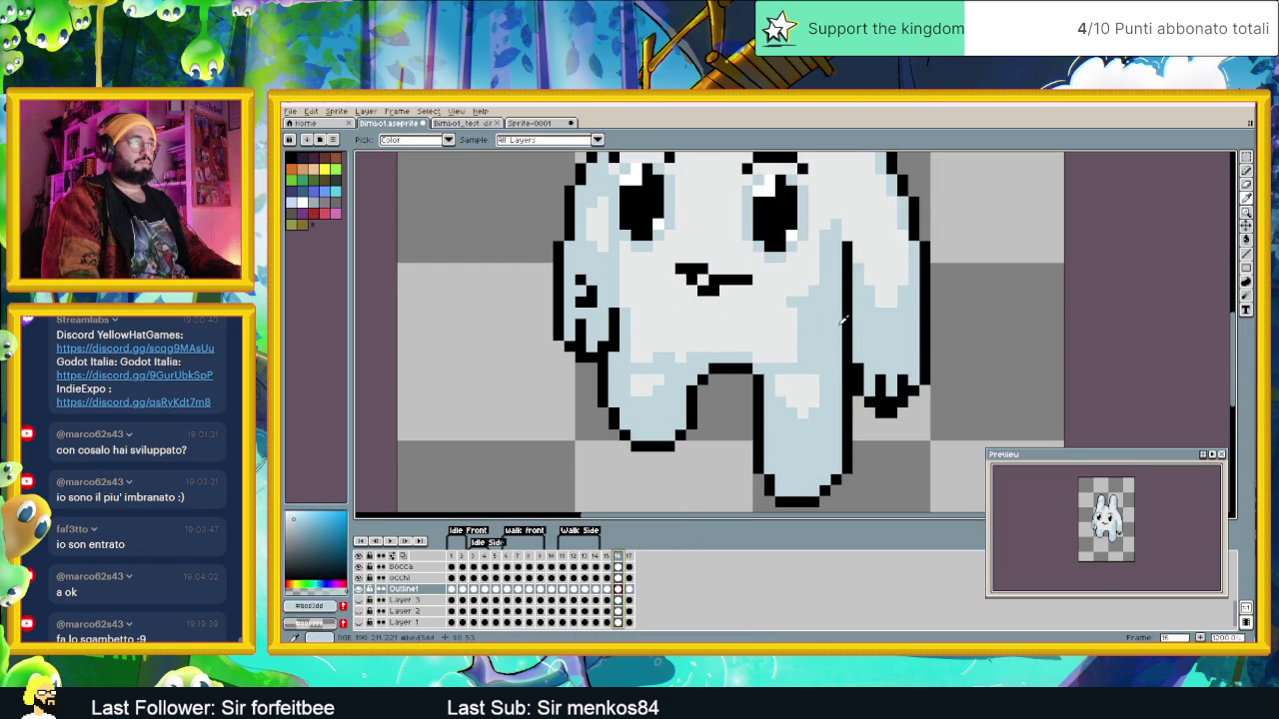
{"action": "key", "text": "alt"}
{"action": "left_click", "coordinate": [847, 299], "text": "alt"}
{"action": "left_click_drag", "start_coordinate": [838, 320], "coordinate": [833, 337]}
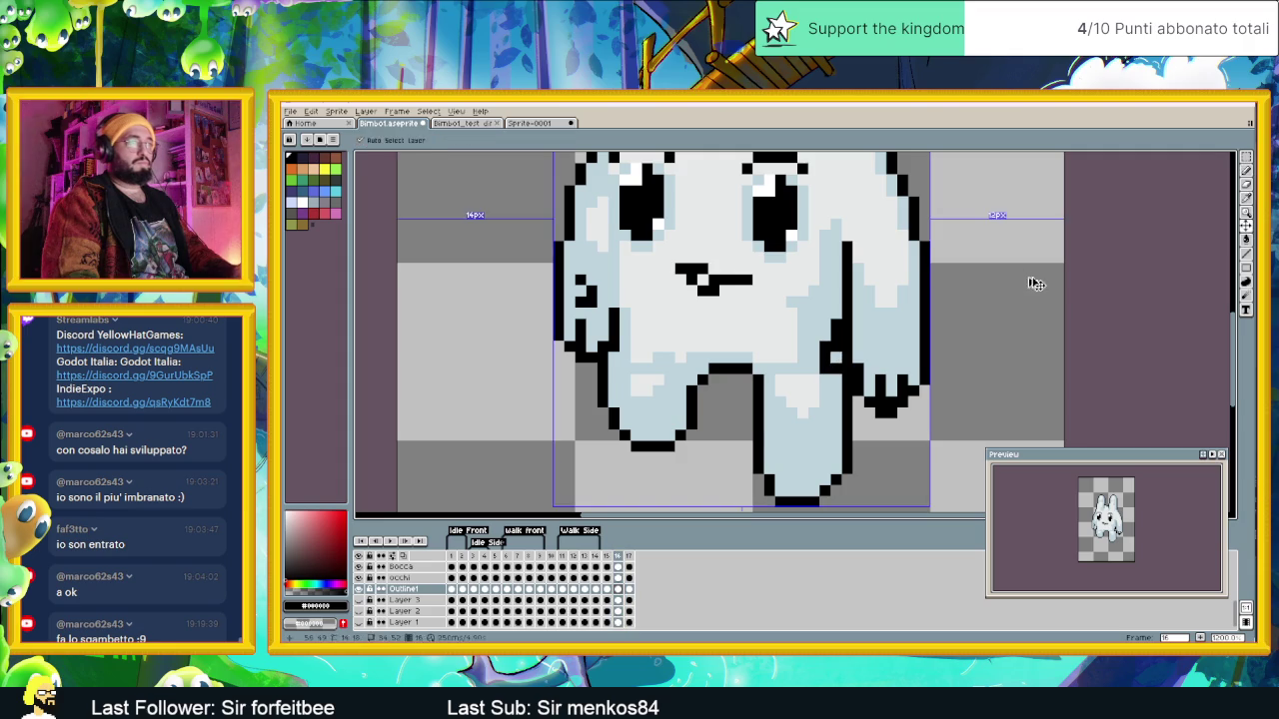
{"action": "key", "text": "ctrl+z"}
{"action": "left_click_drag", "start_coordinate": [844, 310], "coordinate": [836, 334]}
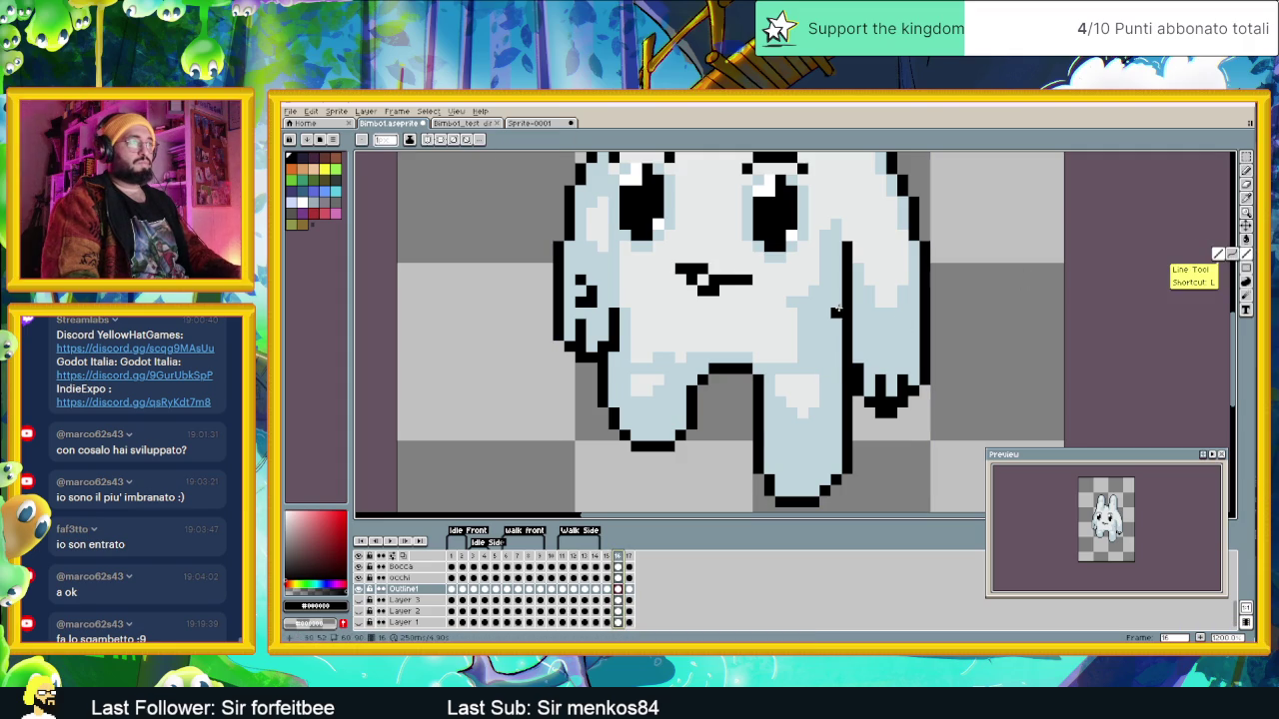
Step: Draw a black outline down the outer side of the right arm
{"action": "left_click", "coordinate": [843, 341], "text": "alt"}
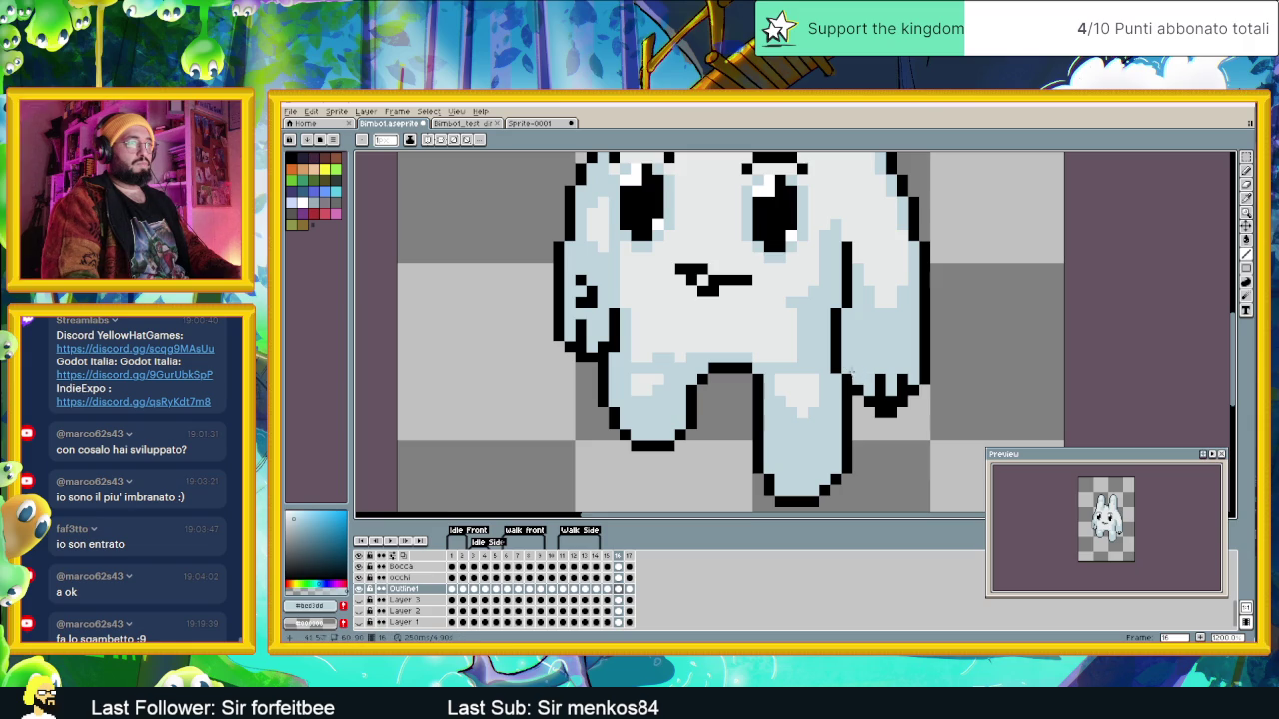
{"action": "left_click", "coordinate": [918, 384], "text": "alt"}
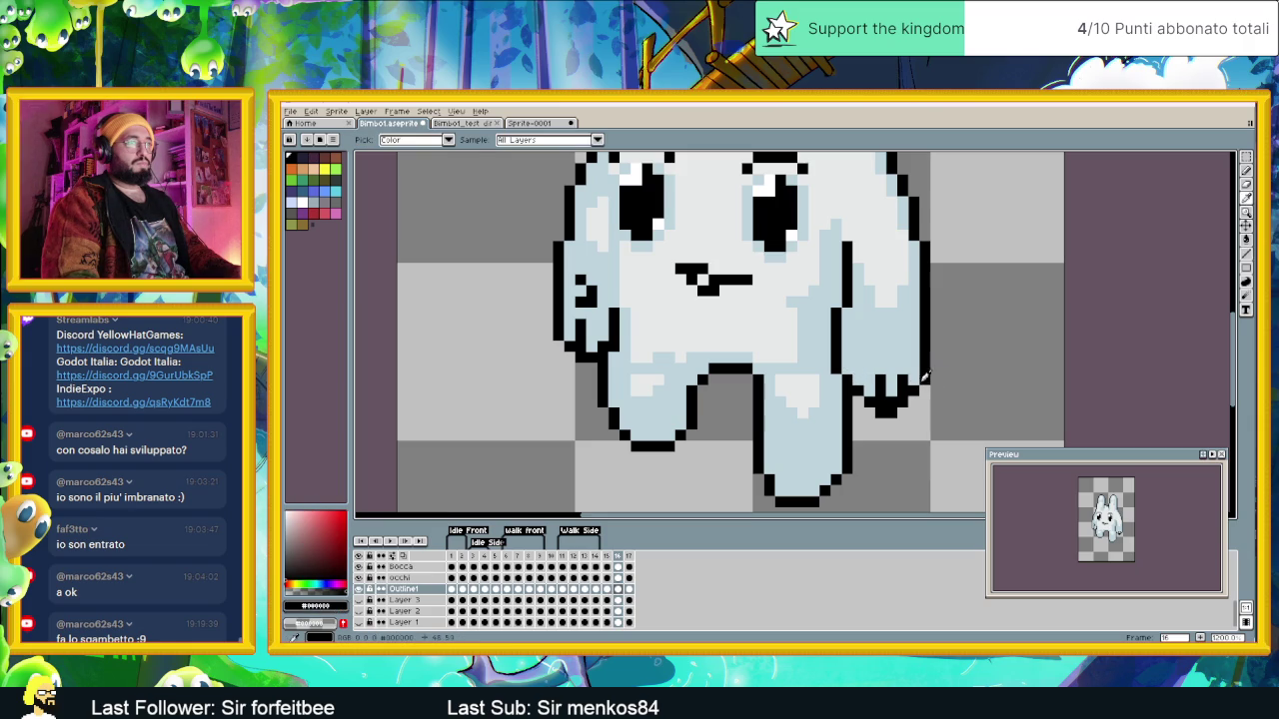
{"action": "left_click_drag", "start_coordinate": [918, 338], "coordinate": [916, 383]}
{"action": "scroll", "coordinate": [935, 401], "scroll_direction": "down", "scroll_amount": 3}
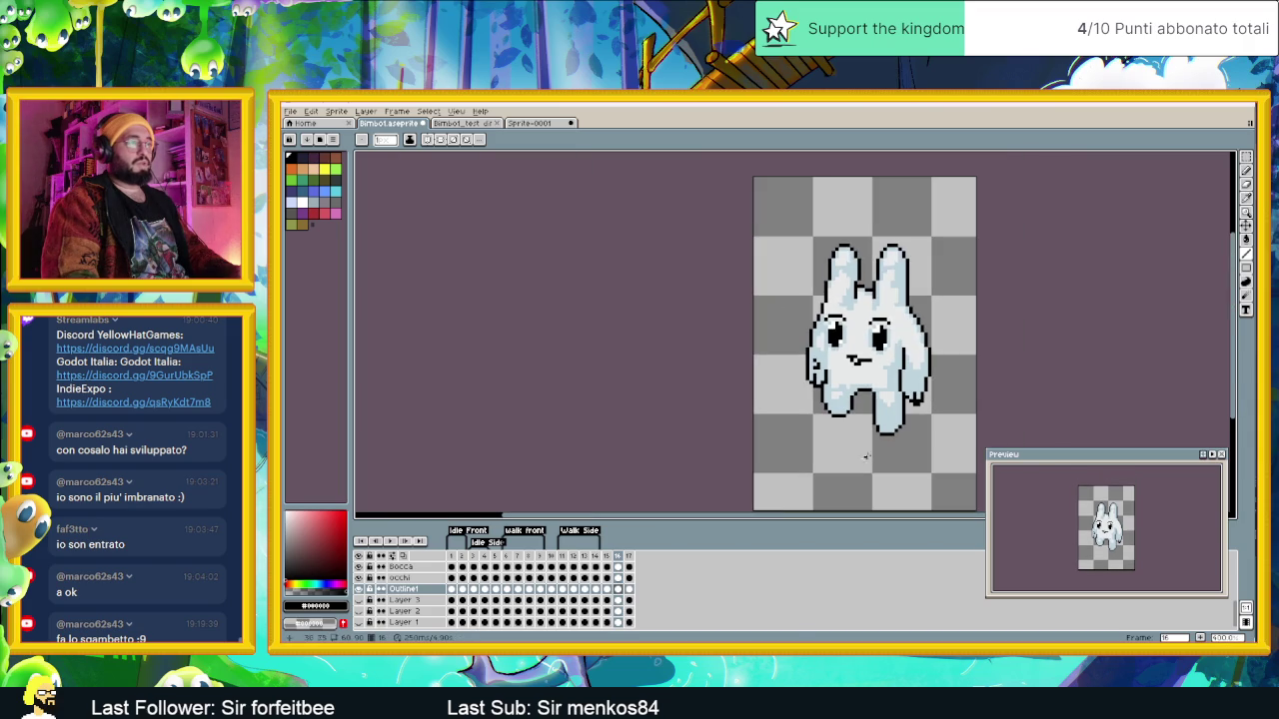
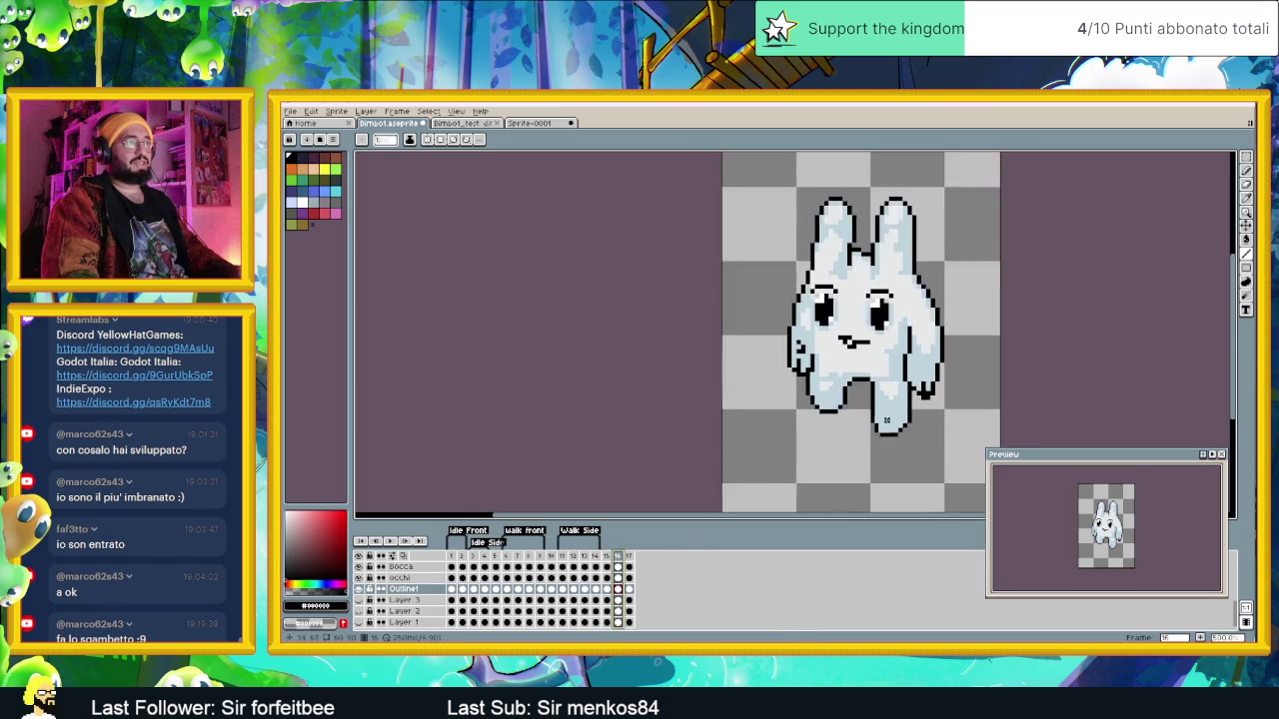
Step: Step forward a frame and sample light blue, then black, from the bunny
{"action": "key", "text": "plus"}
{"action": "scroll", "coordinate": [940, 379], "scroll_direction": "up", "scroll_amount": 1}
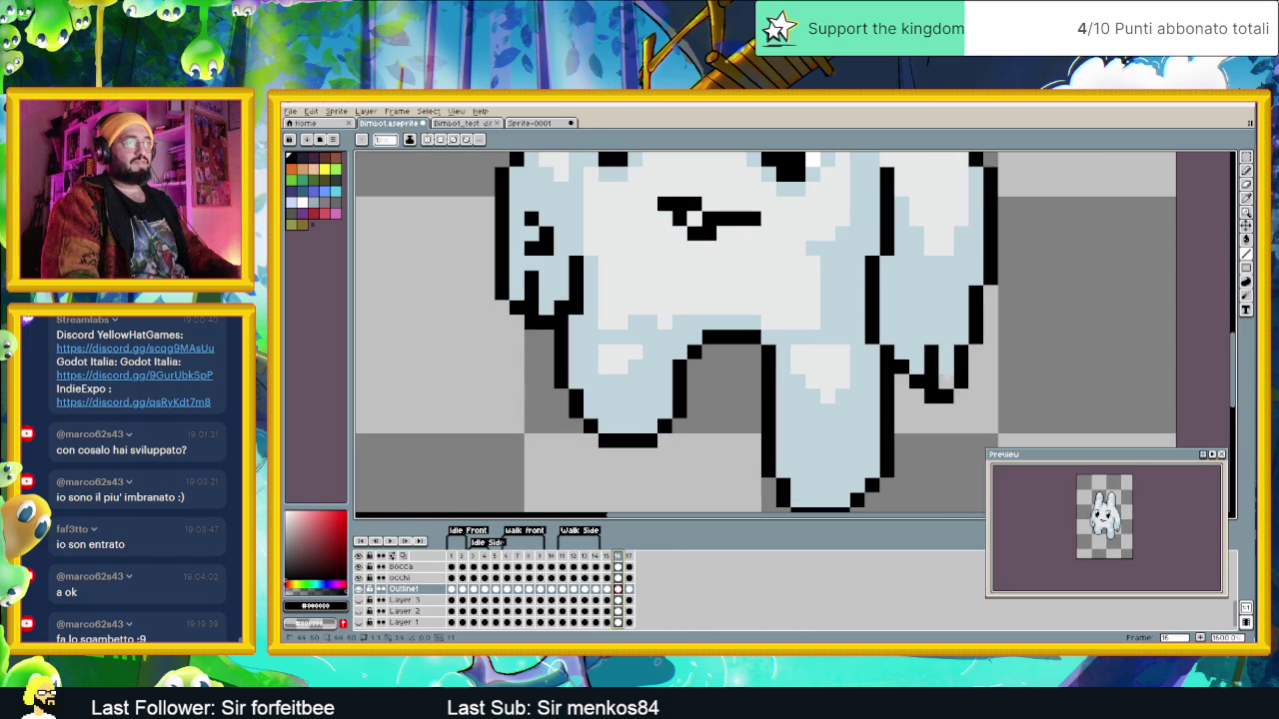
{"action": "left_click", "coordinate": [937, 373], "text": "alt"}
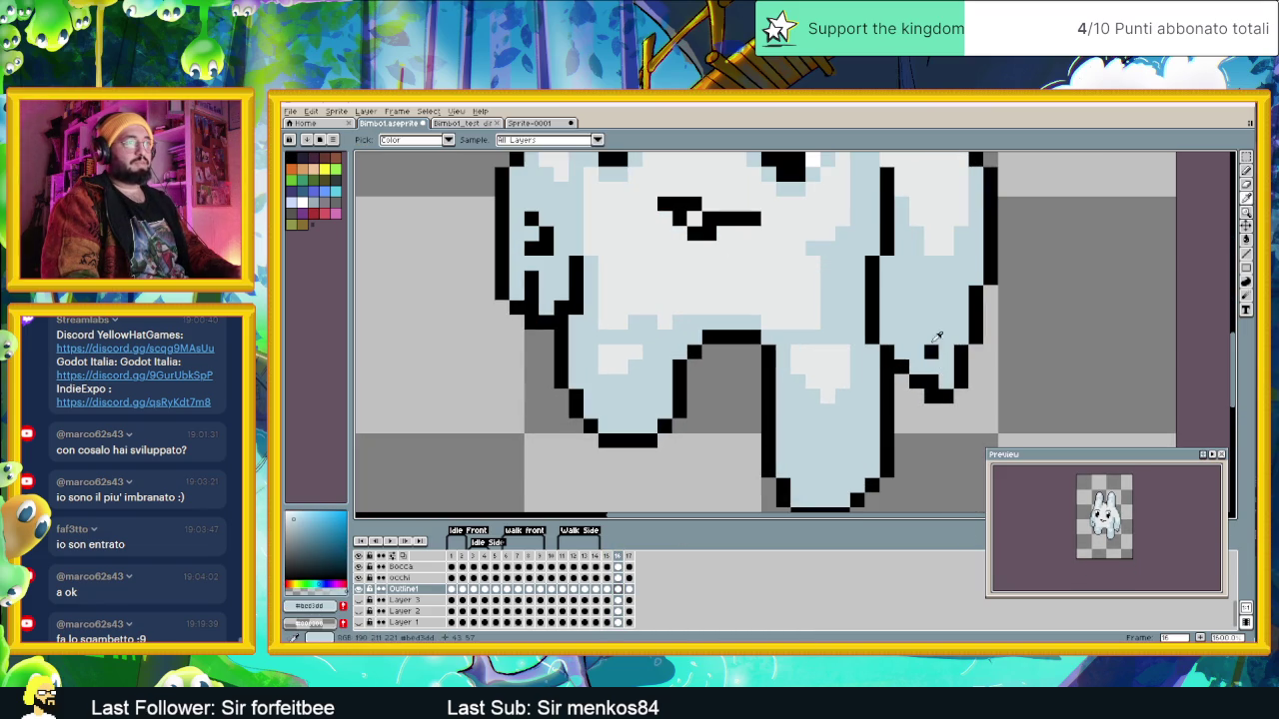
{"action": "left_click", "coordinate": [932, 383], "text": "alt"}
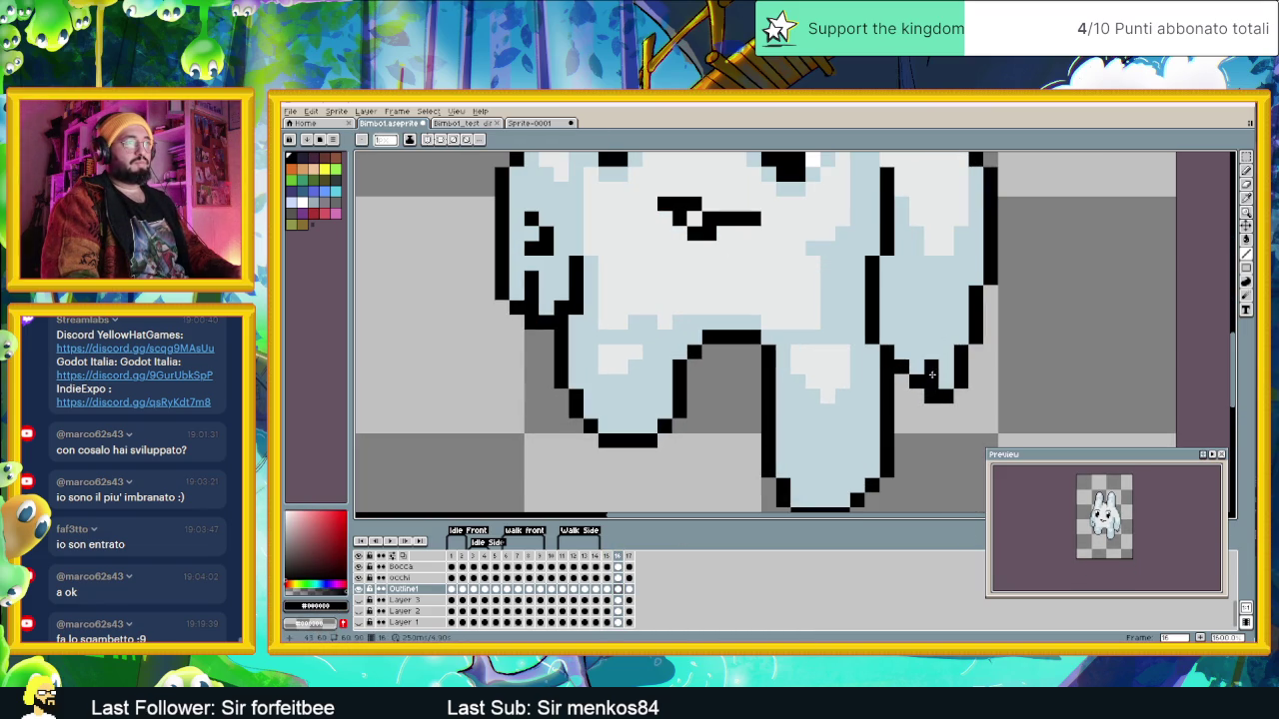
{"action": "scroll", "coordinate": [972, 378], "scroll_direction": "down", "scroll_amount": 3}
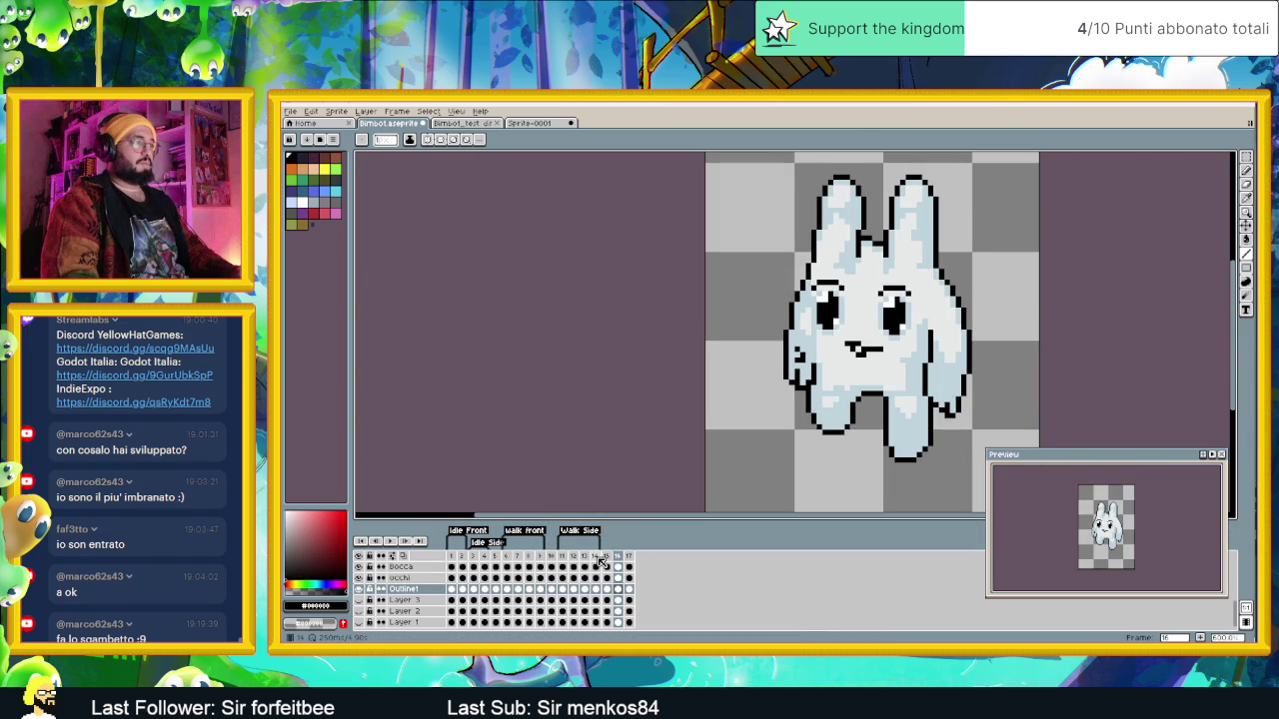
Step: Compare frames 15 and 16, zooming in to sample the body's light blue
{"action": "left_click", "coordinate": [612, 561]}
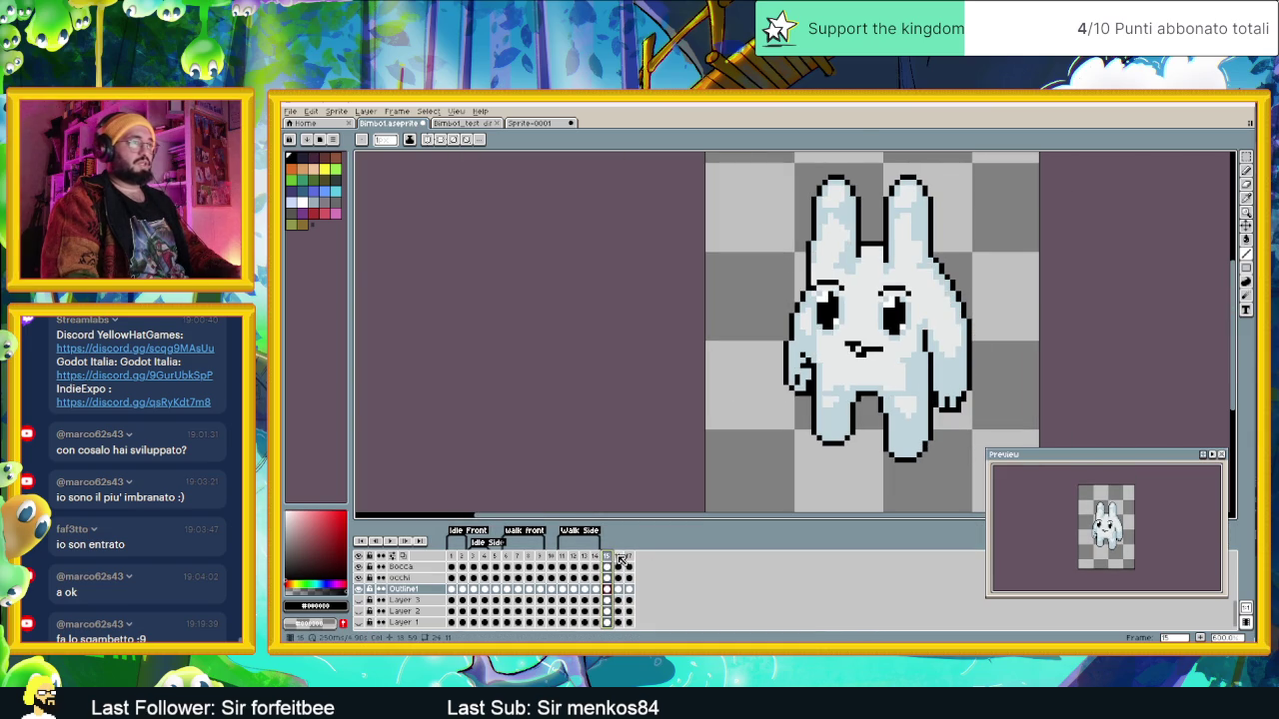
{"action": "left_click", "coordinate": [620, 559]}
{"action": "scroll", "coordinate": [927, 383], "scroll_direction": "up", "scroll_amount": 2}
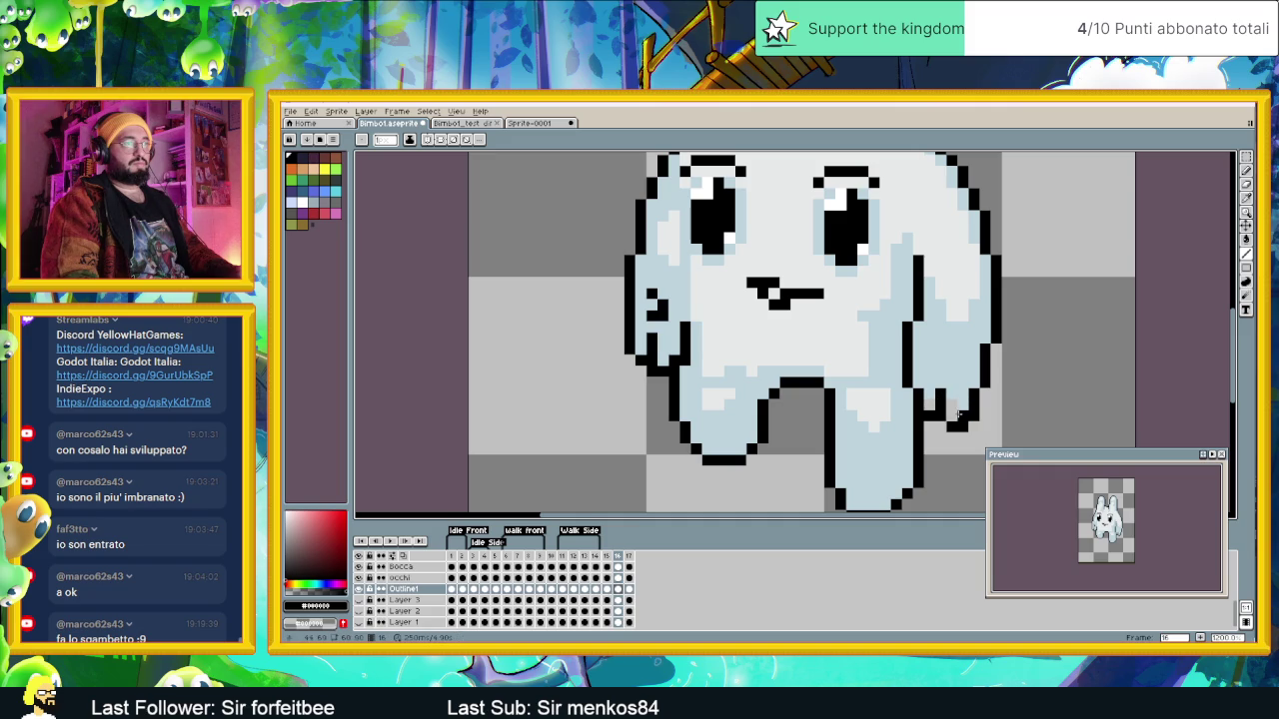
{"action": "left_click", "coordinate": [927, 398], "text": "alt"}
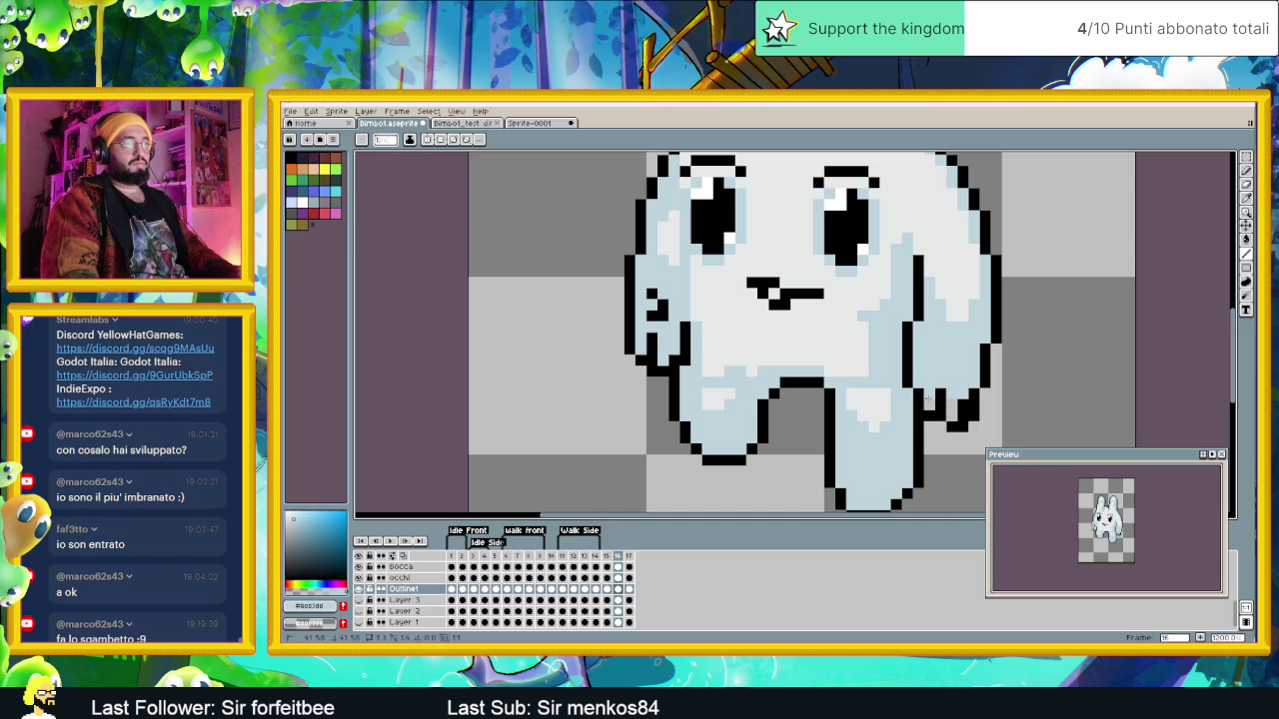
{"action": "scroll", "coordinate": [947, 418], "scroll_direction": "down", "scroll_amount": 1}
Step: Flip between frames 15–17, then settle on frame 16 zoomed in on the feet
{"action": "left_click", "coordinate": [607, 558]}
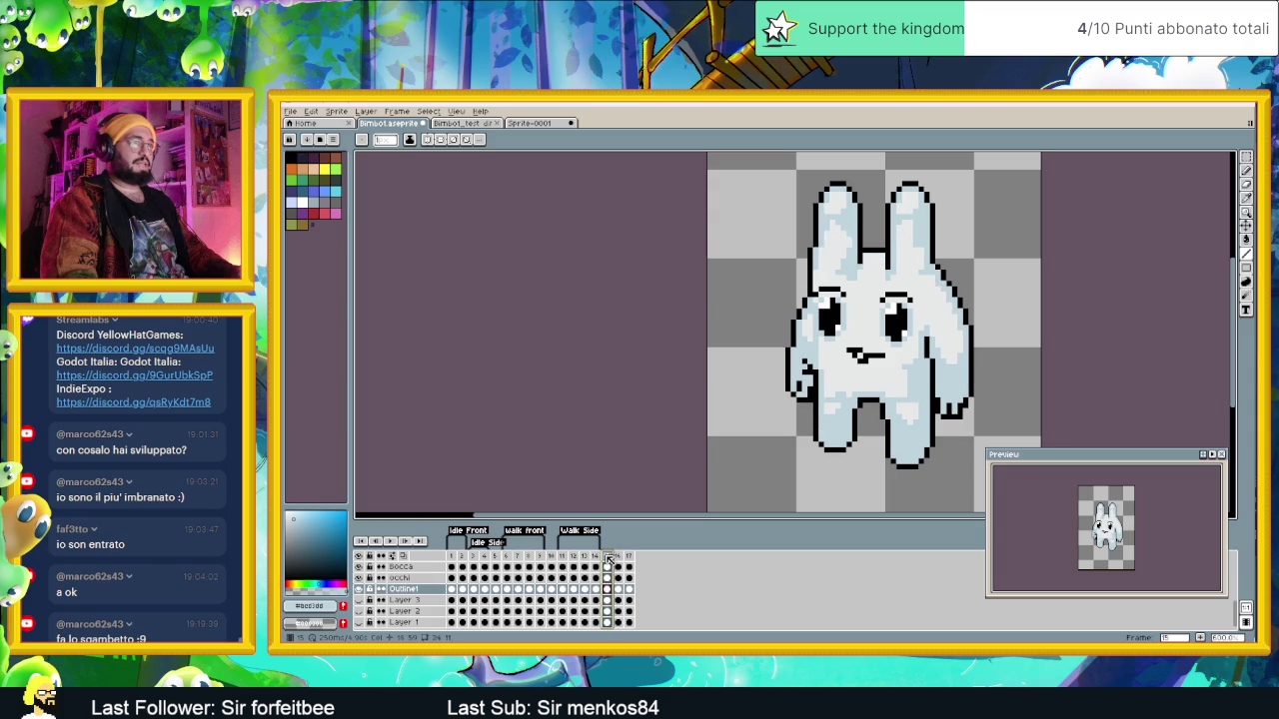
{"action": "left_click", "coordinate": [619, 558]}
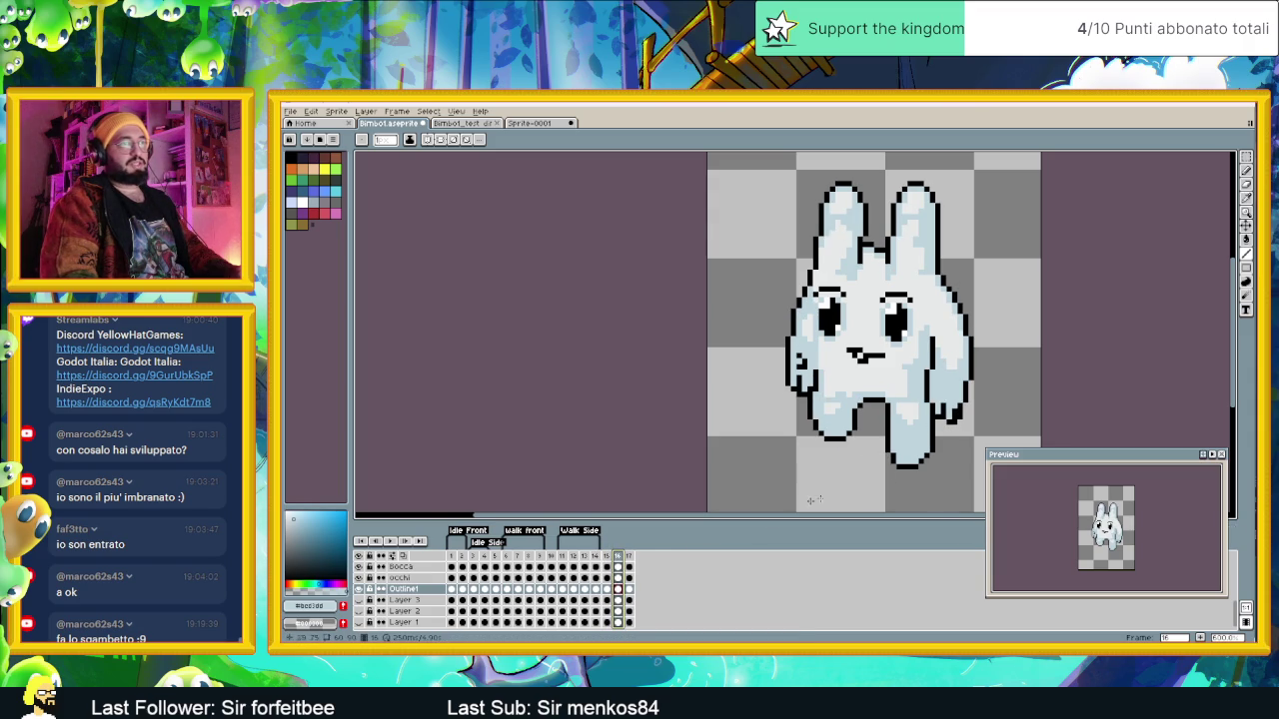
{"action": "left_click", "coordinate": [606, 558]}
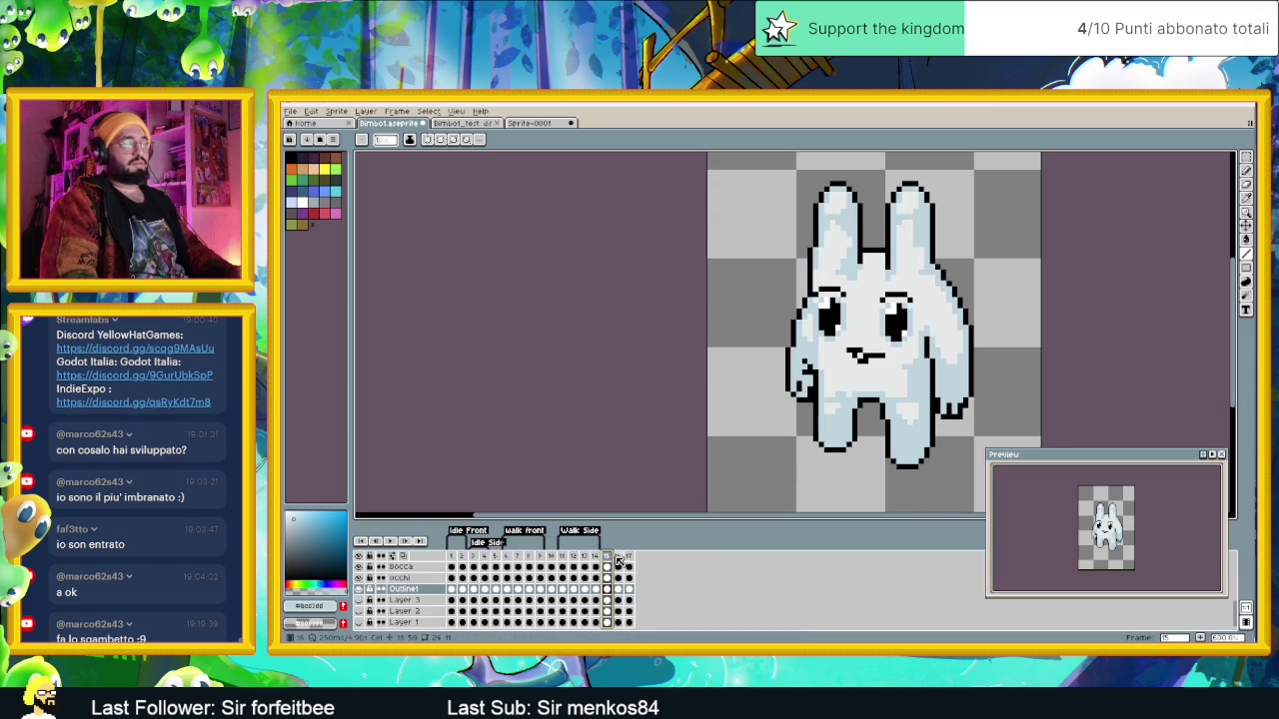
{"action": "left_click", "coordinate": [619, 558]}
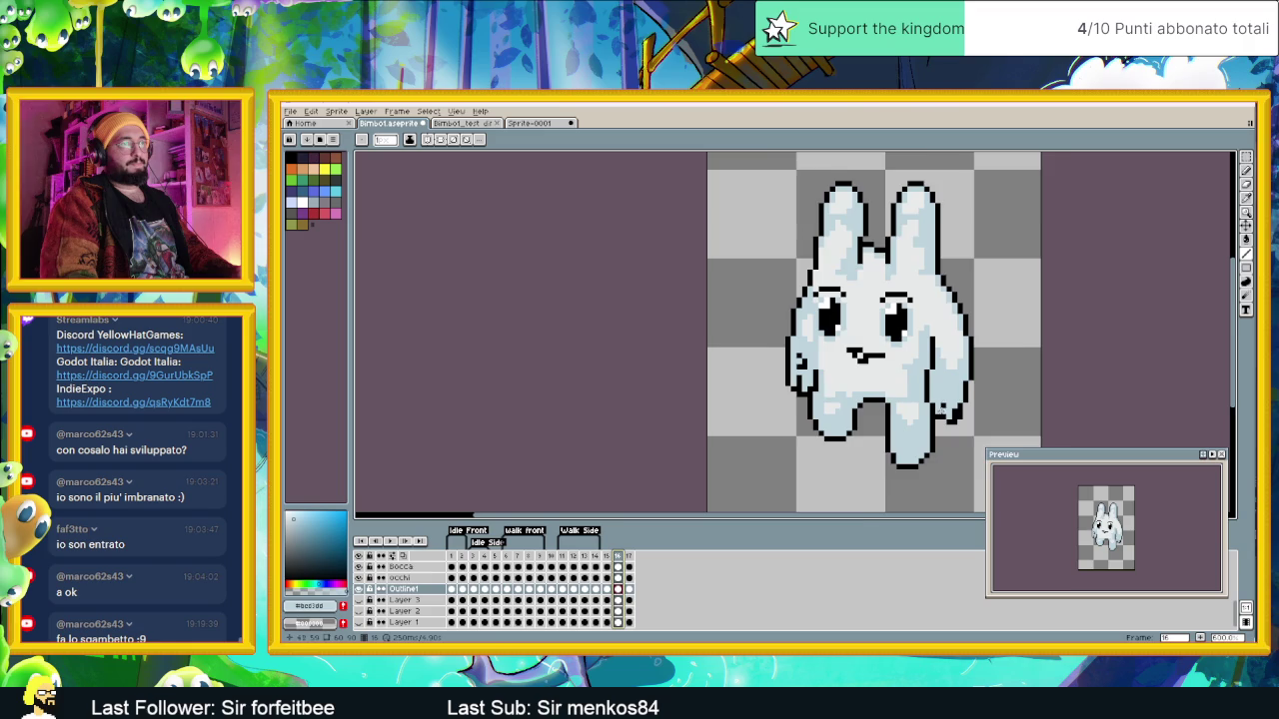
{"action": "scroll", "coordinate": [939, 409], "scroll_direction": "up", "scroll_amount": 1}
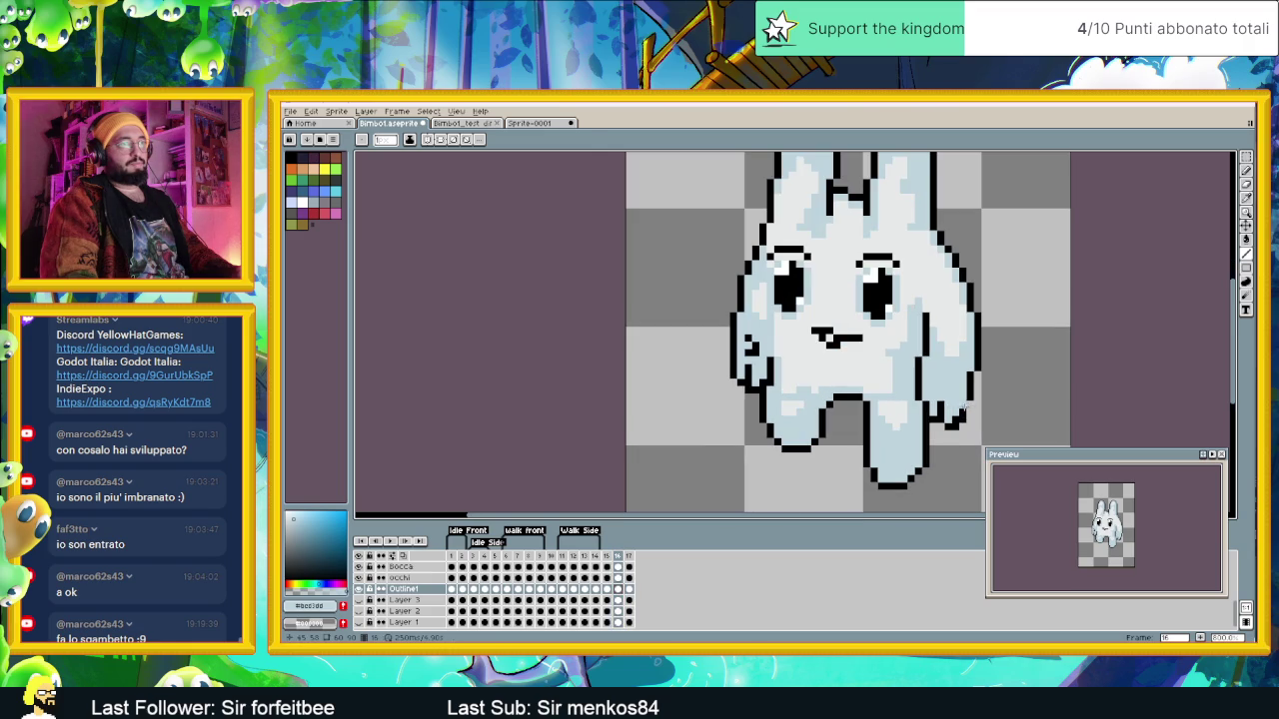
Step: Paint the stray lower-right outline pixels light blue, then restore black as the colour
{"action": "left_click", "coordinate": [965, 406], "text": "alt"}
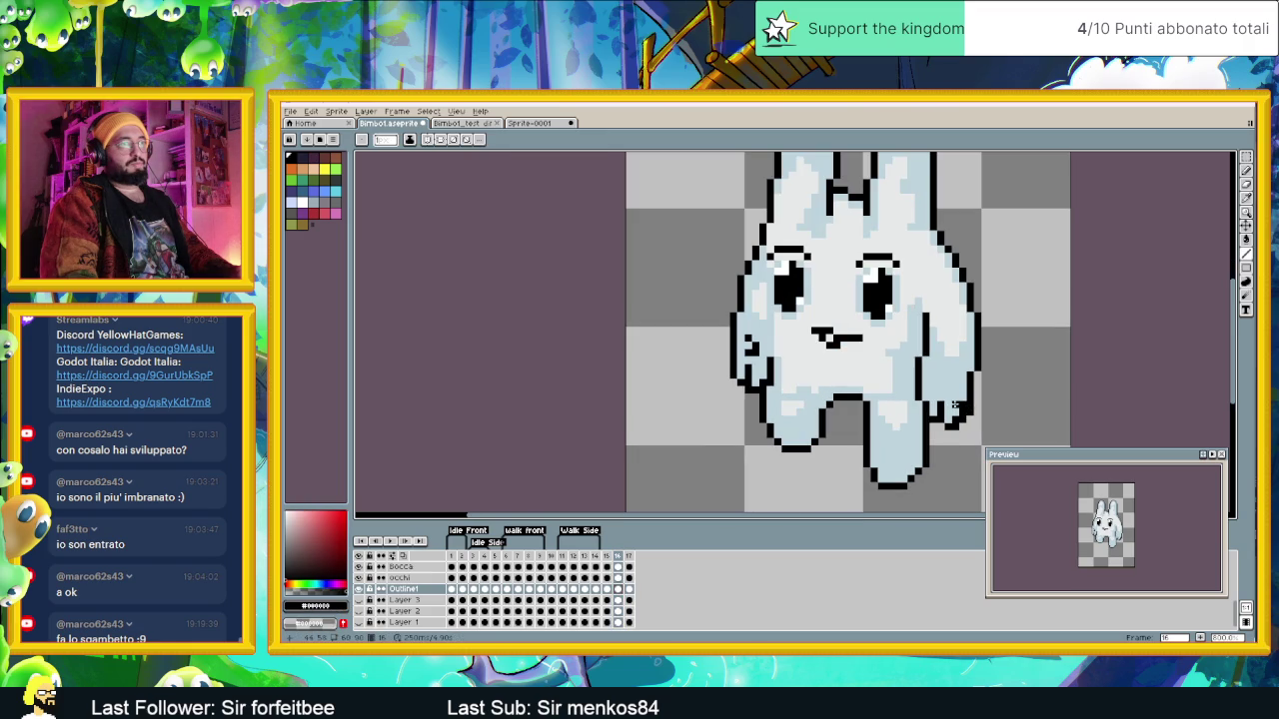
{"action": "left_click", "coordinate": [954, 401], "text": "alt"}
{"action": "left_click_drag", "start_coordinate": [962, 399], "coordinate": [962, 413]}
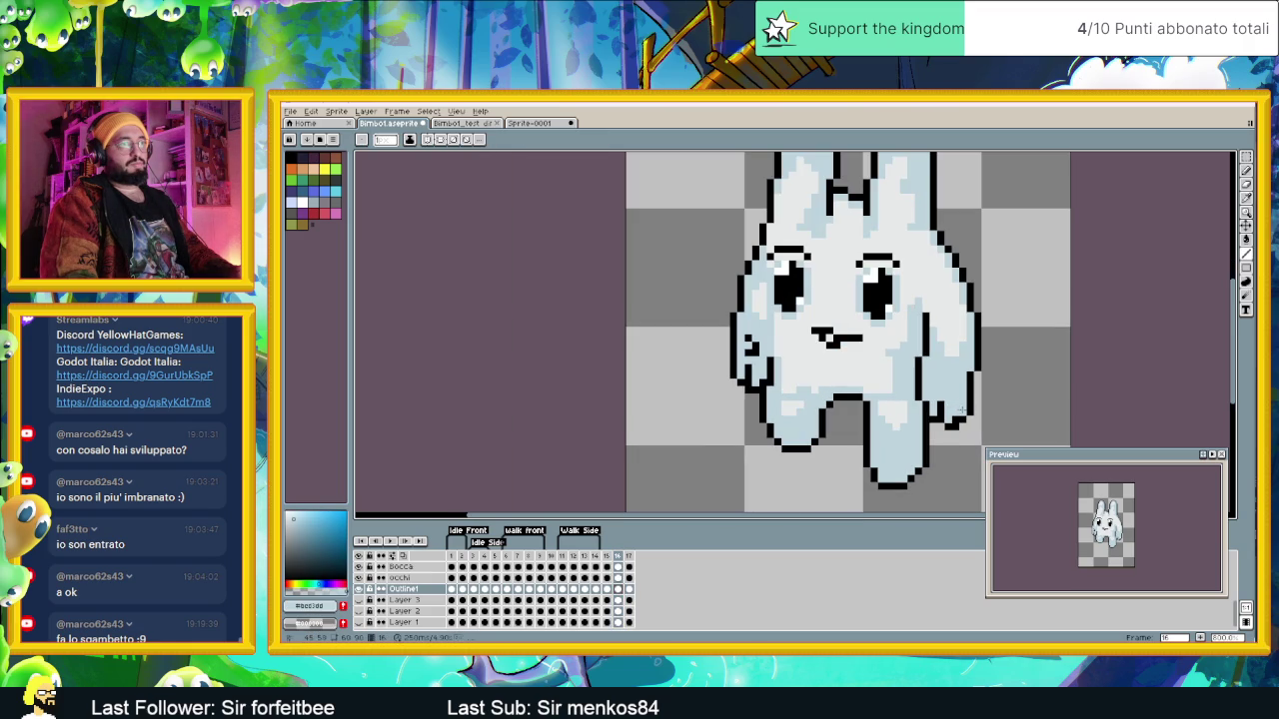
{"action": "left_click", "coordinate": [954, 412], "text": "alt"}
{"action": "scroll", "coordinate": [962, 434], "scroll_direction": "down", "scroll_amount": 2}
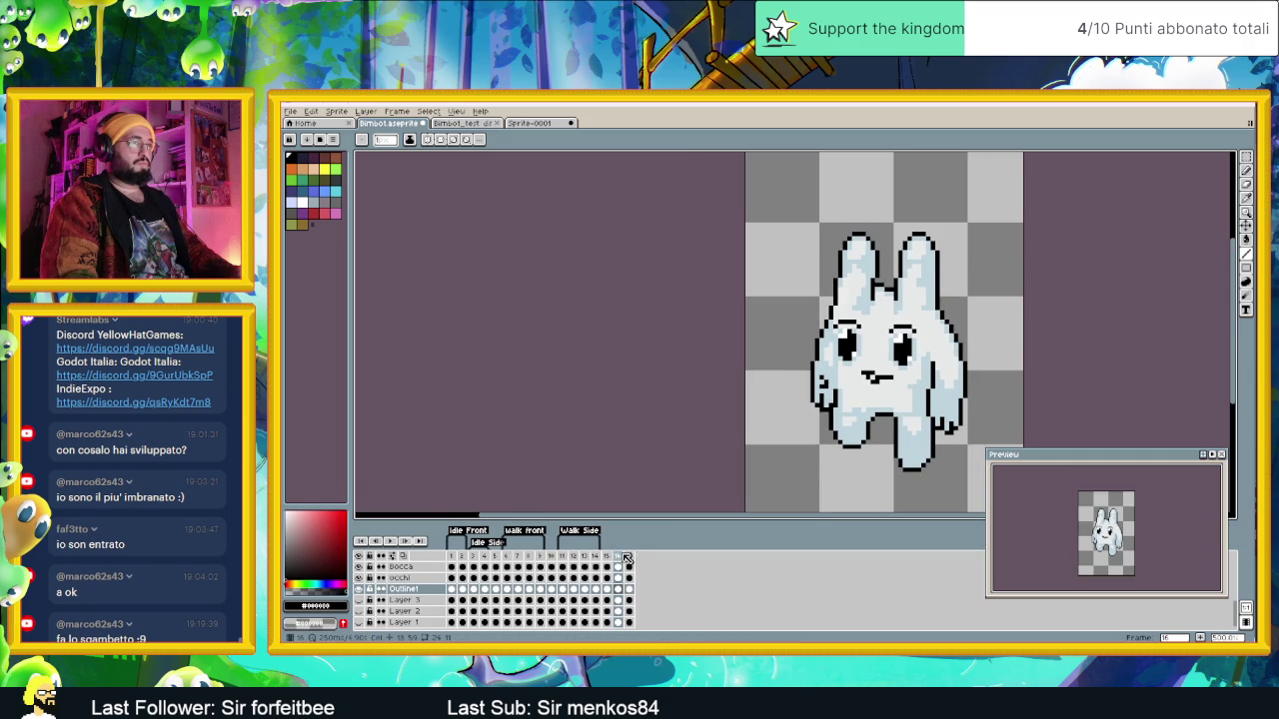
Step: Play through frames 15, 16 and 17 to check the walk cycle
{"action": "left_click", "coordinate": [608, 557]}
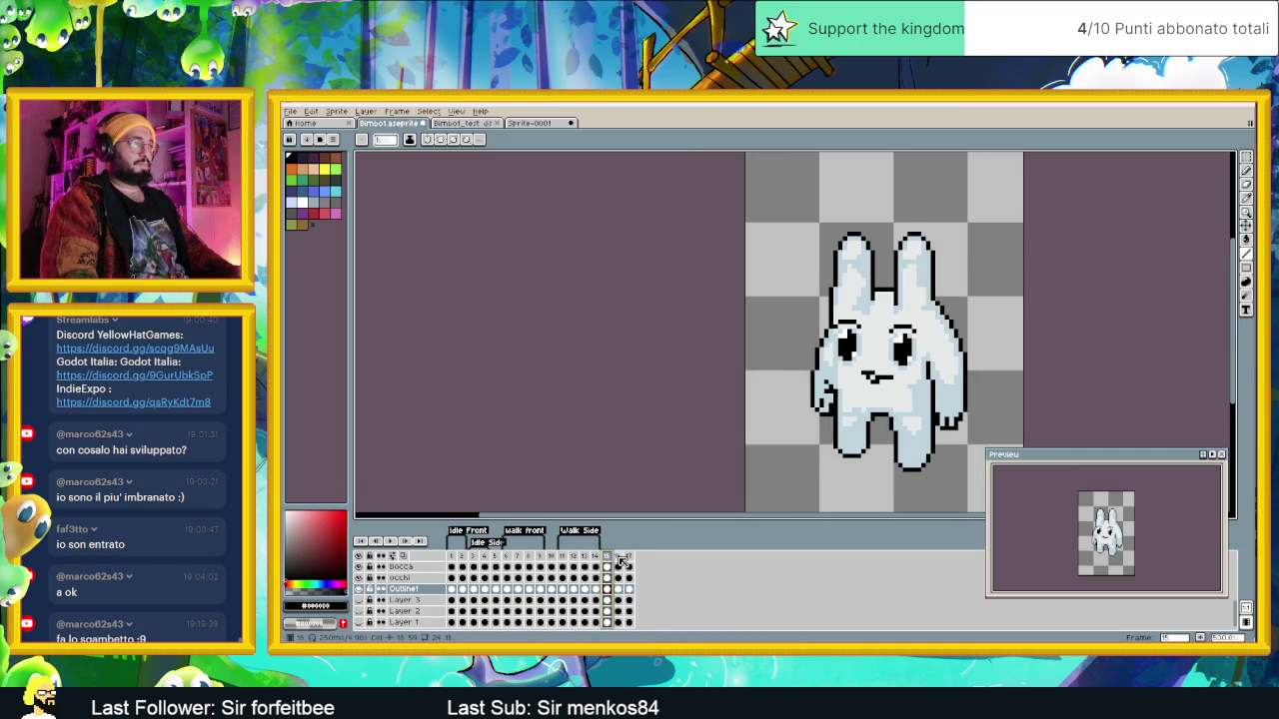
{"action": "left_click", "coordinate": [620, 557]}
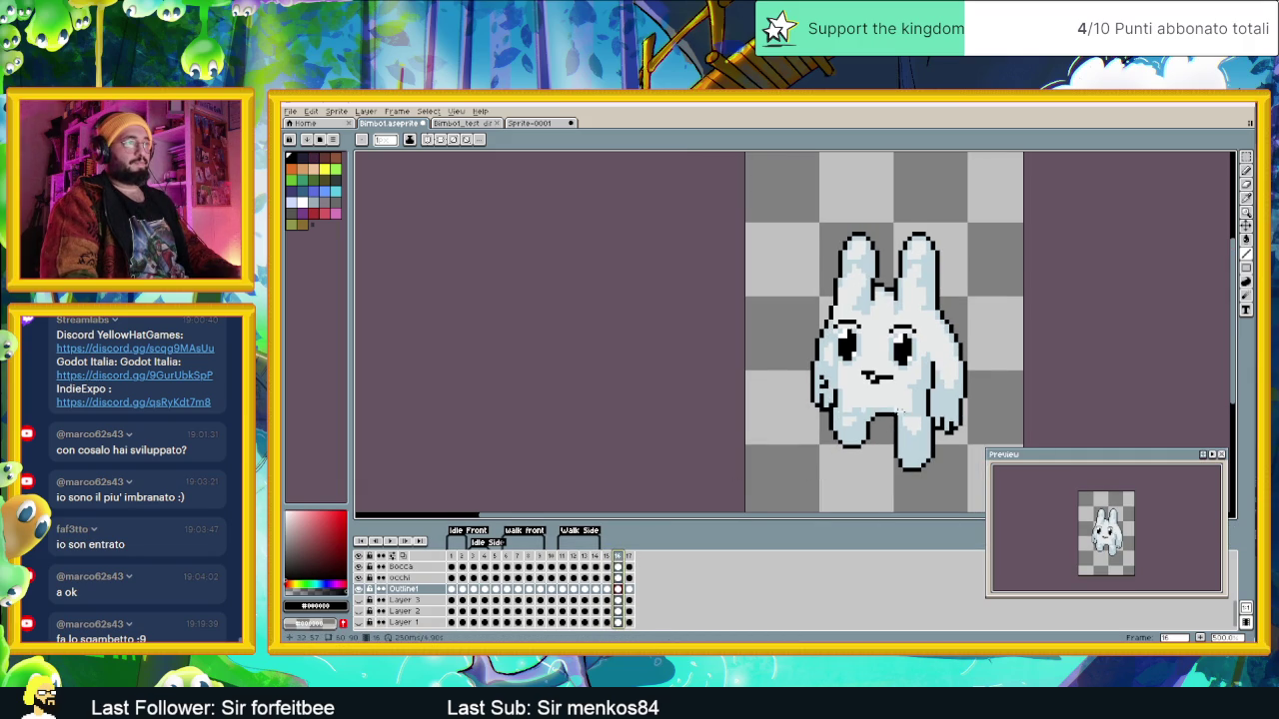
{"action": "left_click_drag", "start_coordinate": [470, 515], "coordinate": [599, 518]}
{"action": "left_click", "coordinate": [607, 557]}
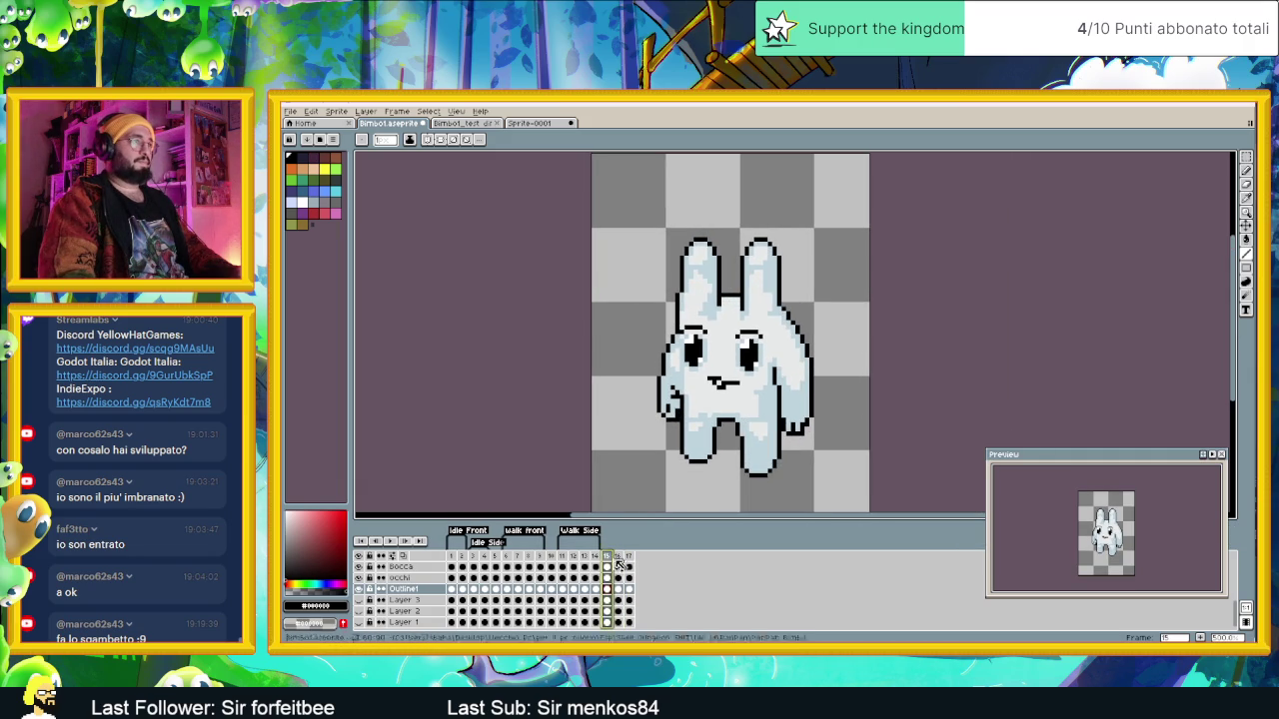
{"action": "left_click", "coordinate": [620, 560]}
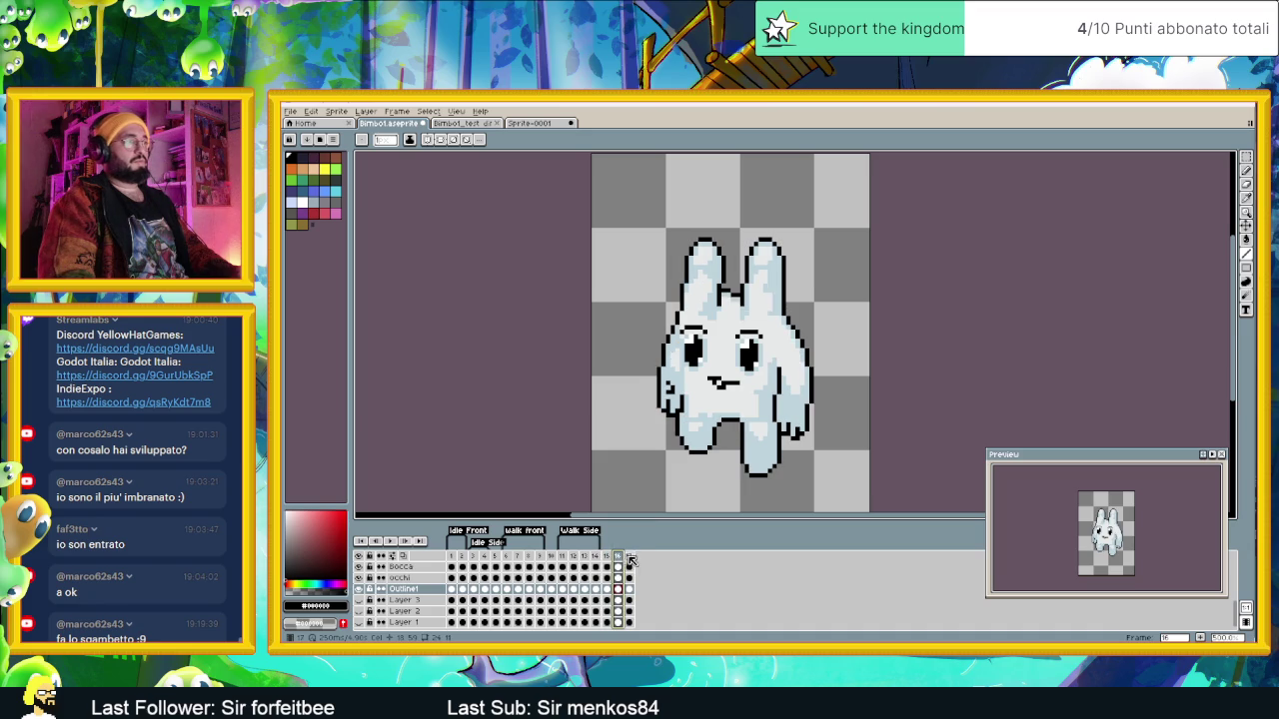
{"action": "left_click", "coordinate": [630, 558]}
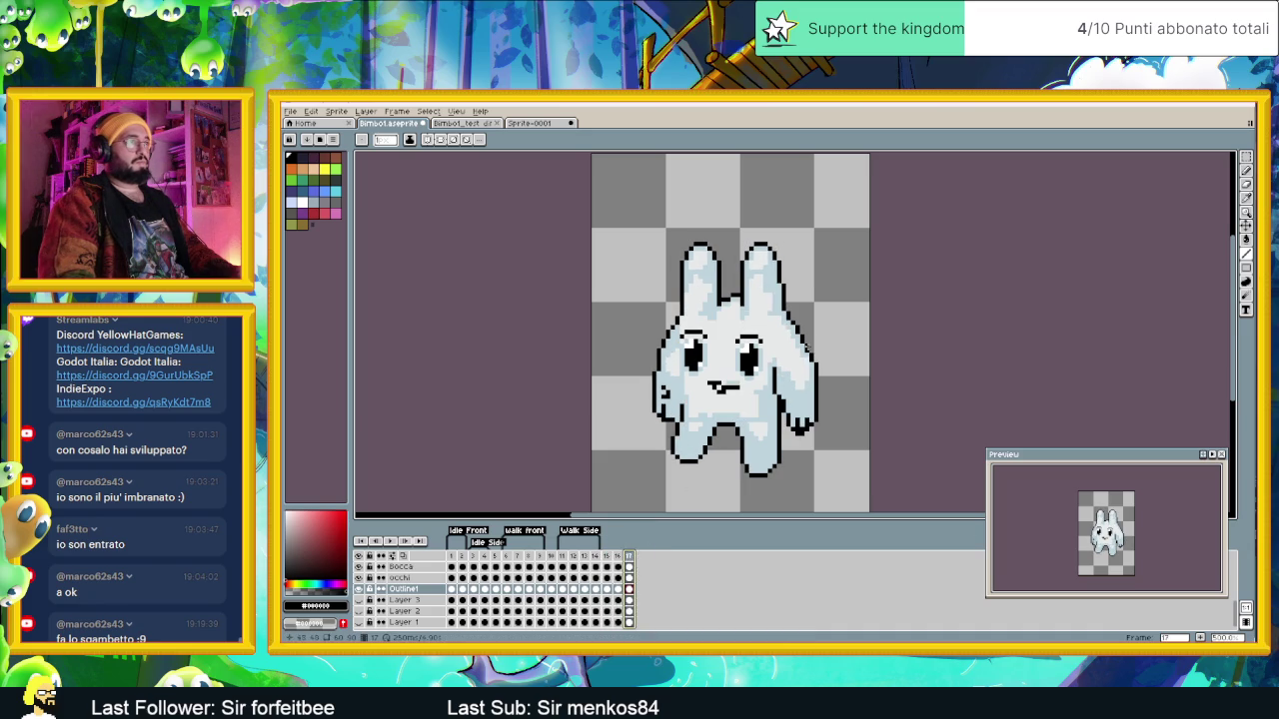
{"action": "left_click", "coordinate": [620, 557]}
{"action": "left_click", "coordinate": [629, 557]}
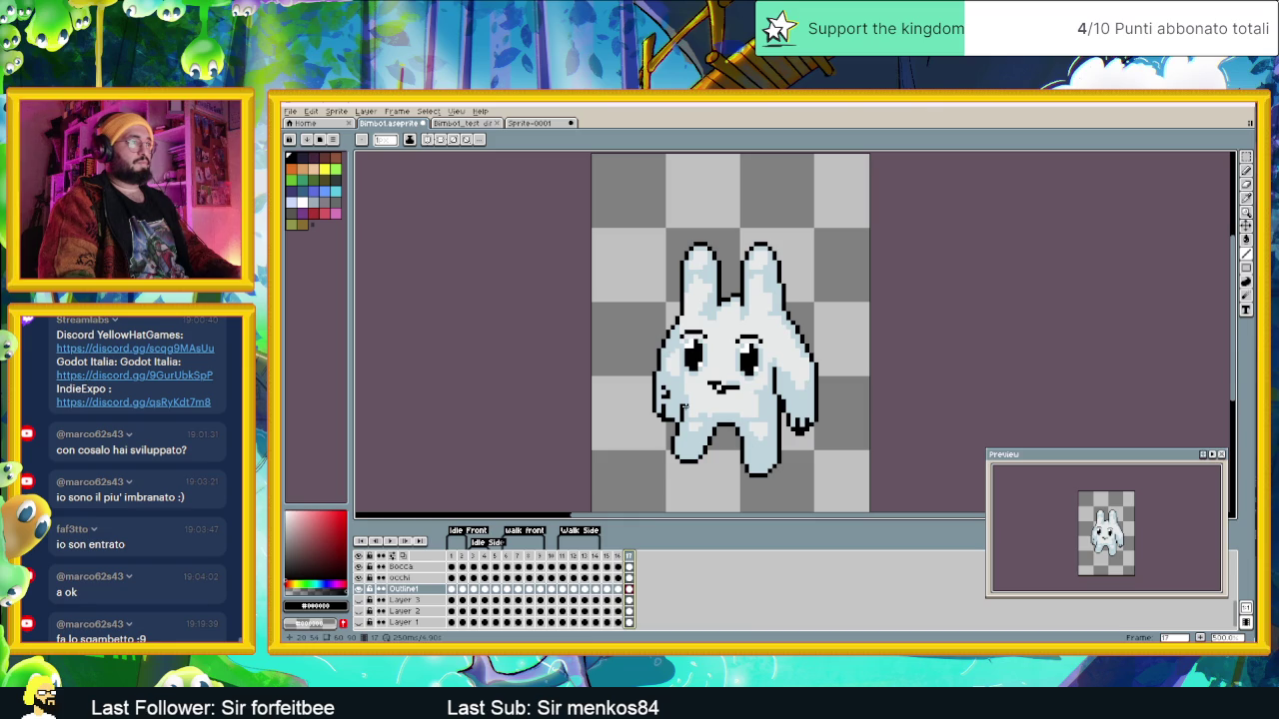
Step: Zoom in, then step through frames 15–17 again, ending on frame 17
{"action": "scroll", "coordinate": [686, 405], "scroll_direction": "up", "scroll_amount": 1}
{"action": "scroll", "coordinate": [679, 419], "scroll_direction": "up", "scroll_amount": 1}
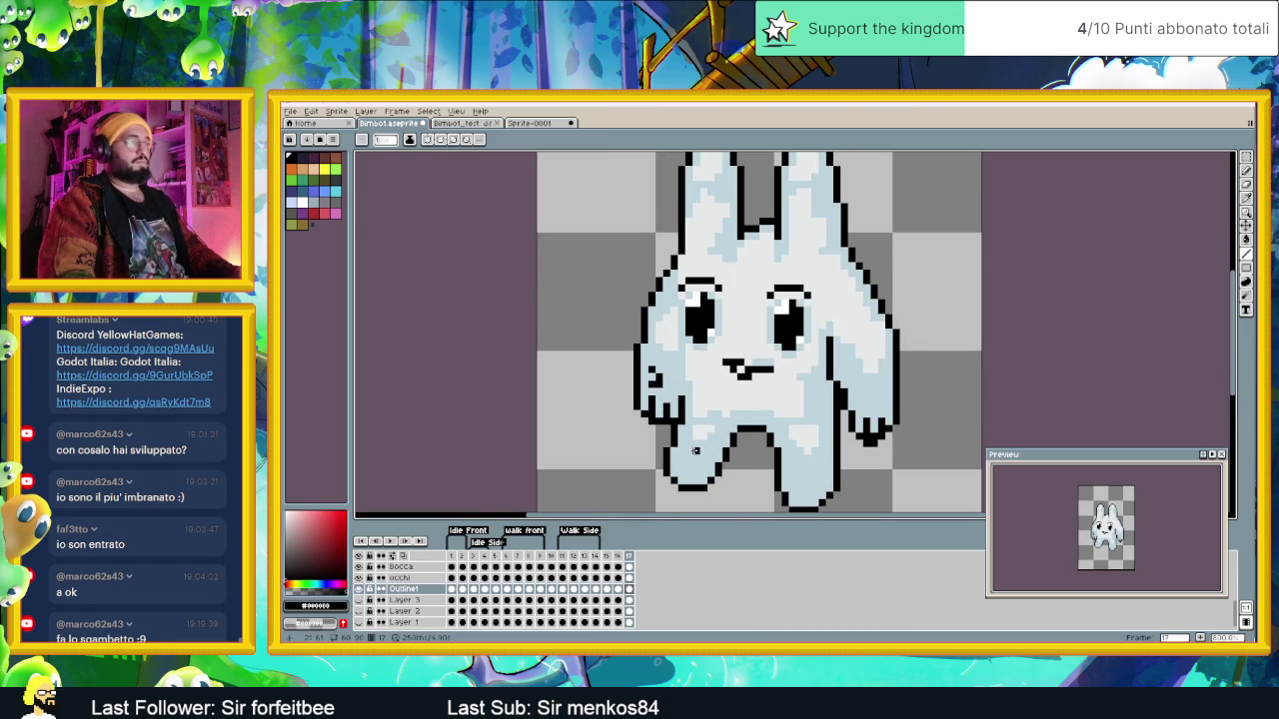
{"action": "scroll", "coordinate": [695, 452], "scroll_direction": "down", "scroll_amount": 3}
{"action": "left_click", "coordinate": [612, 557]}
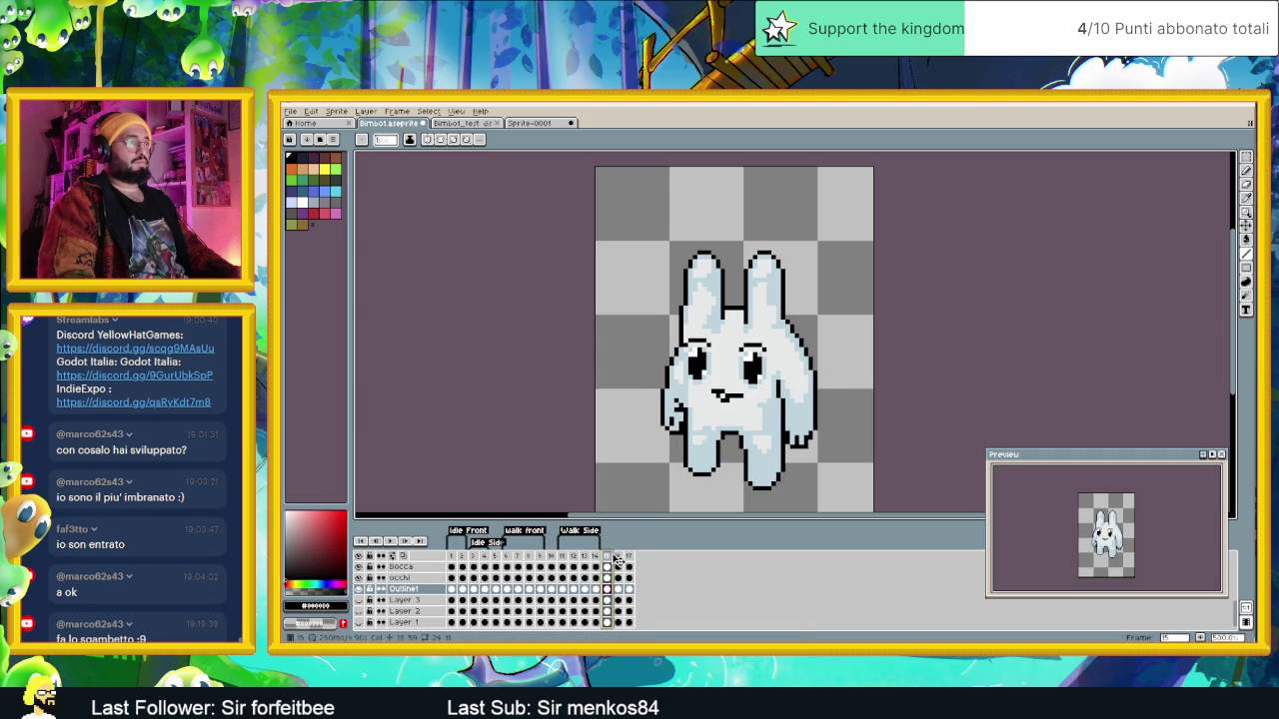
{"action": "left_click", "coordinate": [617, 556]}
{"action": "left_click", "coordinate": [628, 557]}
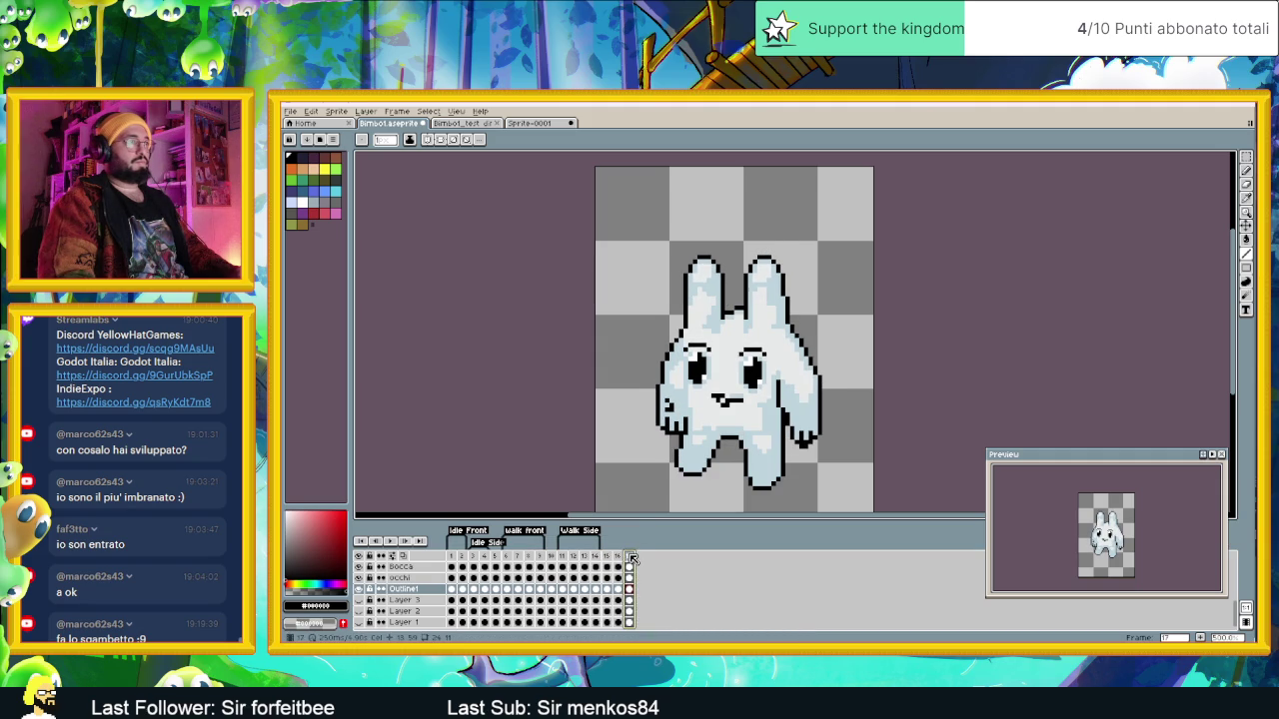
{"action": "key", "text": "ctrl"}
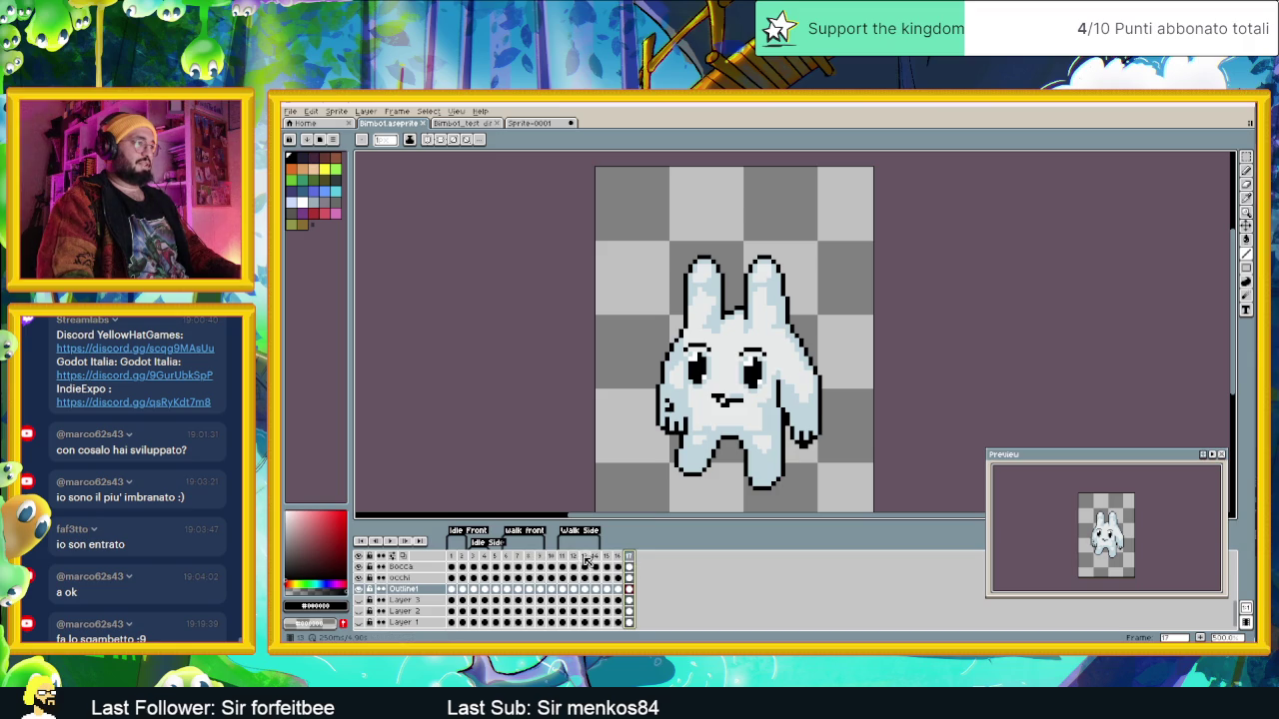
Step: Flip back and forth through the earlier side-walk frames to compare poses
{"action": "left_click", "coordinate": [587, 557]}
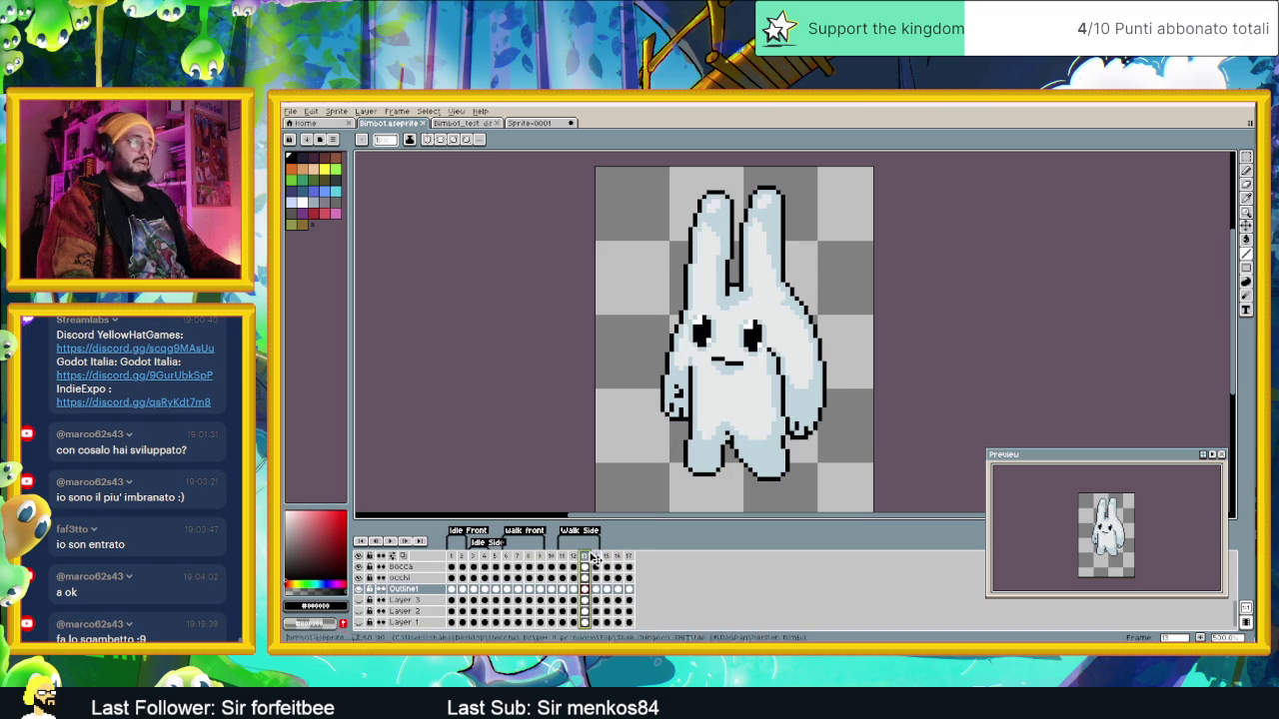
{"action": "key", "text": "Left"}
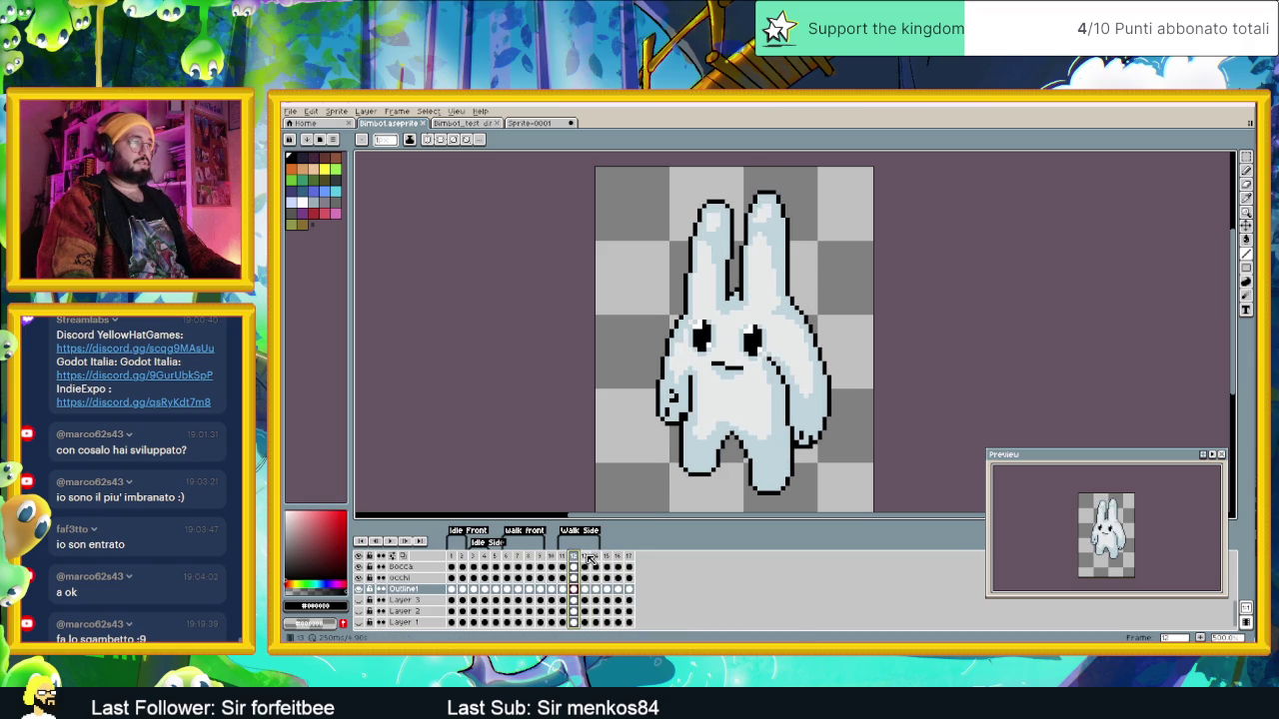
{"action": "left_click", "coordinate": [589, 556]}
{"action": "key", "text": "Left"}
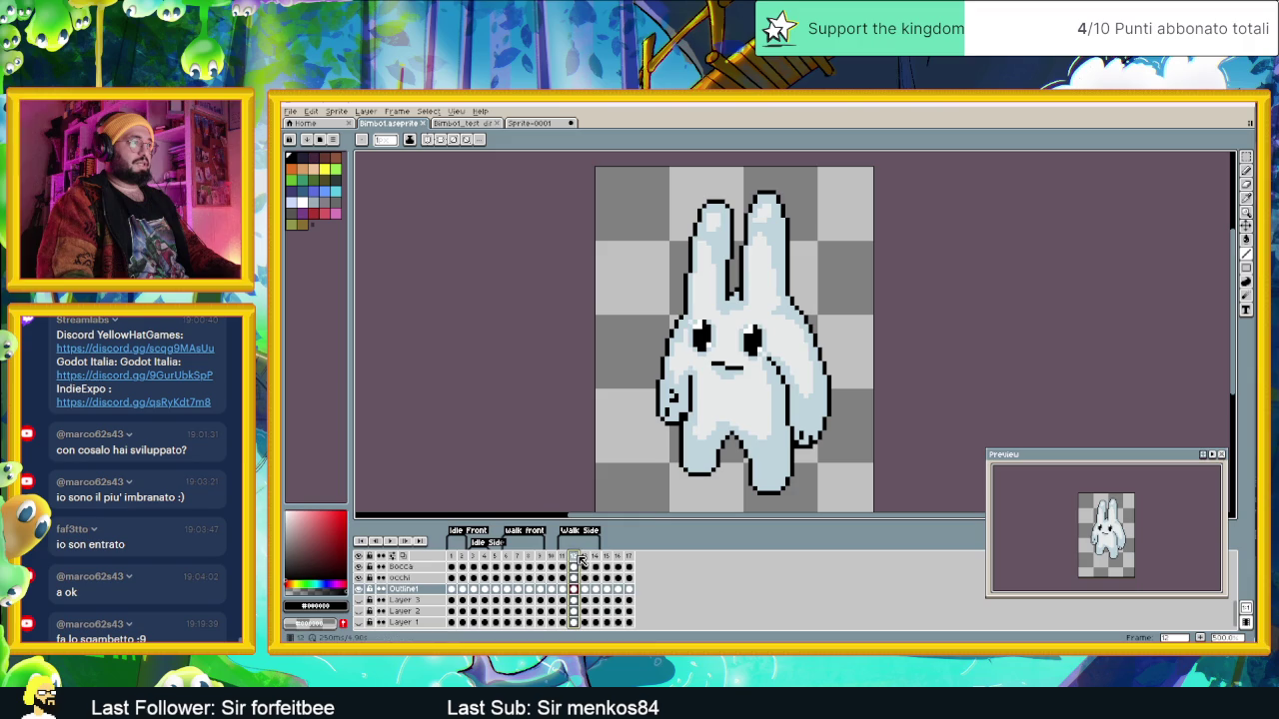
{"action": "left_click", "coordinate": [564, 558]}
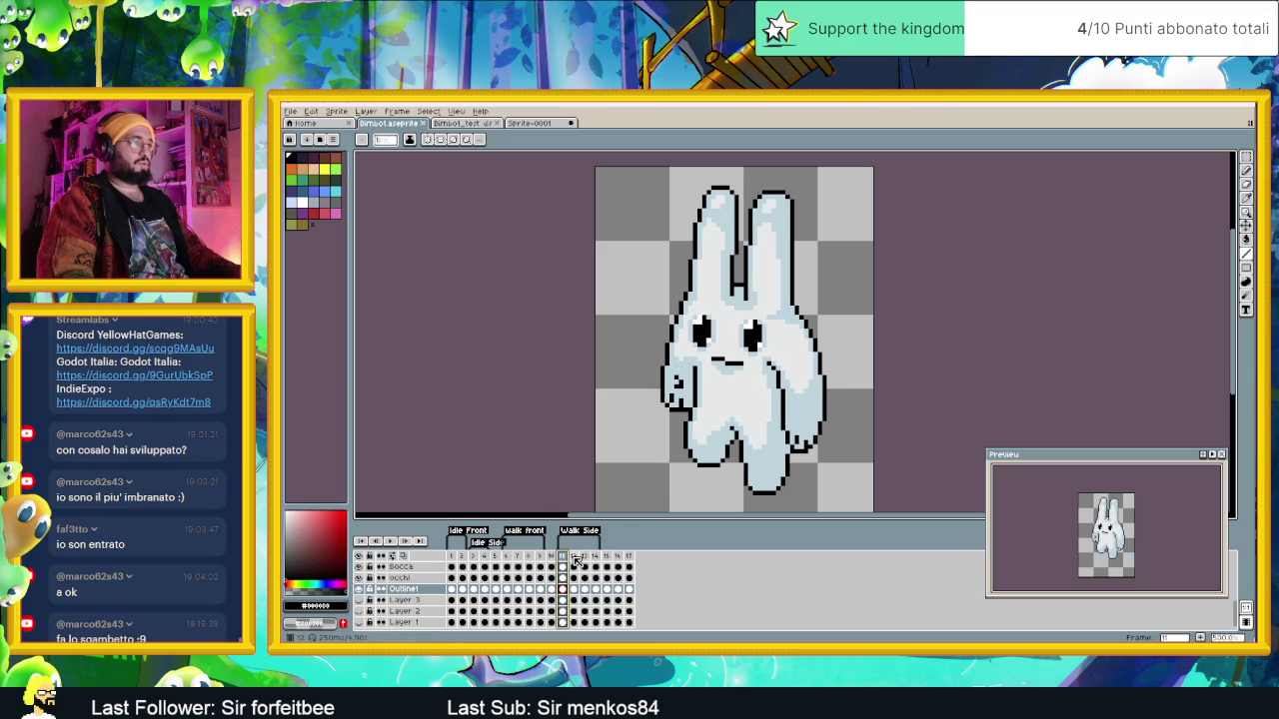
{"action": "left_click", "coordinate": [575, 557]}
{"action": "key", "text": "Left"}
Step: Settle on frame 17 with the Rectangular Marquee and zoom in on the bunny
{"action": "left_click", "coordinate": [578, 558]}
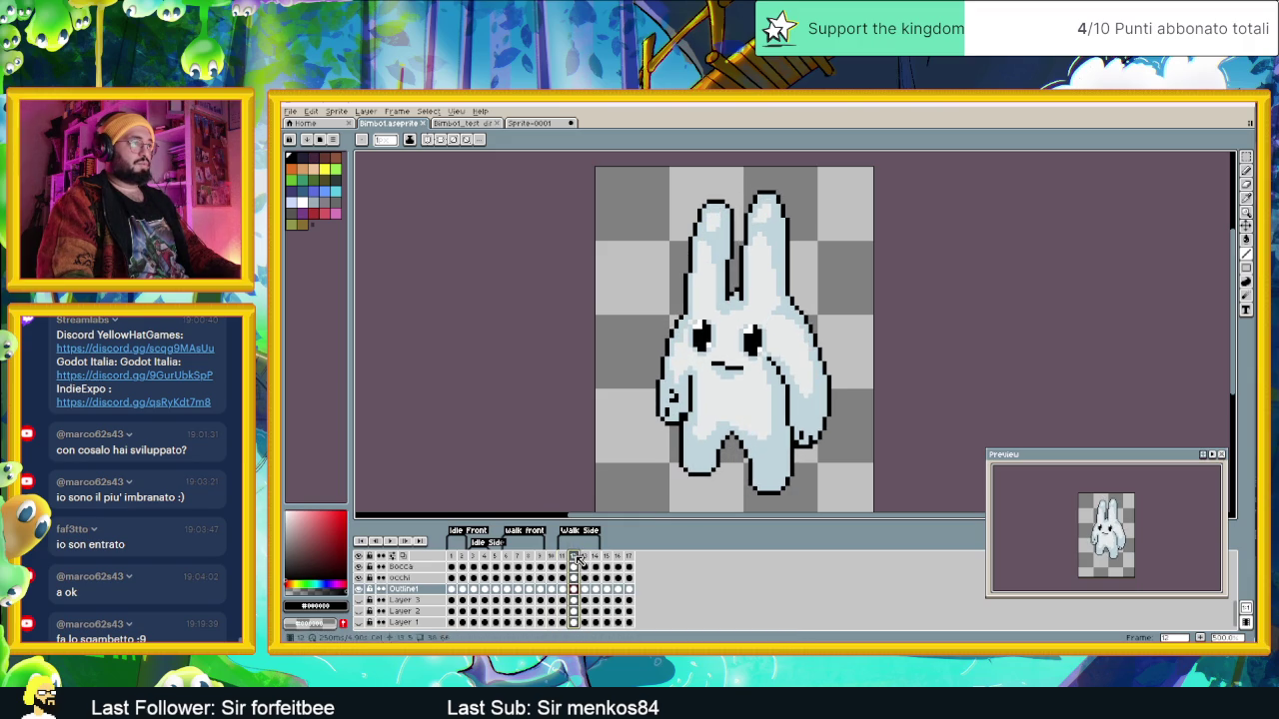
{"action": "left_click", "coordinate": [630, 558]}
{"action": "left_click", "coordinate": [620, 555]}
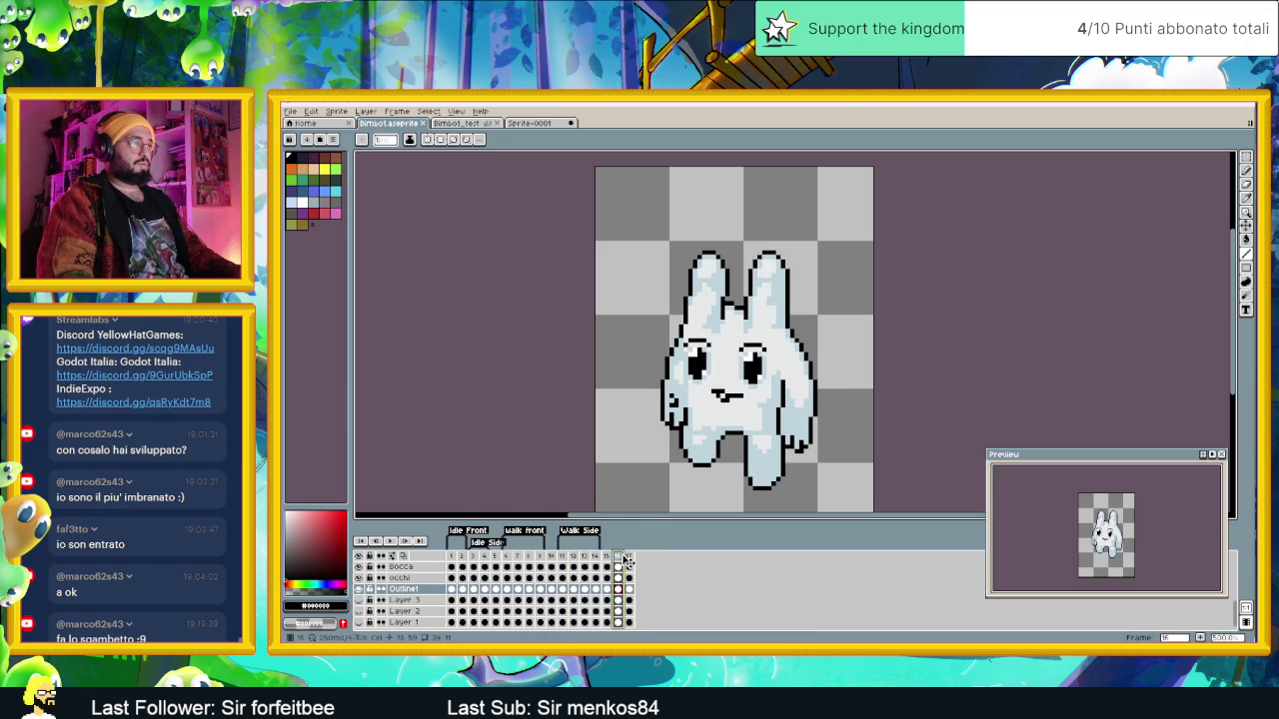
{"action": "left_click", "coordinate": [630, 558]}
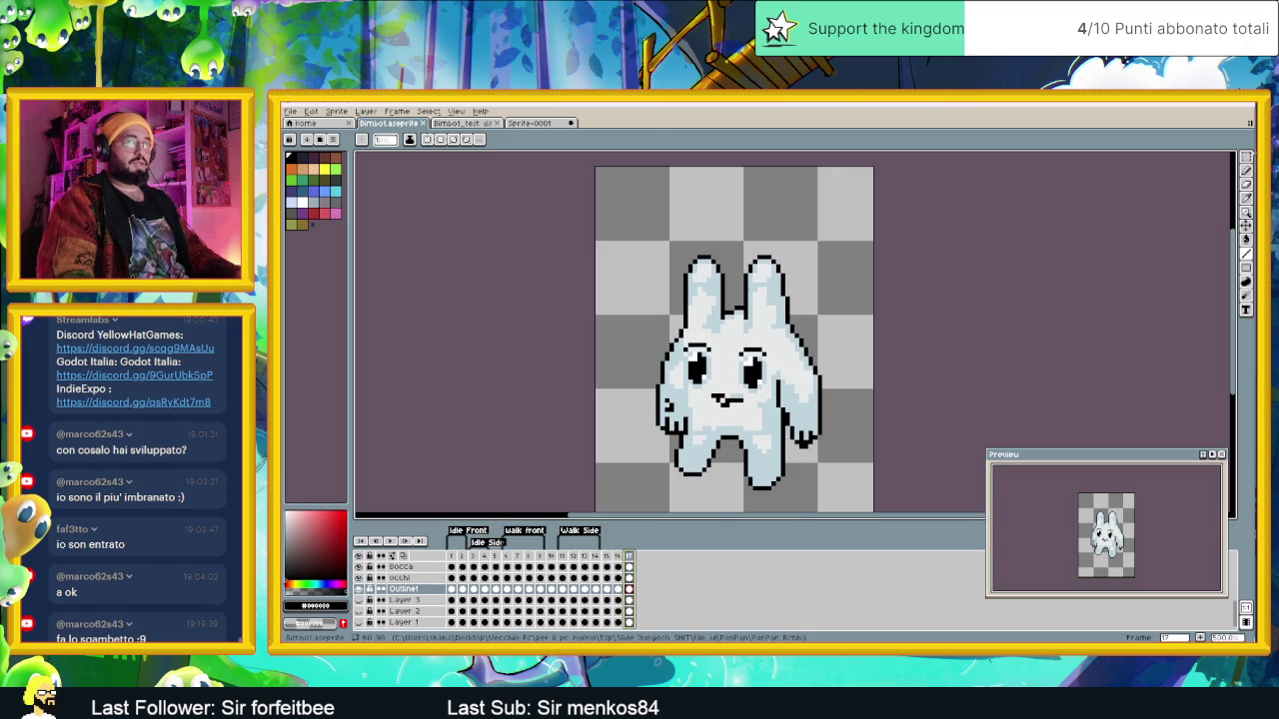
{"action": "left_click", "coordinate": [1248, 157]}
{"action": "scroll", "coordinate": [832, 306], "scroll_direction": "up", "scroll_amount": 2}
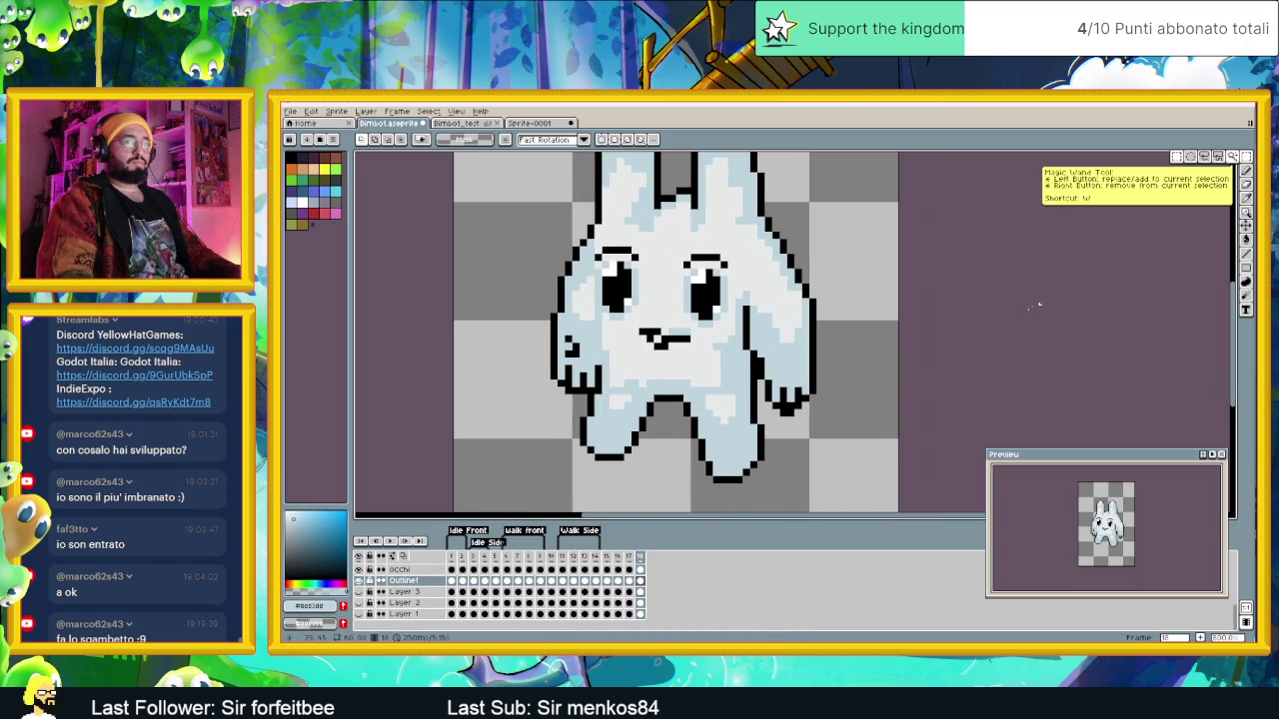
Step: Shift the bunny's left-hand foot slightly right and drop it in place
{"action": "mouse_move", "coordinate": [562, 478]}
{"action": "left_mouse_down"}
{"action": "mouse_move", "coordinate": [656, 414]}
{"action": "mouse_move", "coordinate": [640, 442]}
{"action": "left_mouse_up"}
{"action": "left_click", "coordinate": [685, 456]}
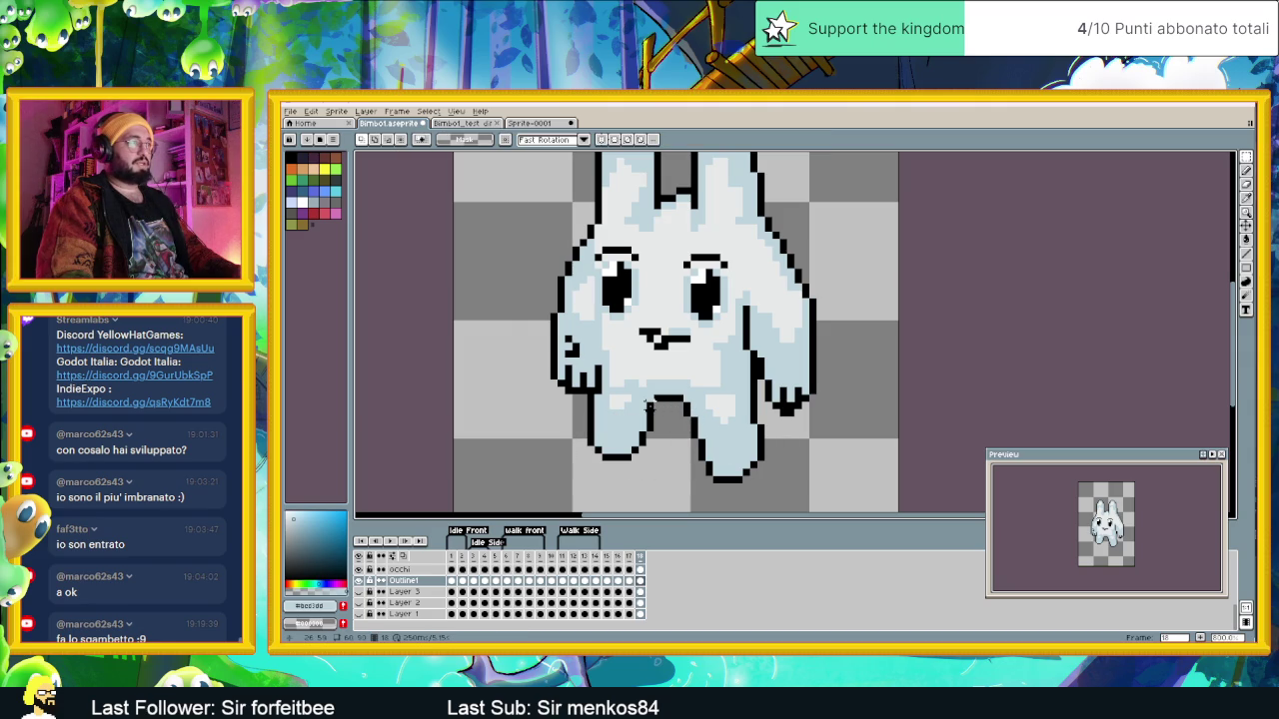
{"action": "scroll", "coordinate": [663, 410], "scroll_direction": "up", "scroll_amount": 3}
{"action": "mouse_move", "coordinate": [628, 390]}
{"action": "left_mouse_down"}
{"action": "mouse_move", "coordinate": [644, 422]}
{"action": "mouse_move", "coordinate": [644, 411]}
{"action": "left_mouse_up"}
{"action": "left_click", "coordinate": [688, 406]}
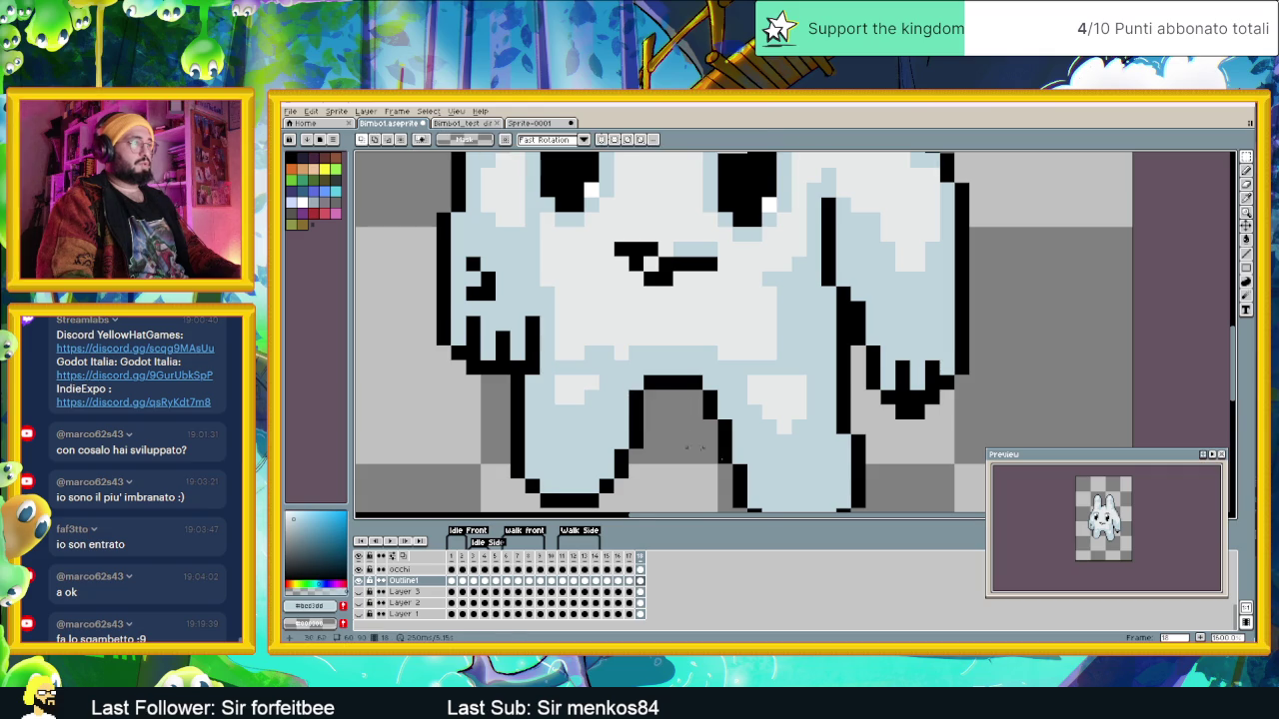
{"action": "scroll", "coordinate": [759, 390], "scroll_direction": "down", "scroll_amount": 2}
Step: Pick black with the Pencil, then marquee-select the bottom of the right-hand leg
{"action": "scroll", "coordinate": [837, 376], "scroll_direction": "up", "scroll_amount": 2}
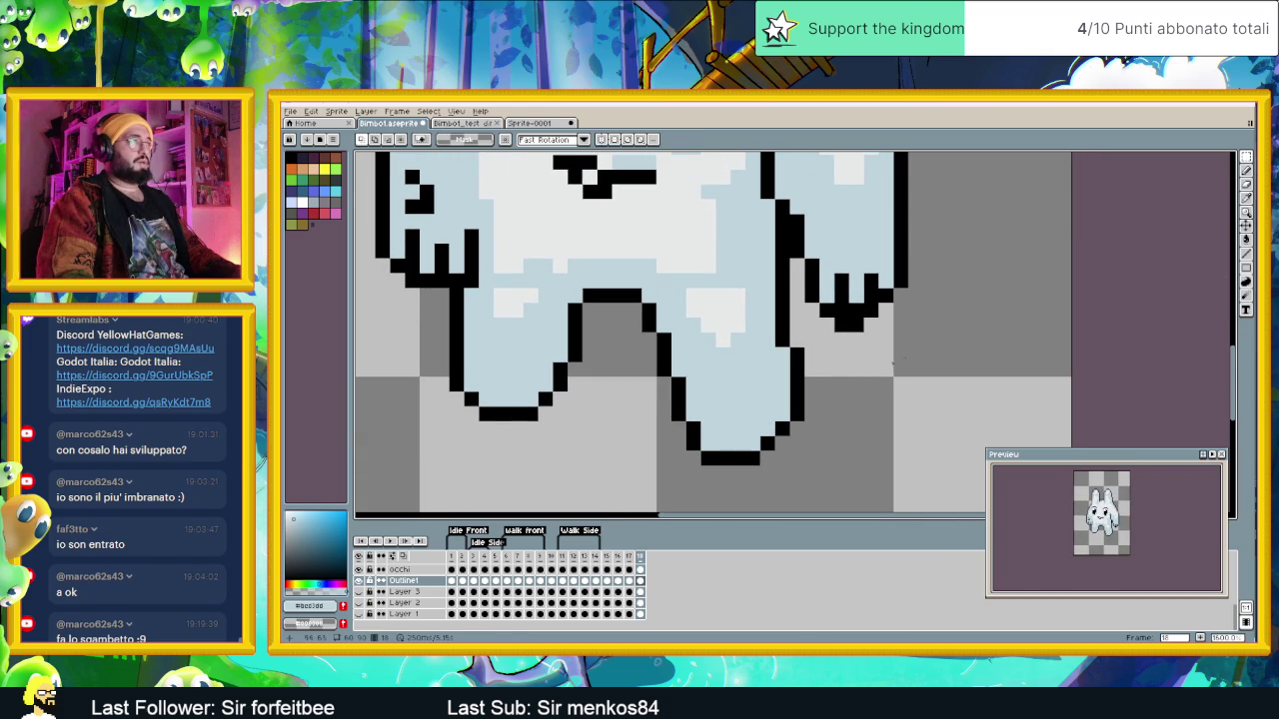
{"action": "left_click", "coordinate": [1247, 257]}
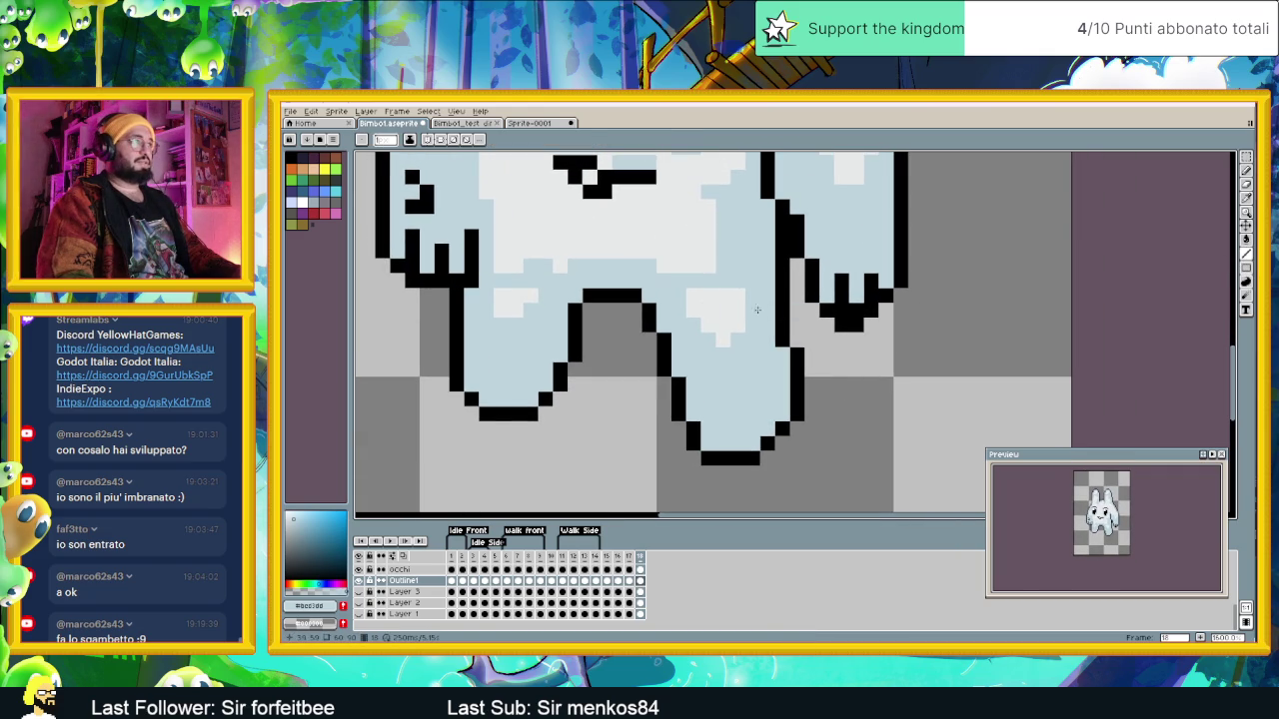
{"action": "left_click", "coordinate": [649, 313], "text": "alt"}
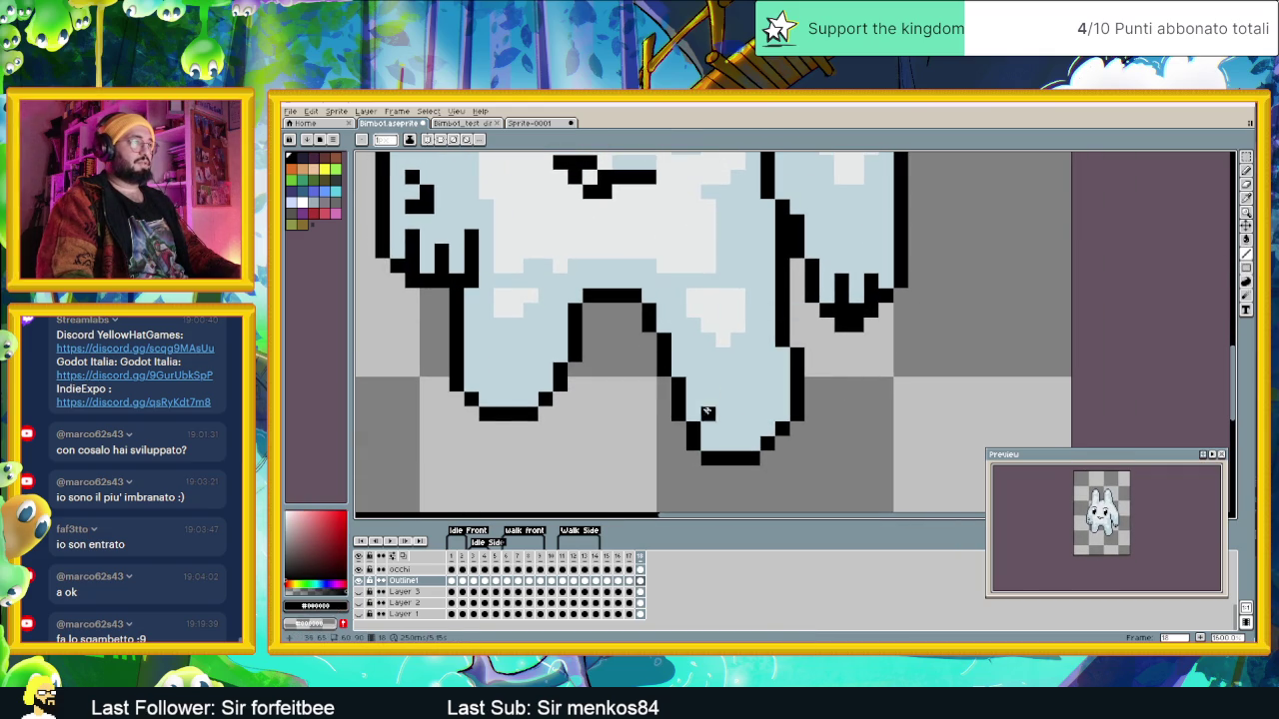
{"action": "left_click", "coordinate": [1246, 158]}
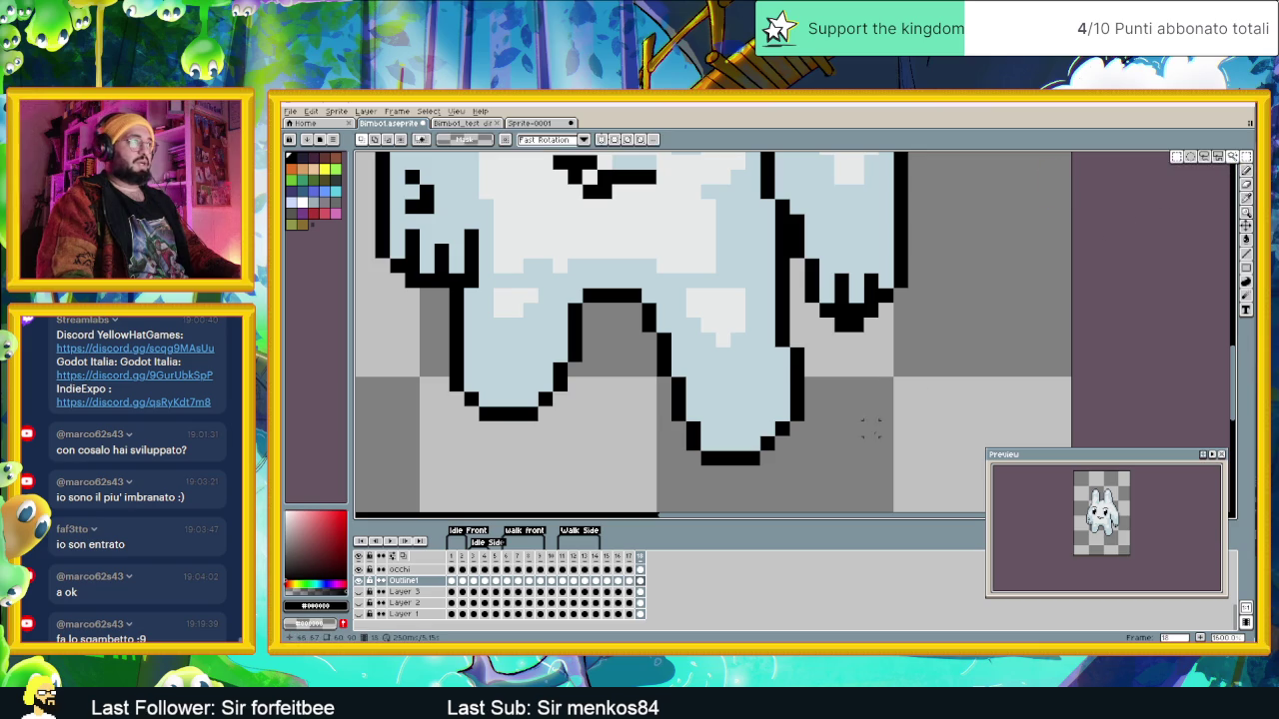
{"action": "mouse_move", "coordinate": [856, 457]}
{"action": "left_mouse_down"}
{"action": "mouse_move", "coordinate": [659, 416]}
{"action": "mouse_move", "coordinate": [654, 390]}
{"action": "left_mouse_up"}
{"action": "left_click", "coordinate": [745, 424]}
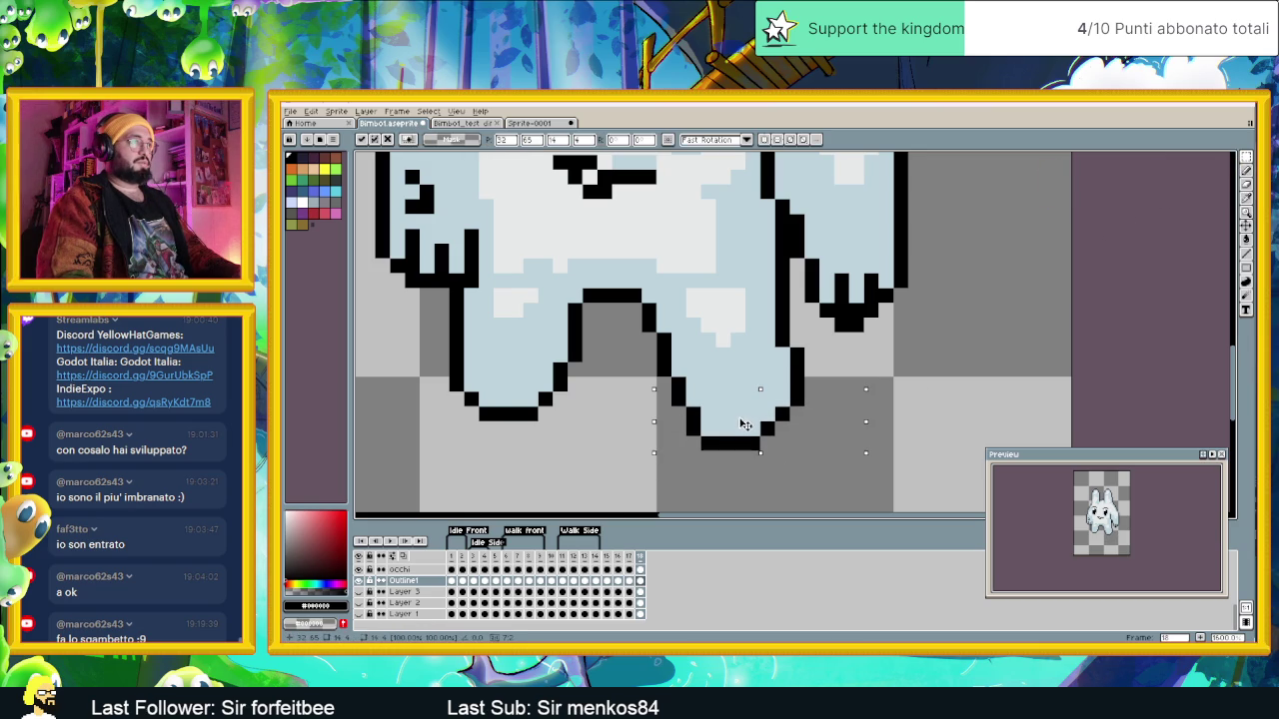
Step: Move the leg-bottom pixels up-right and delete the leftover leg-bottom pixels
{"action": "left_click_drag", "start_coordinate": [742, 412], "coordinate": [938, 387]}
{"action": "key", "text": "Return"}
{"action": "left_click_drag", "start_coordinate": [821, 438], "coordinate": [656, 377]}
{"action": "key", "text": "Delete"}
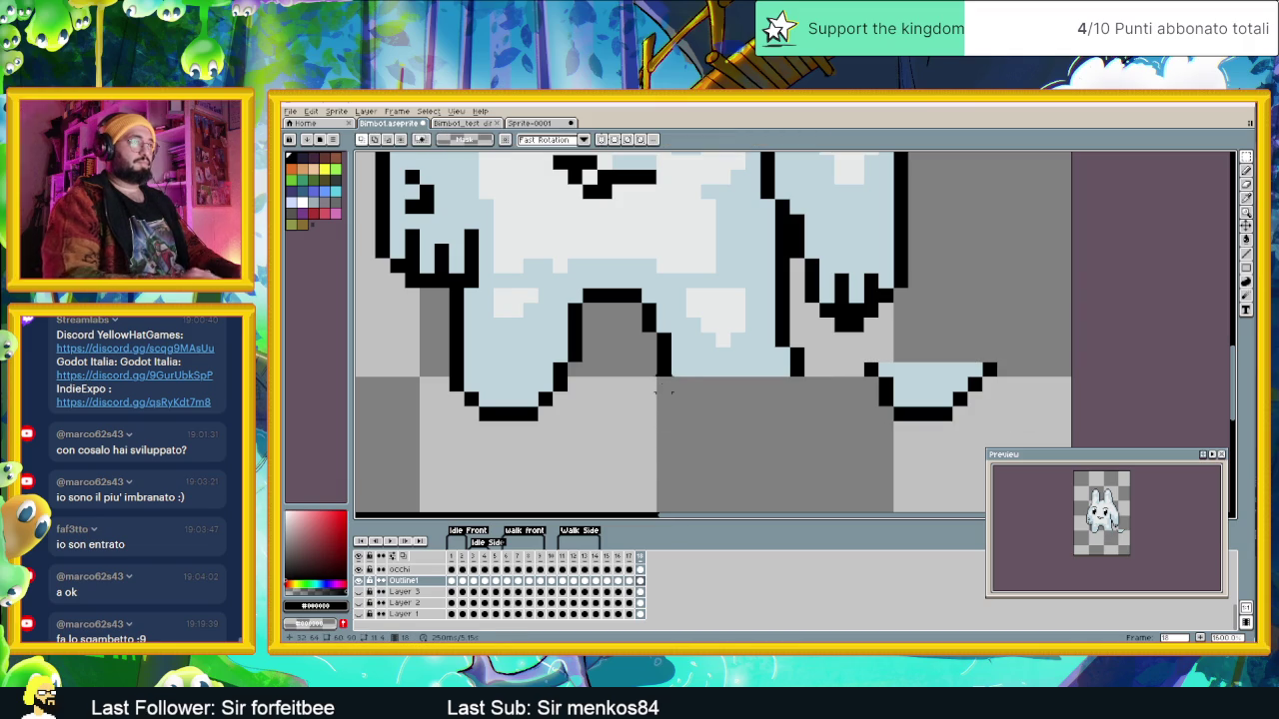
Step: With Onion Skin on, reposition the right-hand foot, nudge it up a pixel and commit
{"action": "mouse_move", "coordinate": [862, 345]}
{"action": "left_mouse_down"}
{"action": "mouse_move", "coordinate": [1001, 440]}
{"action": "mouse_move", "coordinate": [781, 431]}
{"action": "mouse_move", "coordinate": [768, 446]}
{"action": "left_mouse_up"}
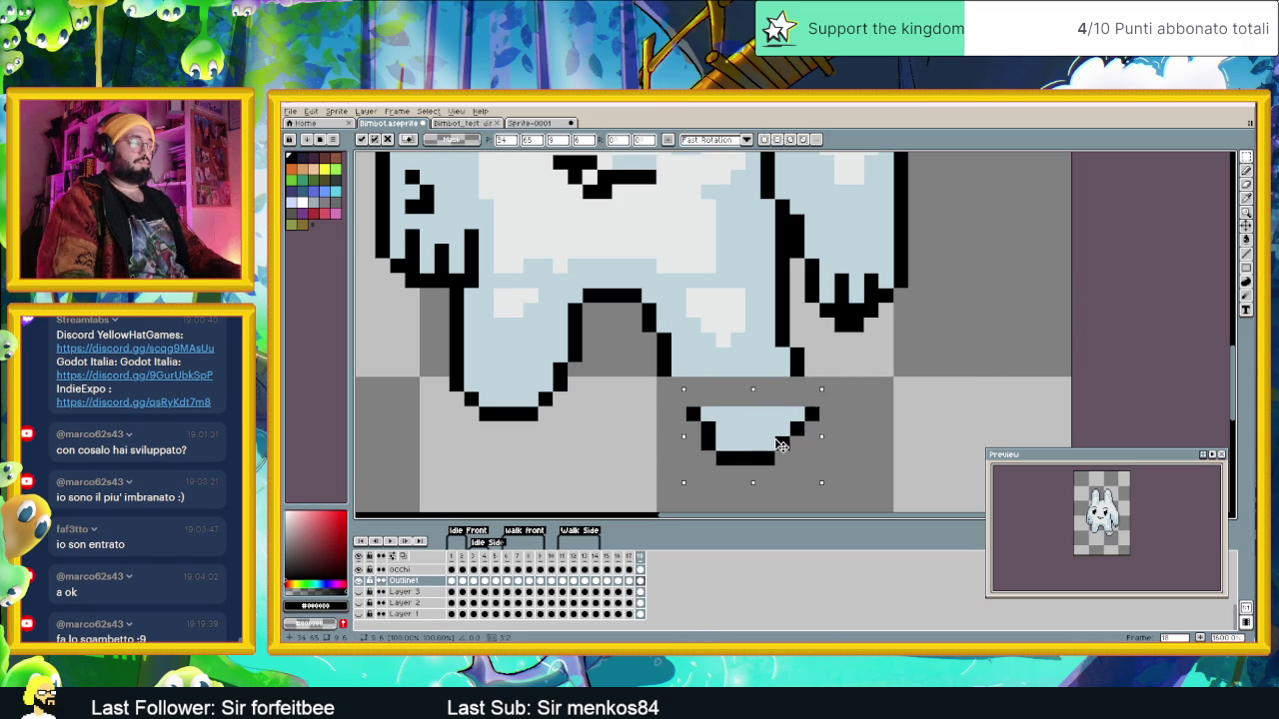
{"action": "left_click", "coordinate": [403, 555]}
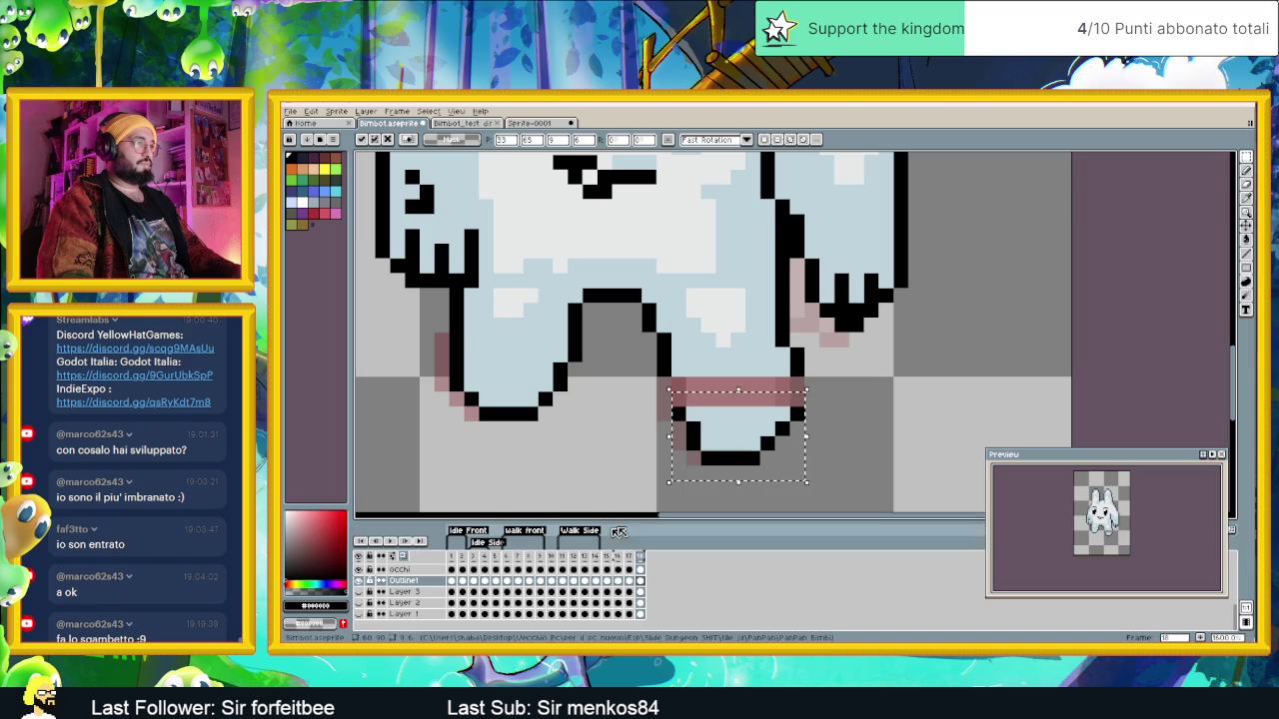
{"action": "mouse_move", "coordinate": [720, 434]}
{"action": "left_mouse_down"}
{"action": "mouse_move", "coordinate": [837, 426]}
{"action": "mouse_move", "coordinate": [762, 441]}
{"action": "left_mouse_up"}
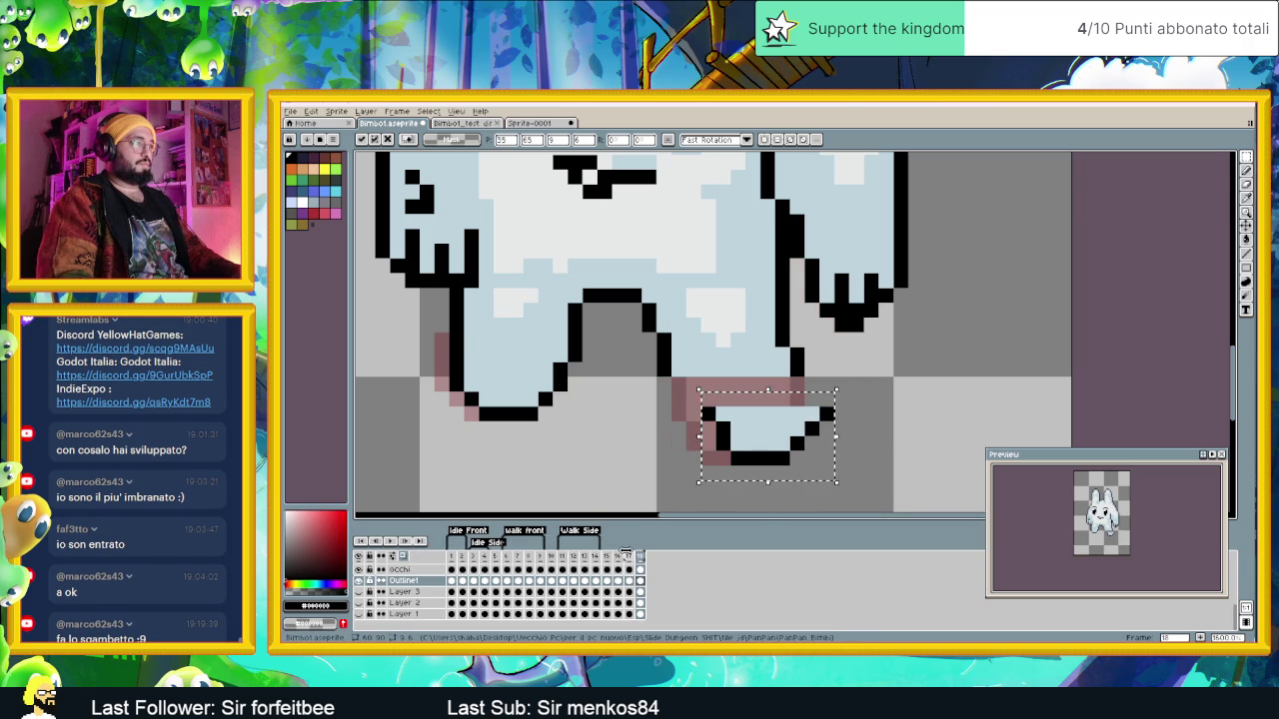
{"action": "left_click_drag", "start_coordinate": [782, 452], "coordinate": [756, 420]}
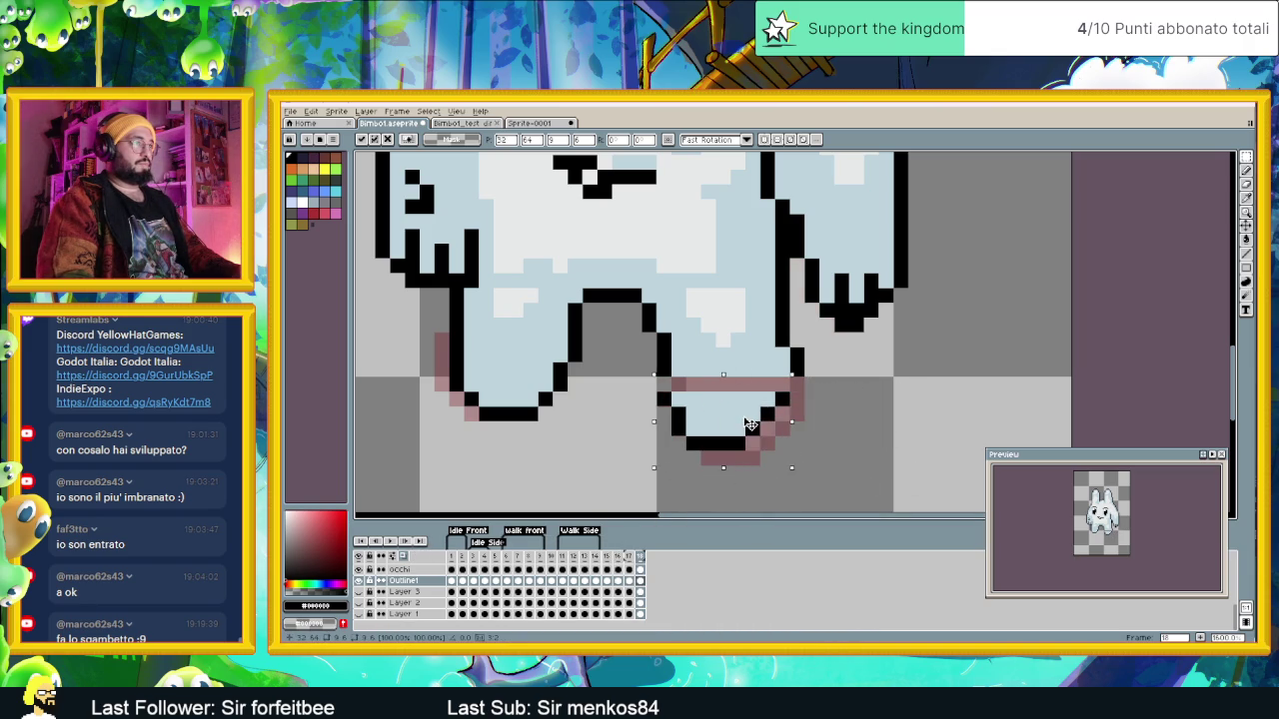
{"action": "key", "text": "Up"}
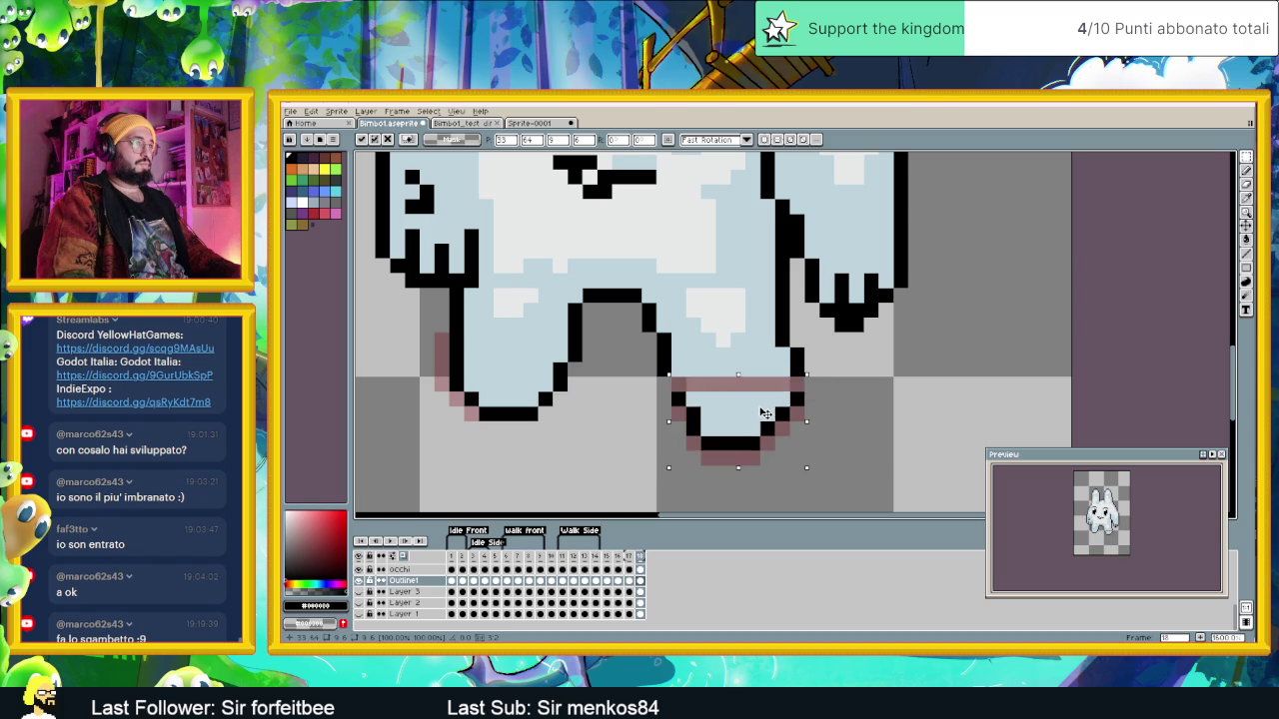
{"action": "key", "text": "Return"}
{"action": "scroll", "coordinate": [685, 320], "scroll_direction": "up", "scroll_amount": 2}
{"action": "scroll", "coordinate": [685, 320], "scroll_direction": "down", "scroll_amount": 1}
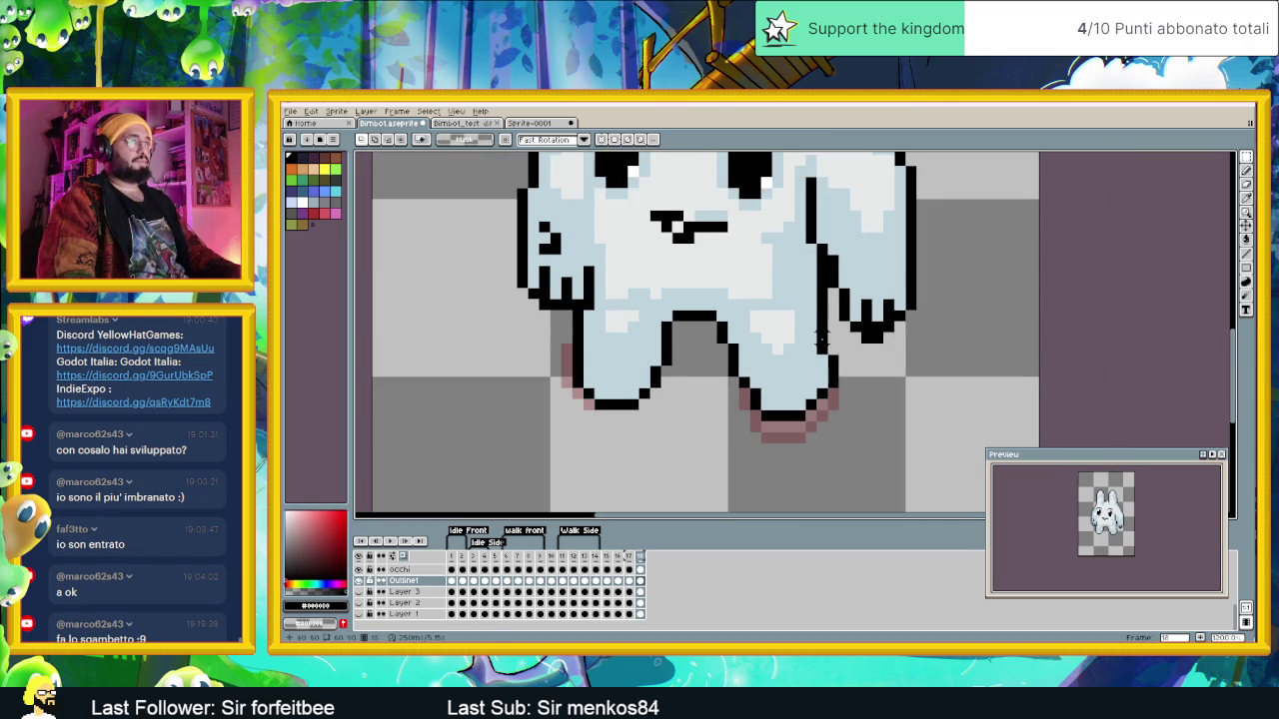
{"action": "key", "text": "b"}
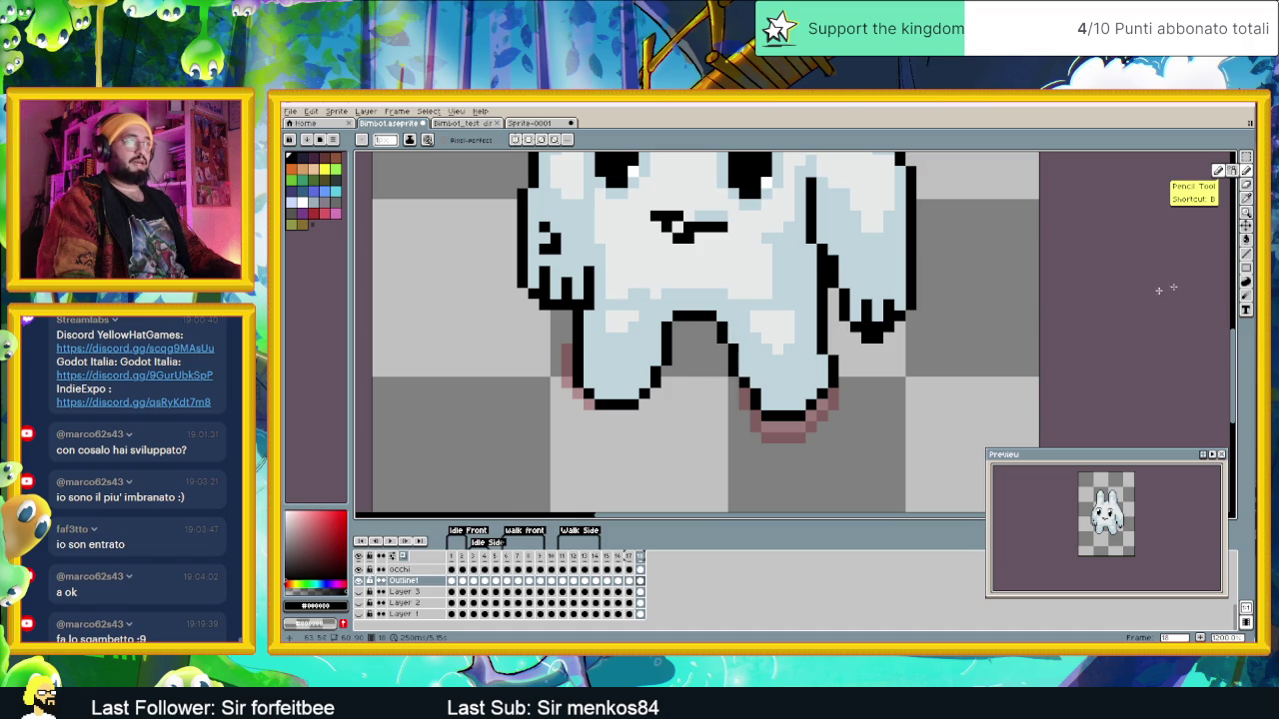
Step: Draw a black line down the inner leg and cover stray pixels in light blue
{"action": "key", "text": "l"}
{"action": "scroll", "coordinate": [749, 339], "scroll_direction": "up", "scroll_amount": 1}
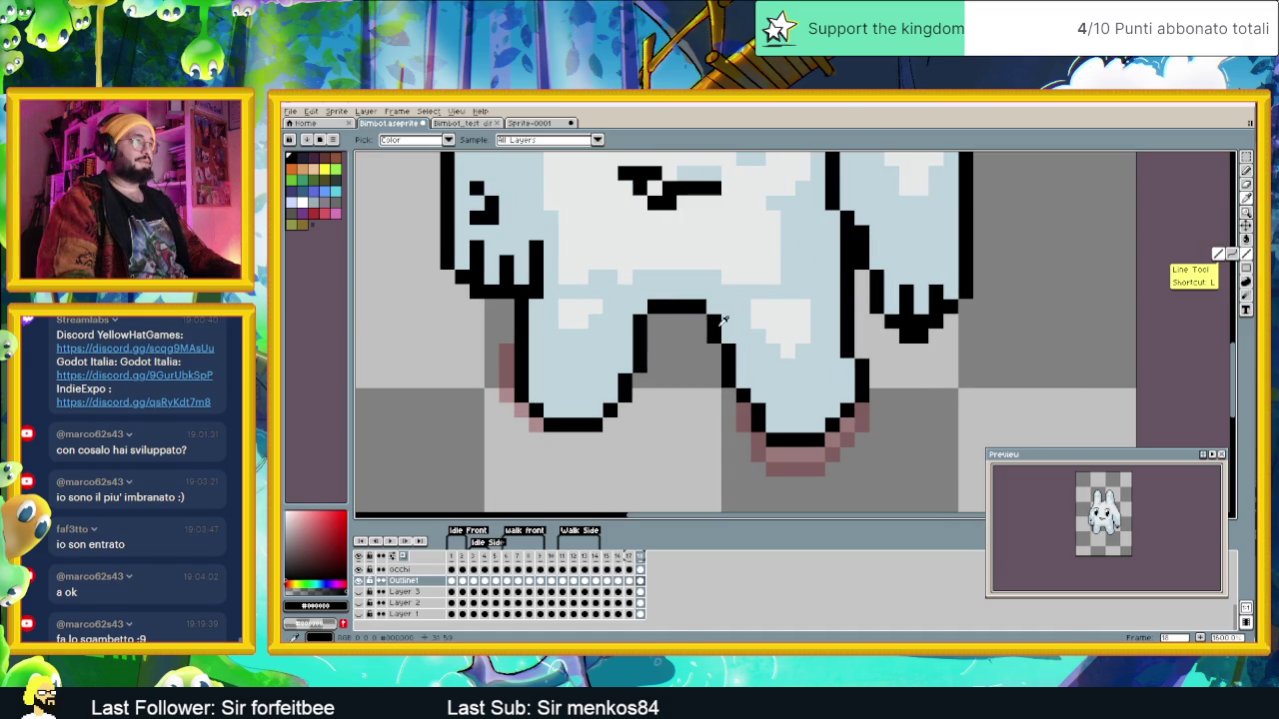
{"action": "left_click_drag", "start_coordinate": [703, 350], "coordinate": [716, 396]}
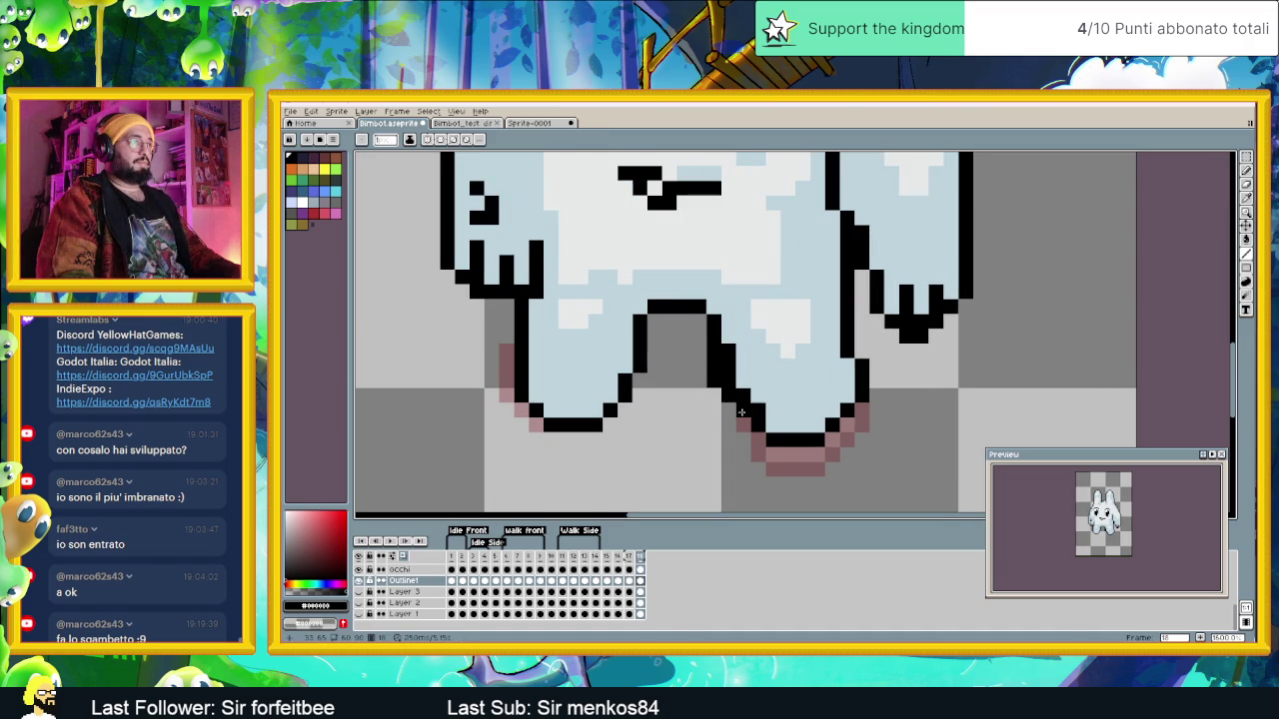
{"action": "left_click", "coordinate": [772, 381], "text": "alt"}
{"action": "left_click_drag", "start_coordinate": [734, 375], "coordinate": [734, 349]}
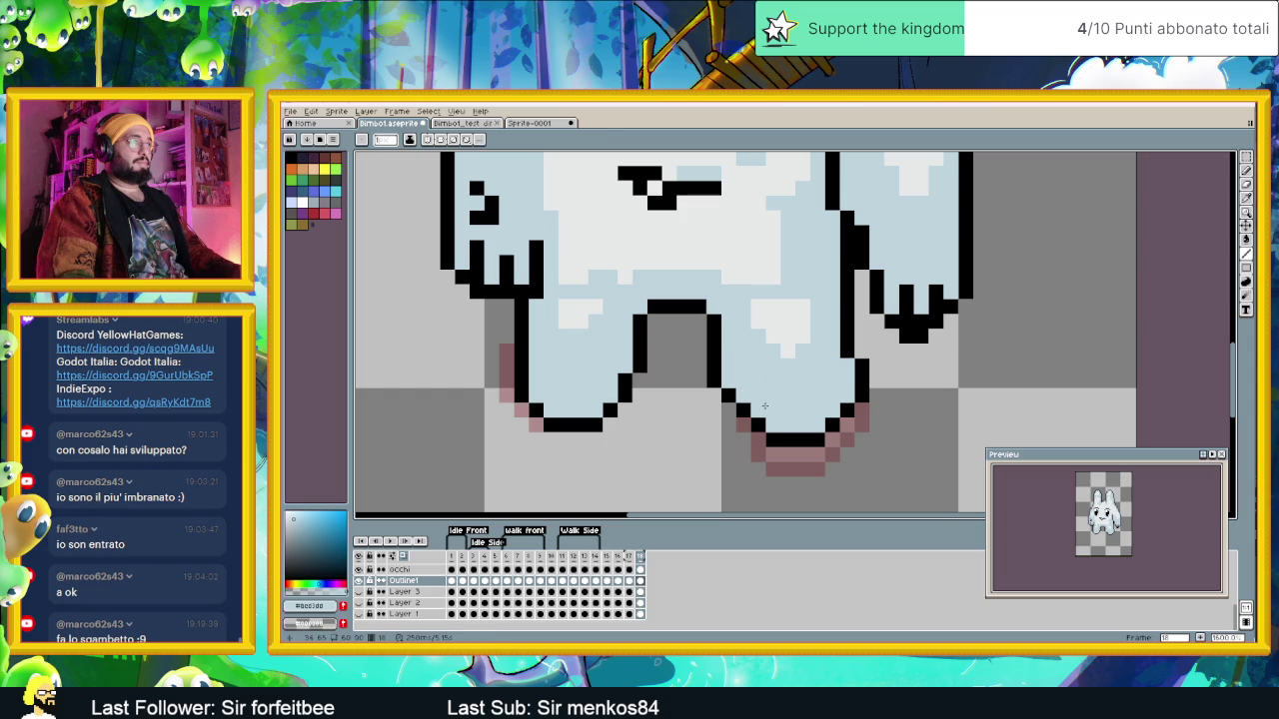
{"action": "left_click", "coordinate": [848, 352], "text": "alt"}
Step: Add a black outline pixel and short vertical black strip on the right leg
{"action": "left_click", "coordinate": [835, 340]}
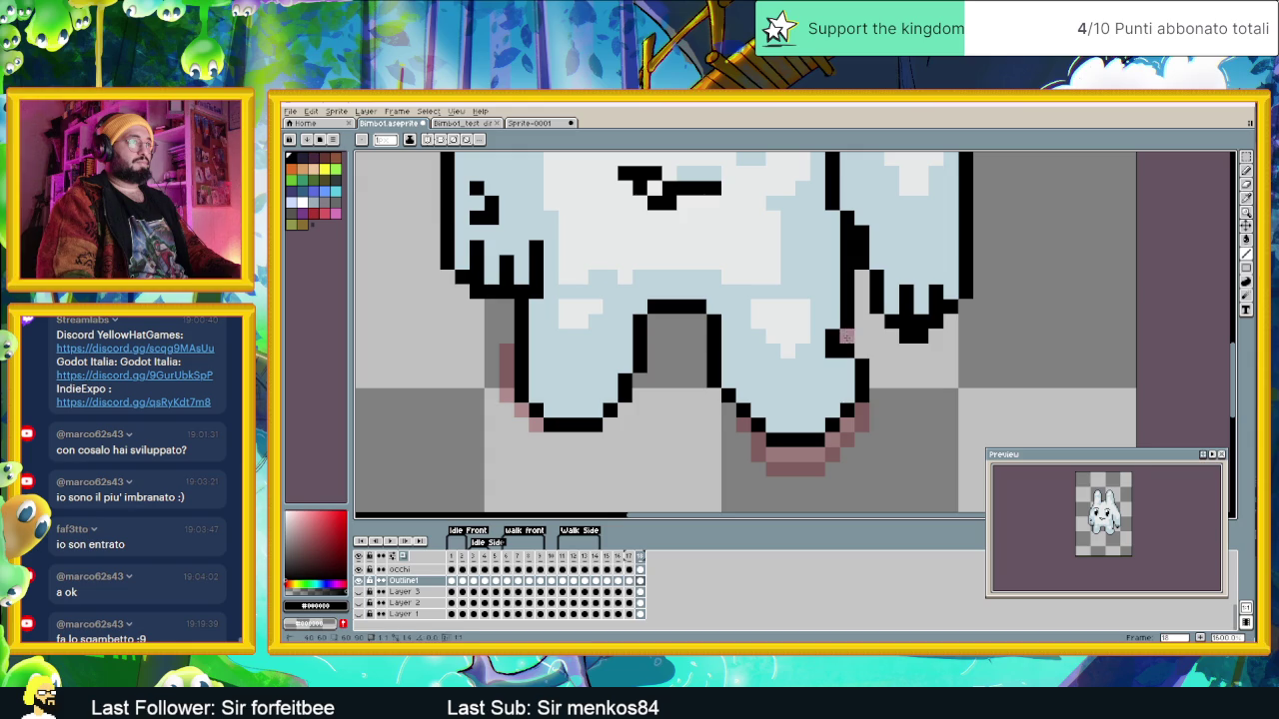
{"action": "scroll", "coordinate": [905, 365], "scroll_direction": "down", "scroll_amount": 2}
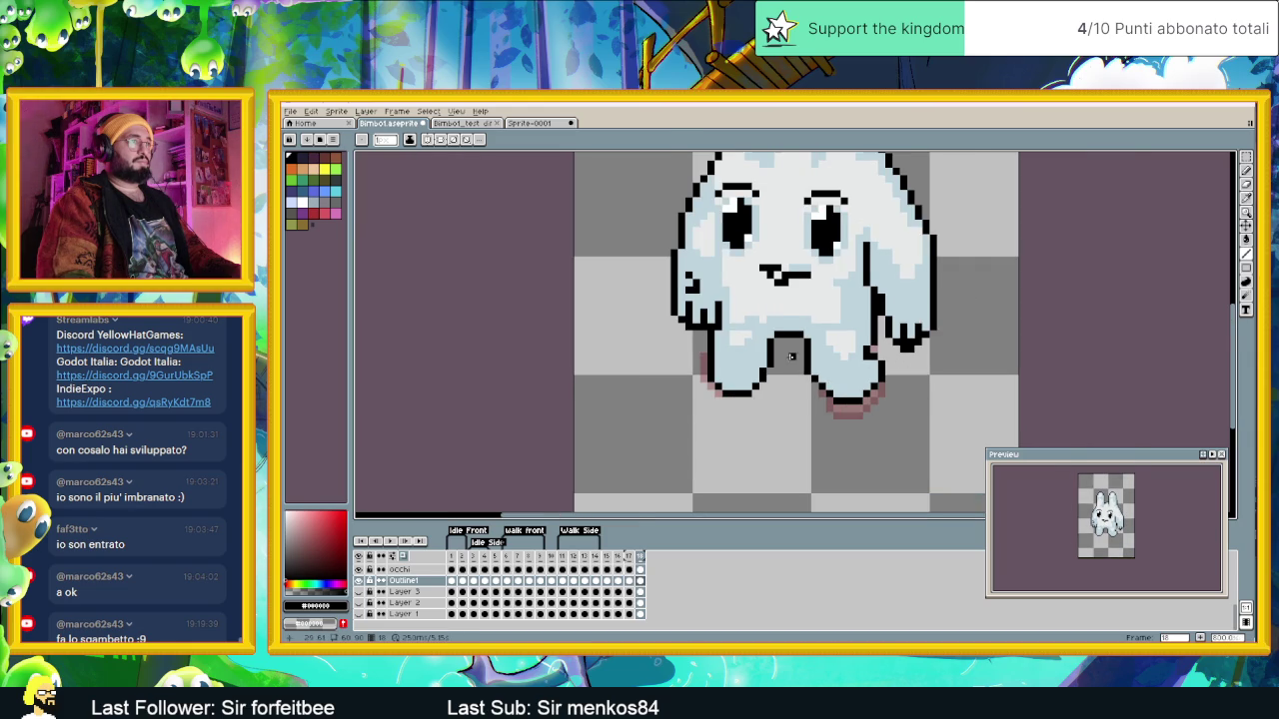
{"action": "scroll", "coordinate": [790, 356], "scroll_direction": "up", "scroll_amount": 1}
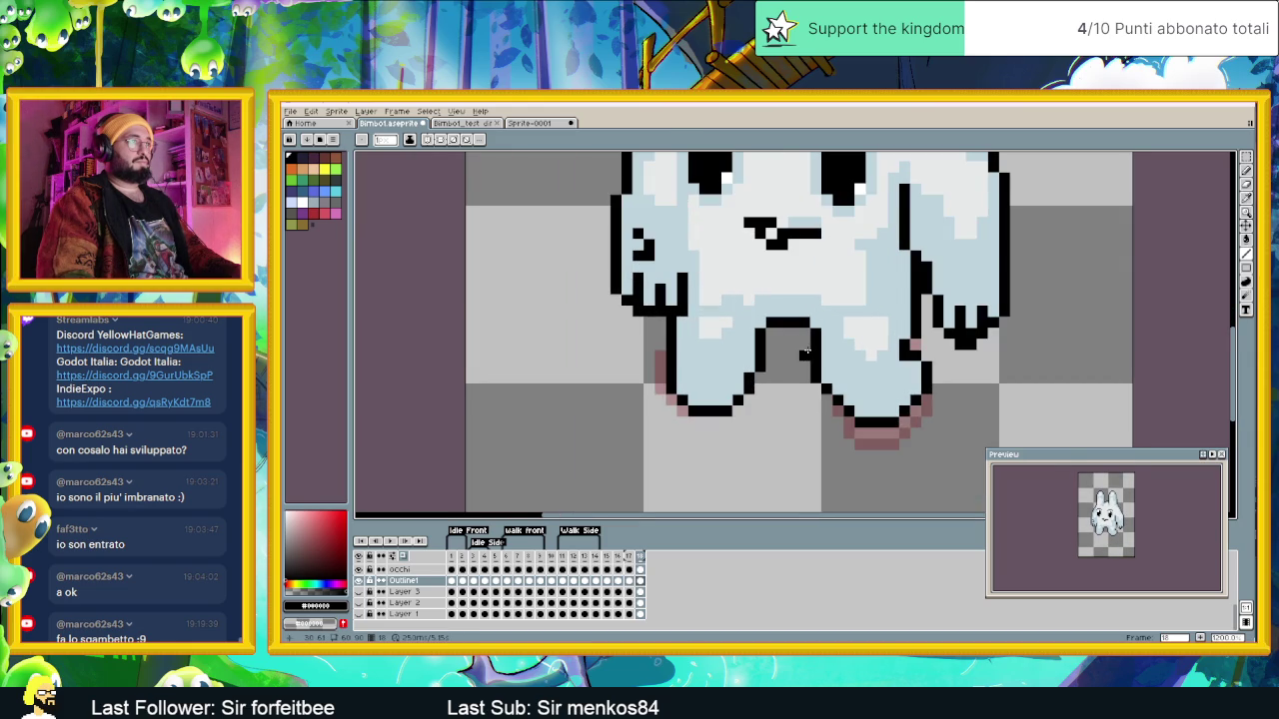
{"action": "left_click_drag", "start_coordinate": [808, 338], "coordinate": [808, 360]}
{"action": "left_click", "coordinate": [821, 337], "text": "alt"}
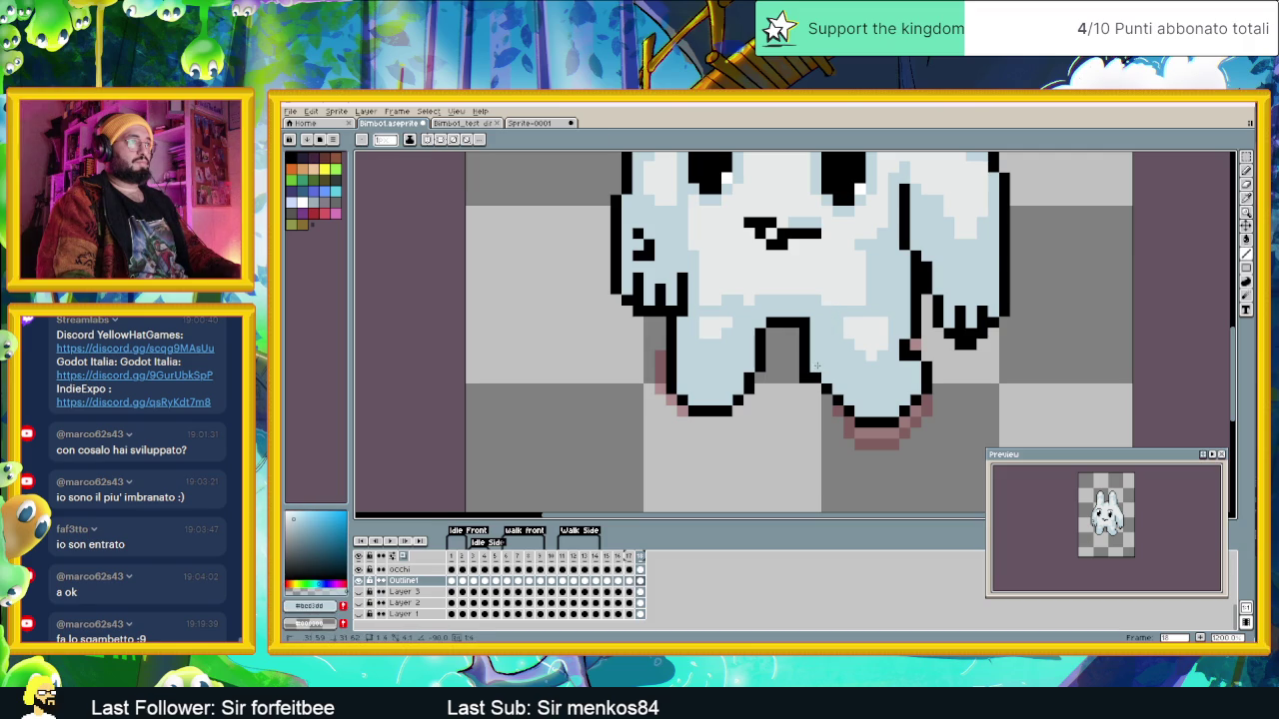
{"action": "scroll", "coordinate": [818, 367], "scroll_direction": "down", "scroll_amount": 1}
{"action": "scroll", "coordinate": [829, 378], "scroll_direction": "up", "scroll_amount": 1}
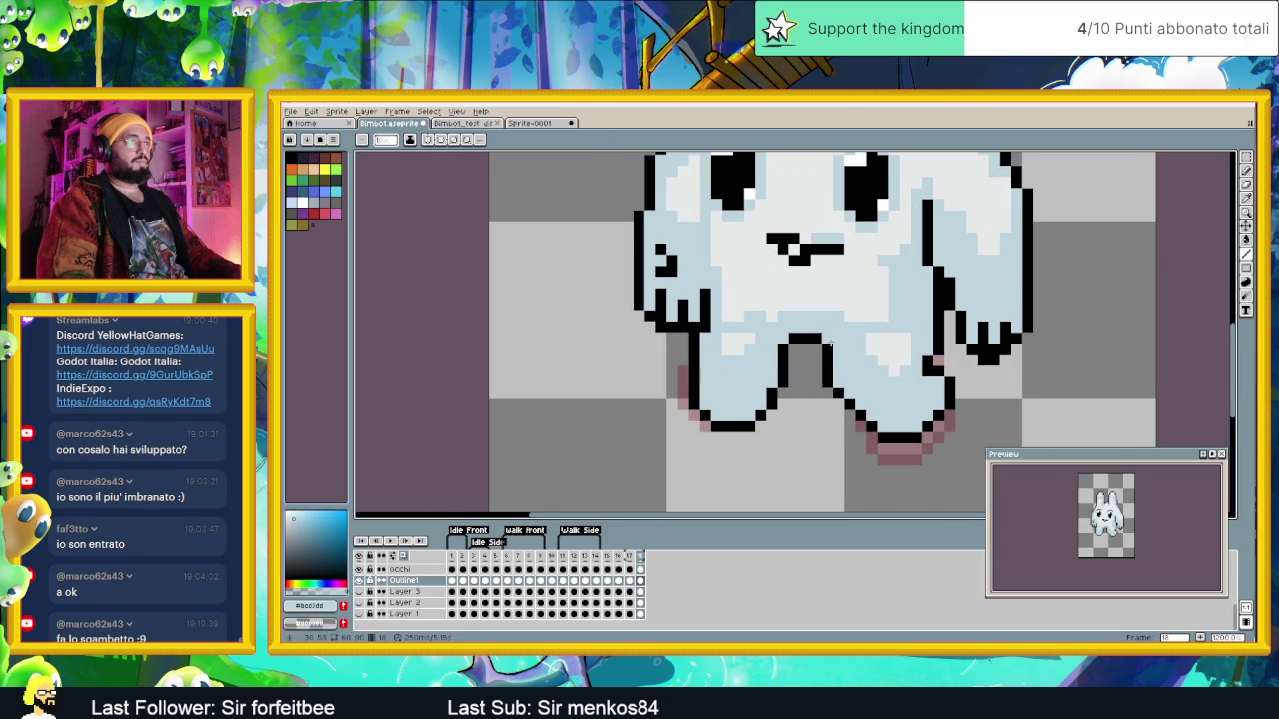
{"action": "scroll", "coordinate": [852, 356], "scroll_direction": "down", "scroll_amount": 1}
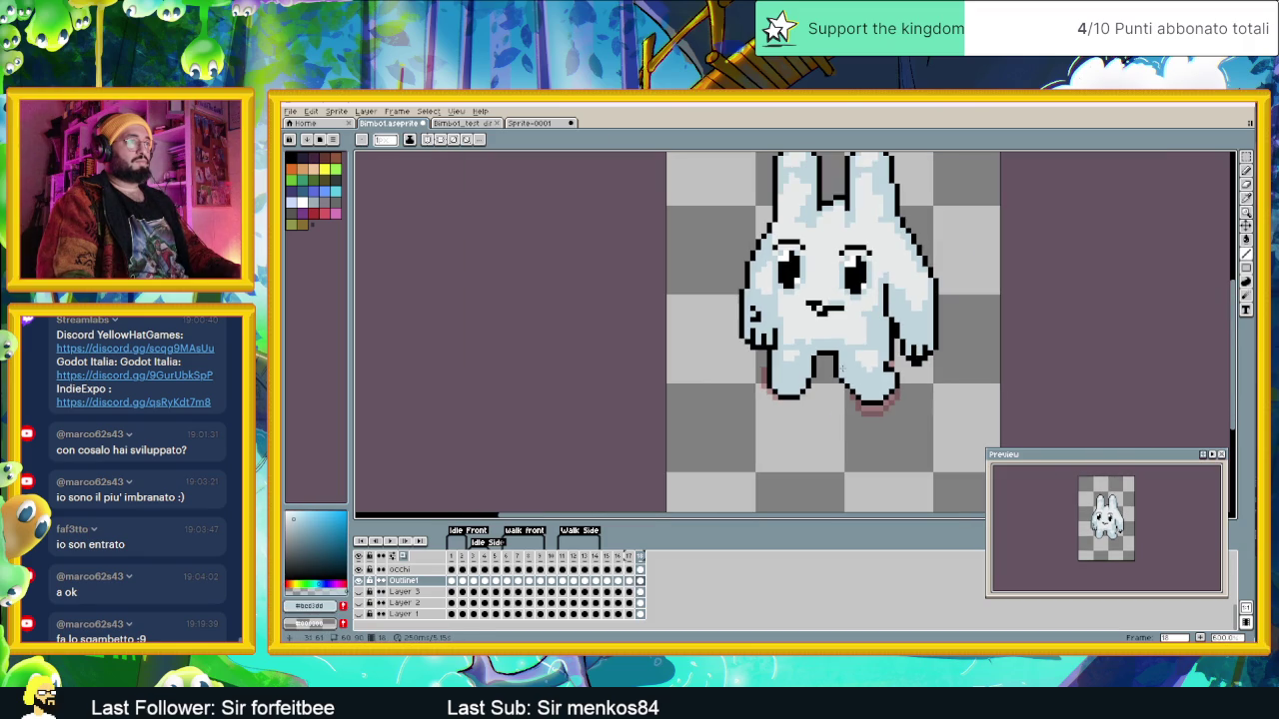
Step: Compare frames 17 and 18, then frames 11–13, in the timeline
{"action": "left_click", "coordinate": [634, 556]}
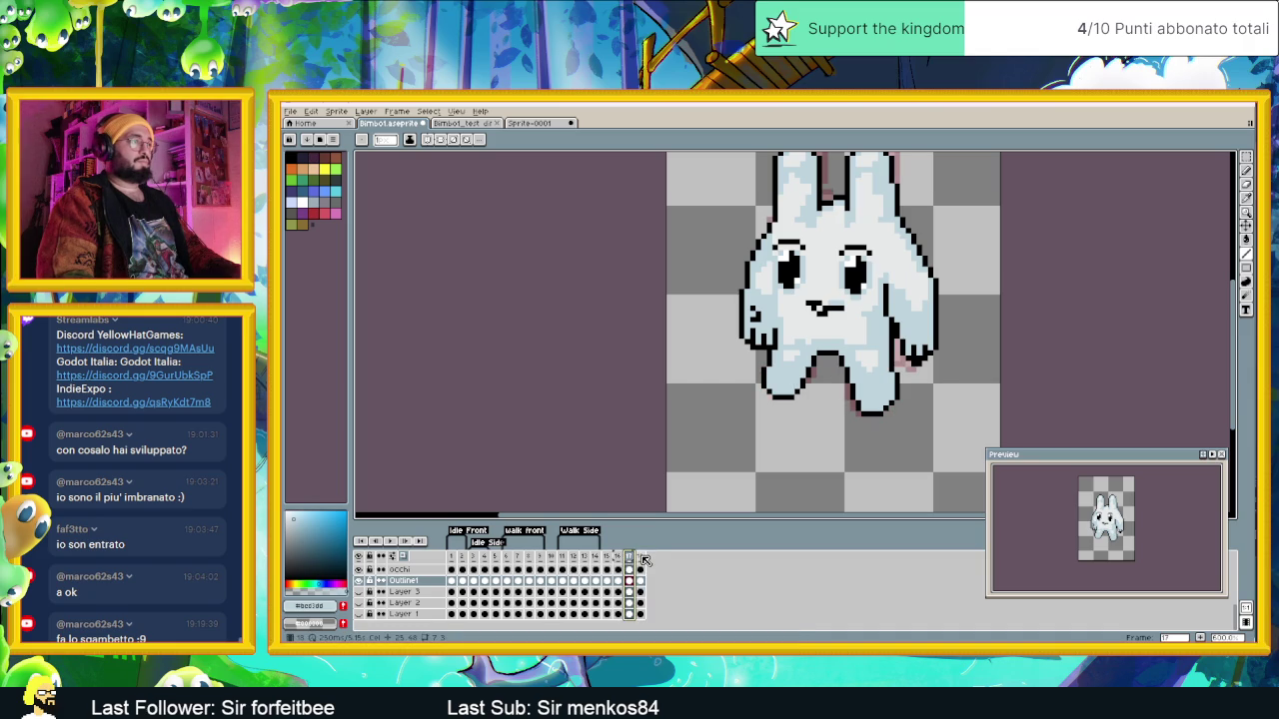
{"action": "left_click", "coordinate": [641, 556]}
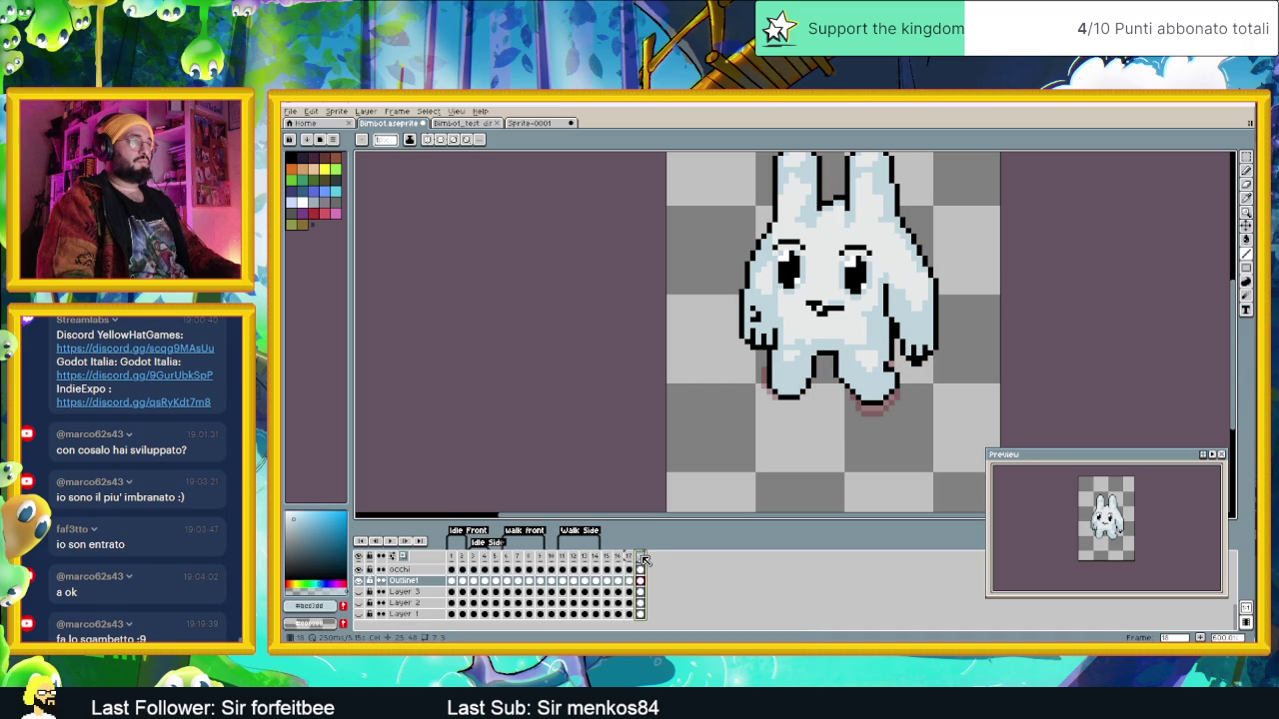
{"action": "scroll", "coordinate": [816, 394], "scroll_direction": "down", "scroll_amount": 2}
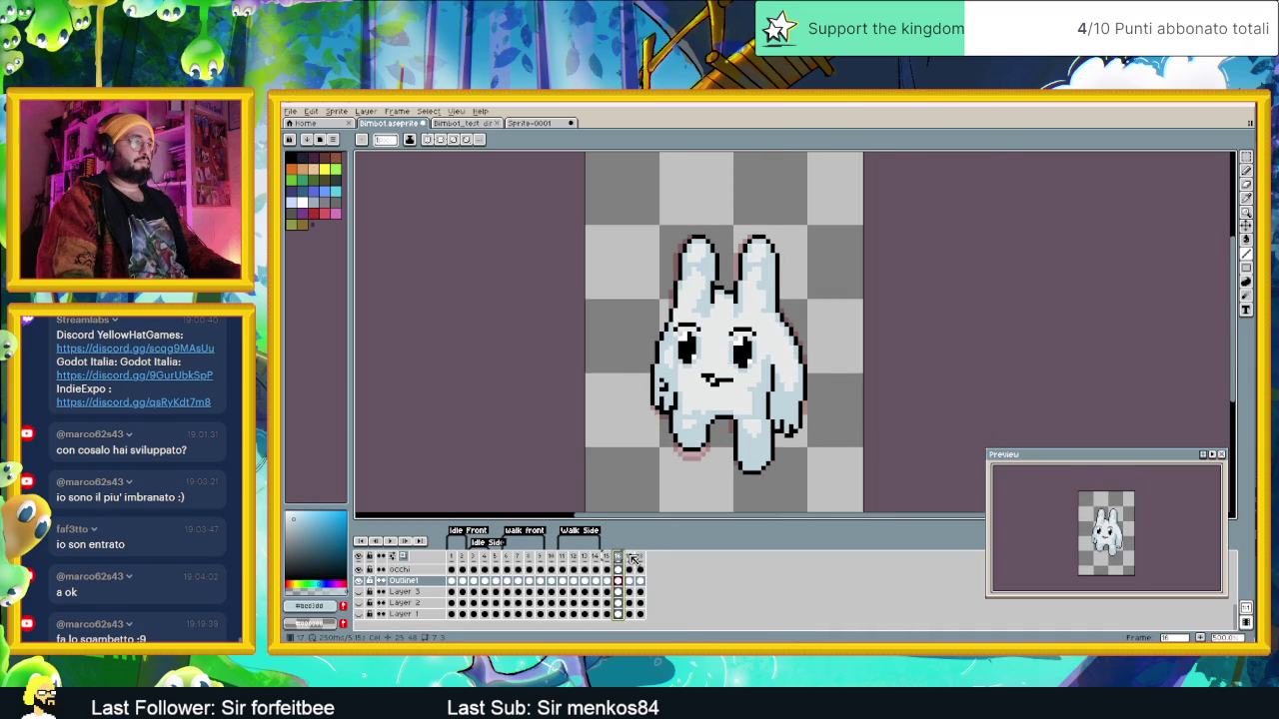
{"action": "left_click", "coordinate": [626, 558]}
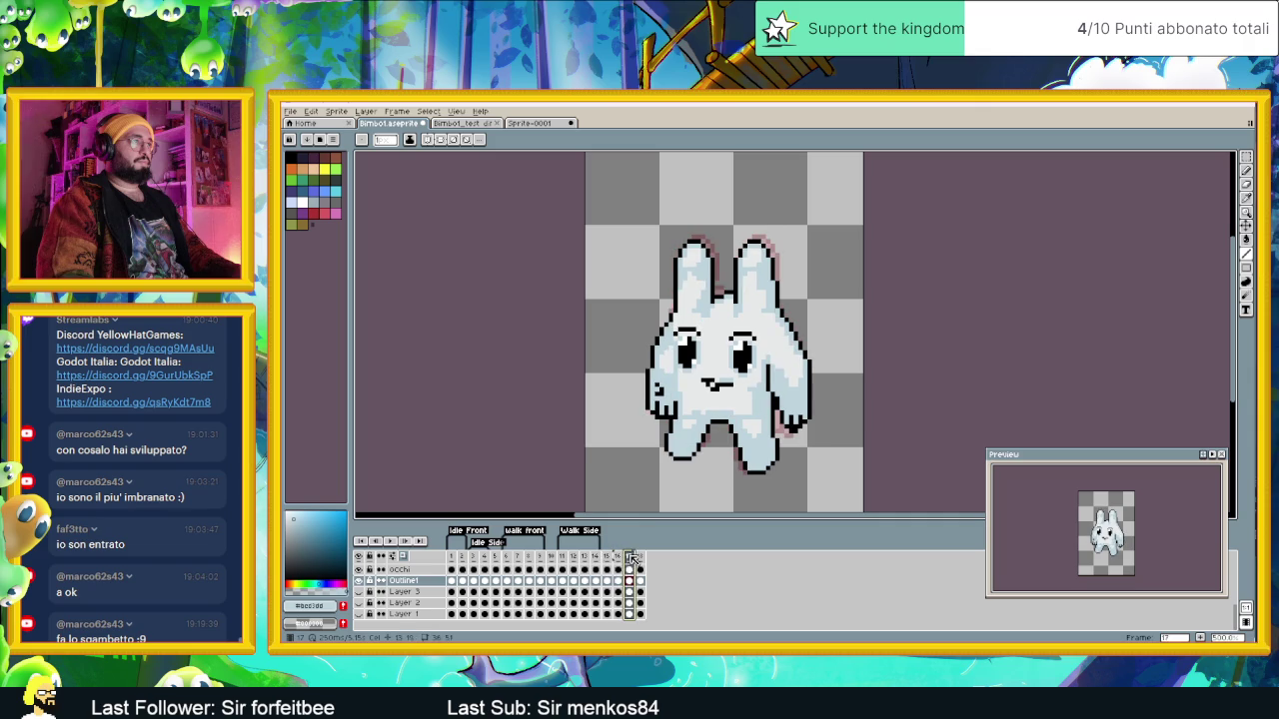
{"action": "left_click", "coordinate": [564, 557]}
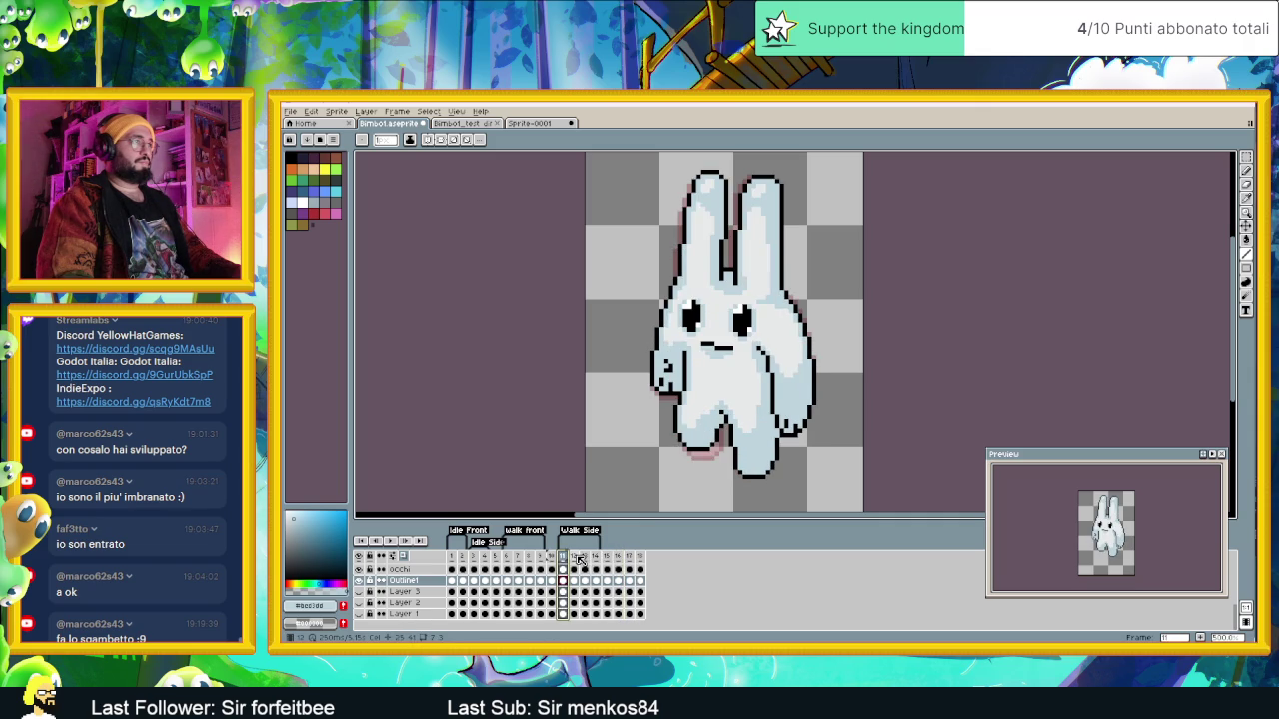
{"action": "left_click", "coordinate": [574, 557]}
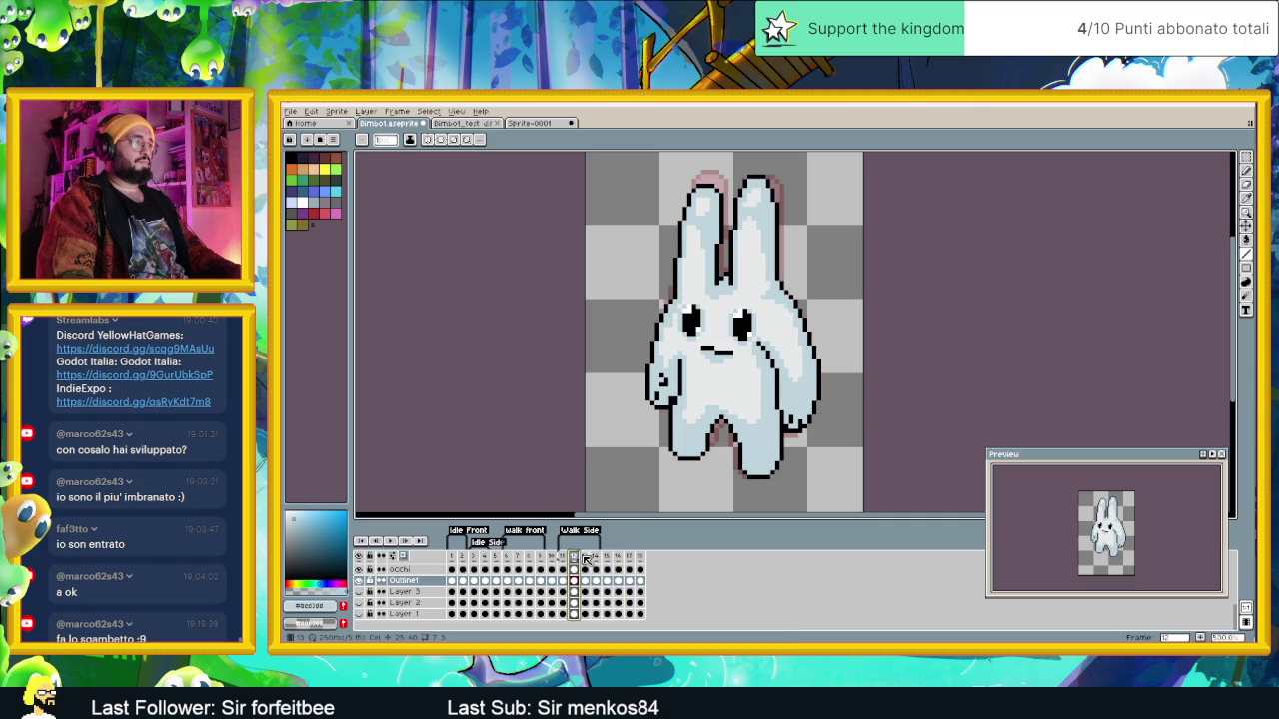
{"action": "left_click", "coordinate": [588, 559]}
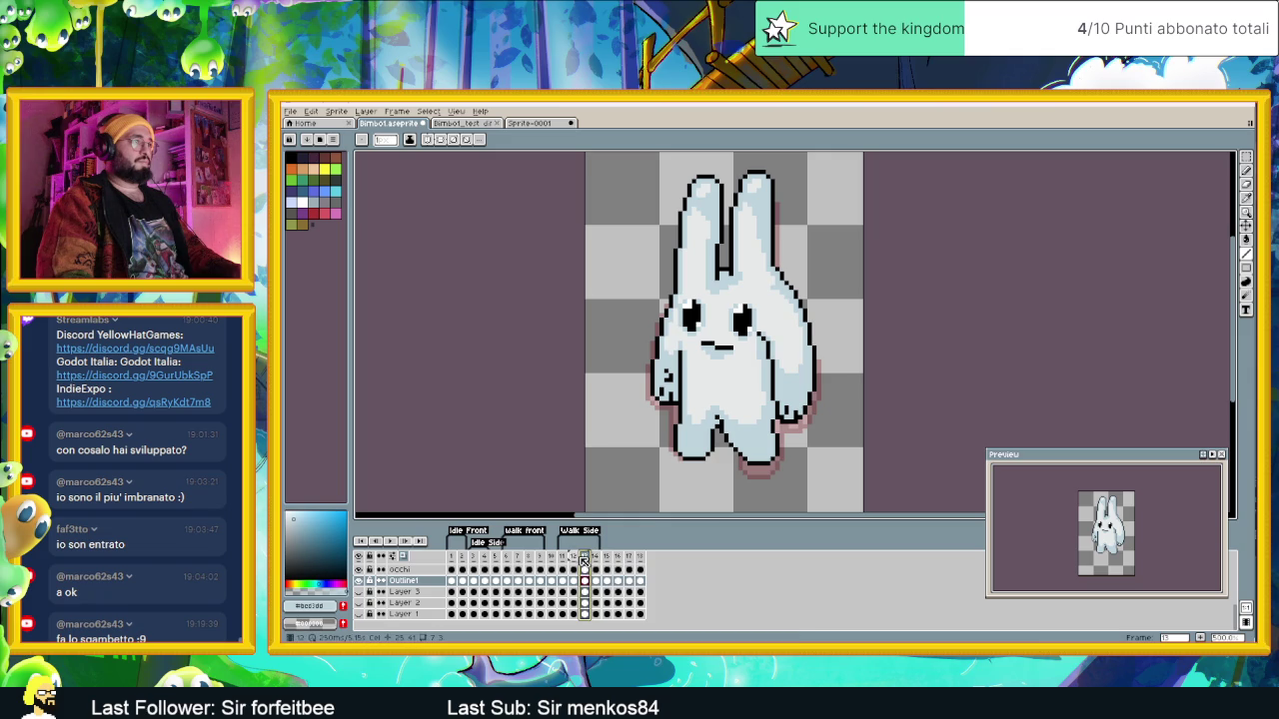
{"action": "left_click", "coordinate": [576, 560]}
{"action": "left_click", "coordinate": [587, 560]}
Step: Show the final frame zoomed in, with the Rectangular Marquee selected
{"action": "left_click", "coordinate": [634, 560]}
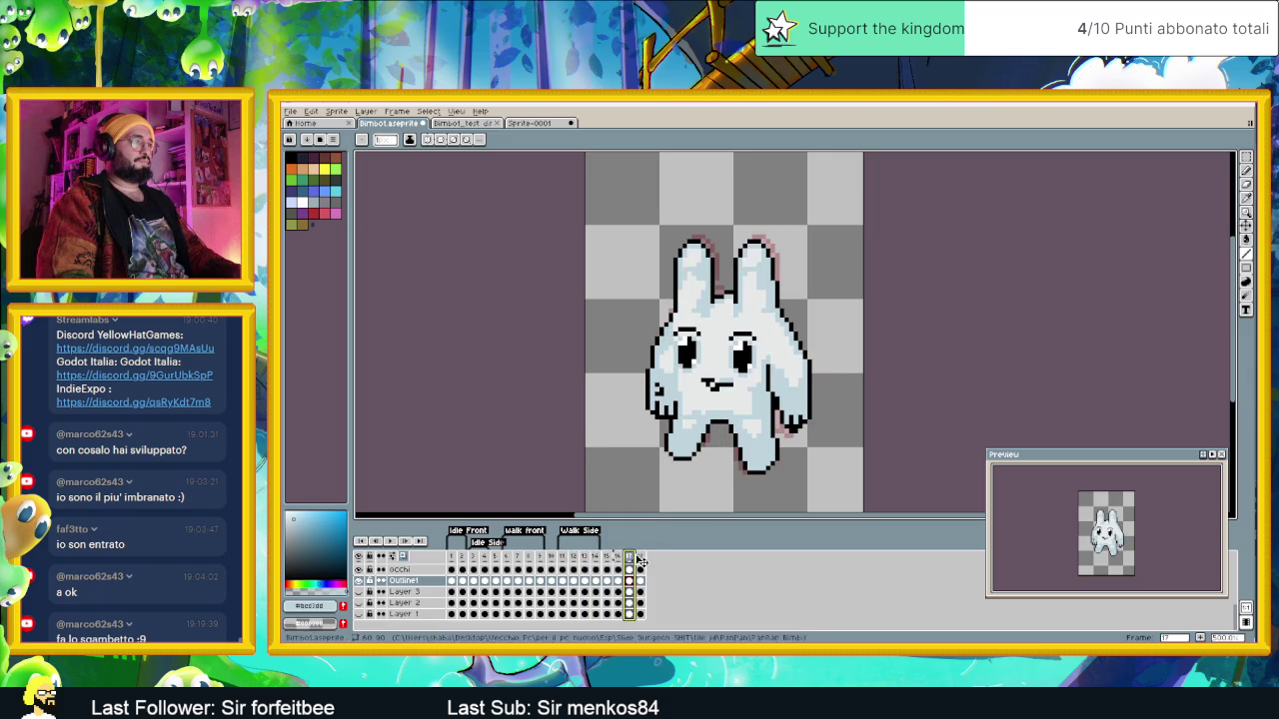
{"action": "left_click", "coordinate": [640, 560]}
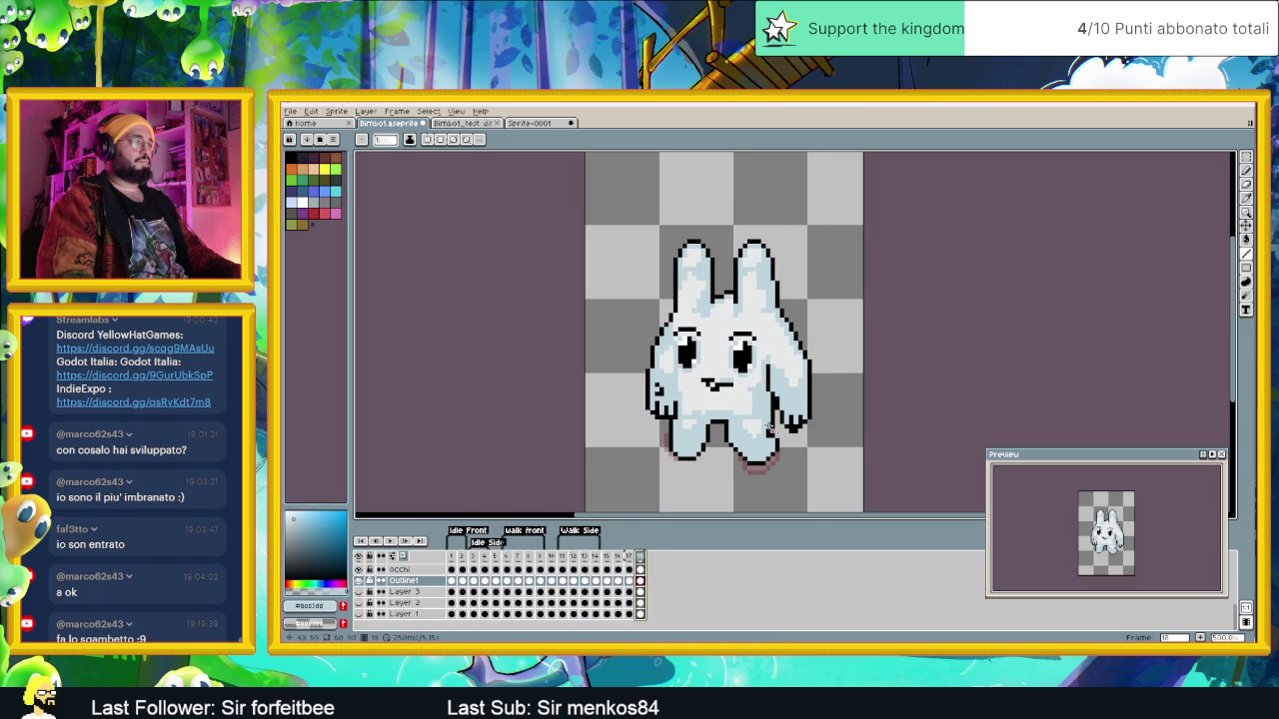
{"action": "scroll", "coordinate": [743, 418], "scroll_direction": "up", "scroll_amount": 1}
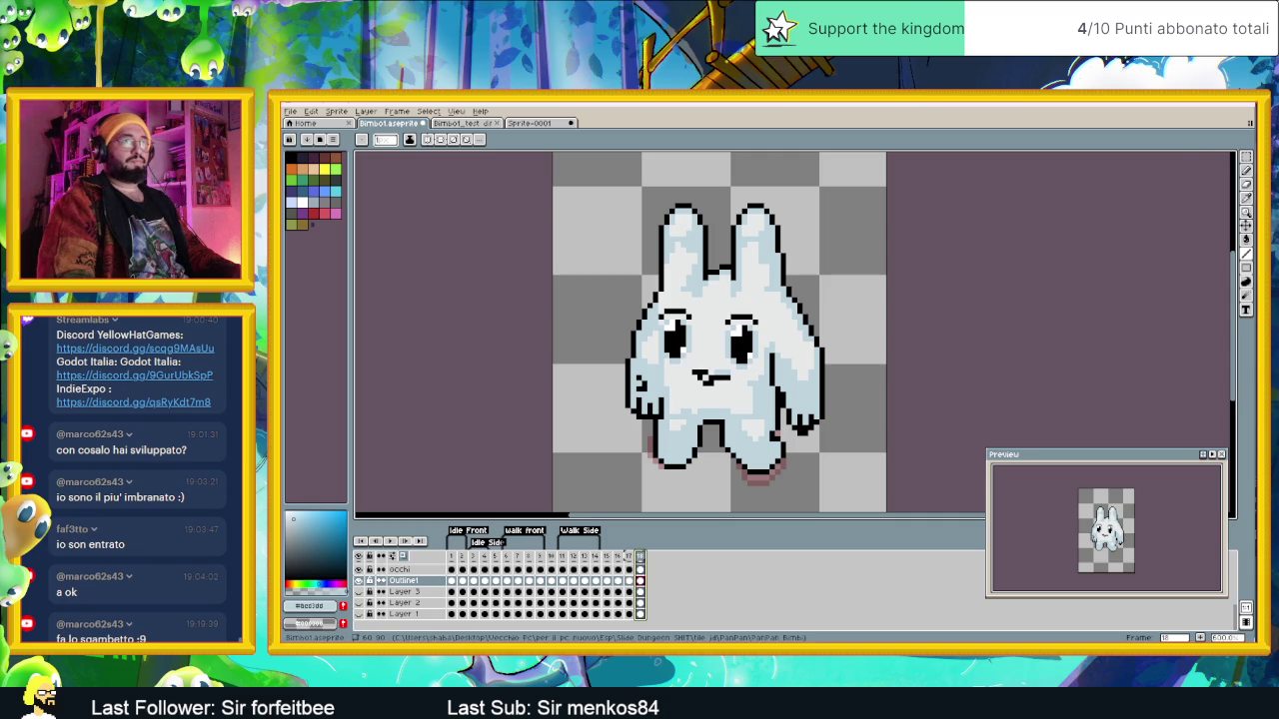
{"action": "left_click", "coordinate": [1246, 157]}
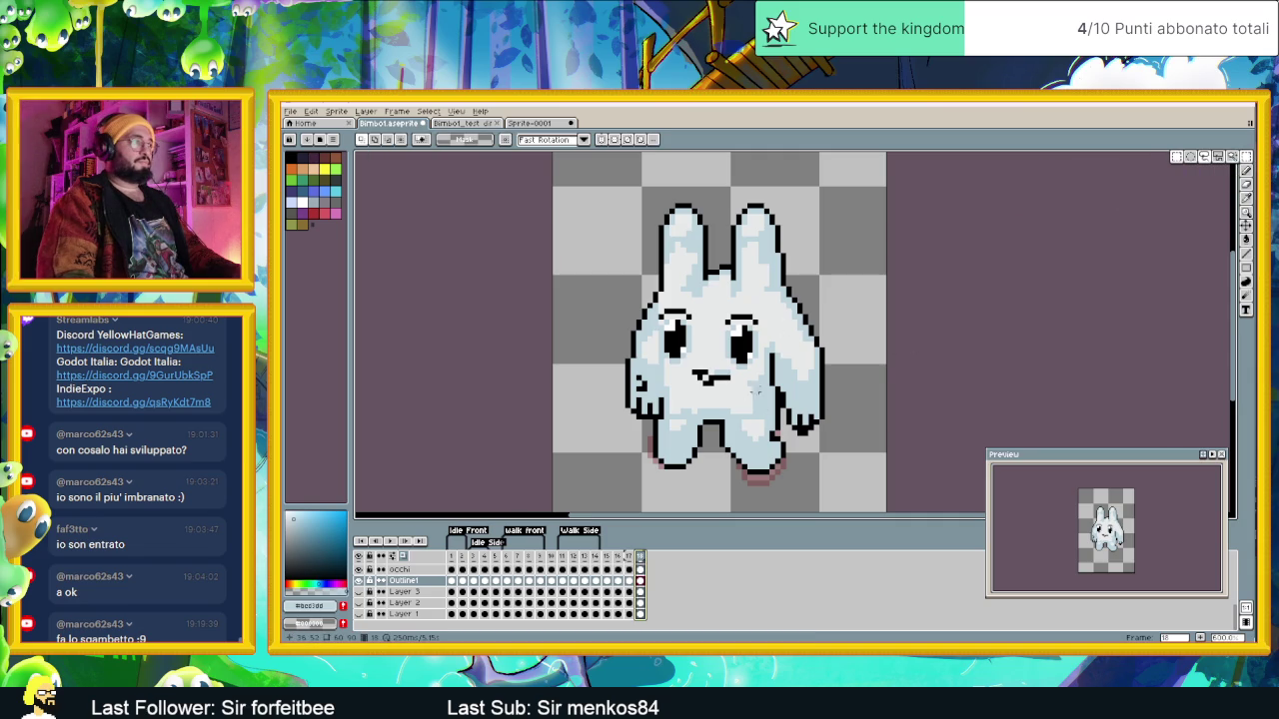
Step: Select the bunny's upper body and raise it about 7 pixels on its legs
{"action": "left_click_drag", "start_coordinate": [852, 182], "coordinate": [605, 421]}
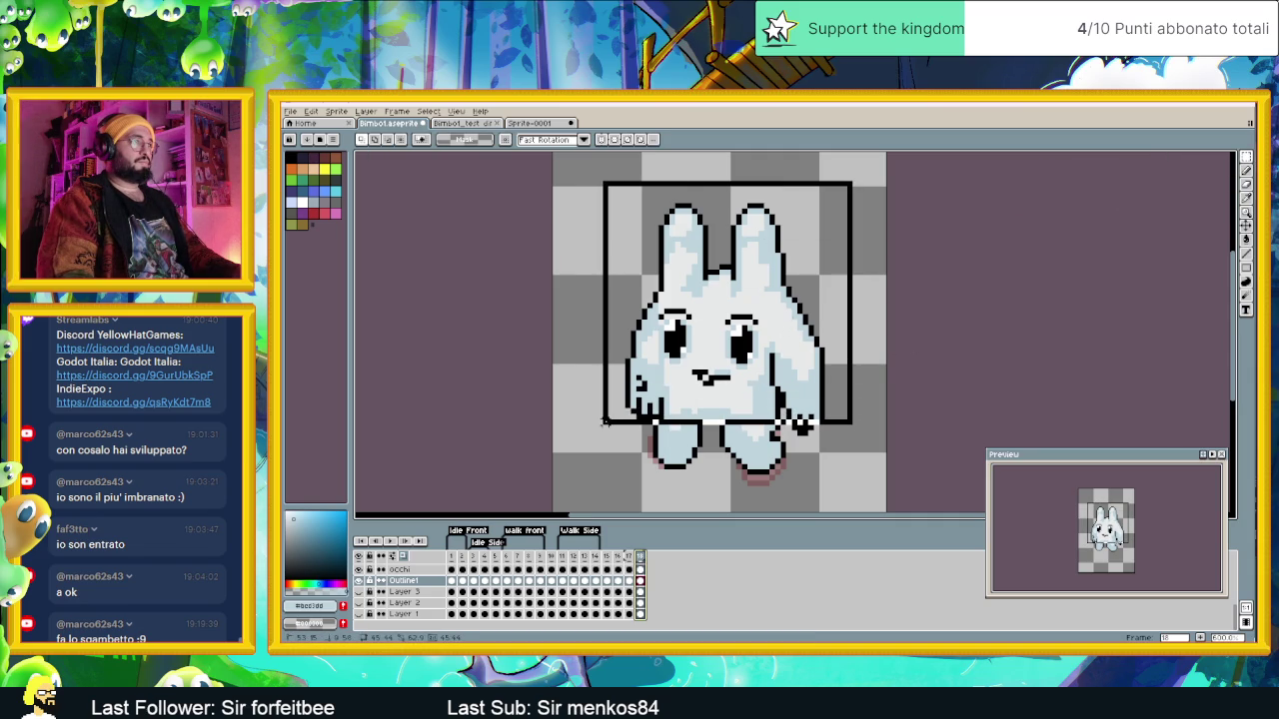
{"action": "left_click_drag", "start_coordinate": [844, 459], "coordinate": [789, 397]}
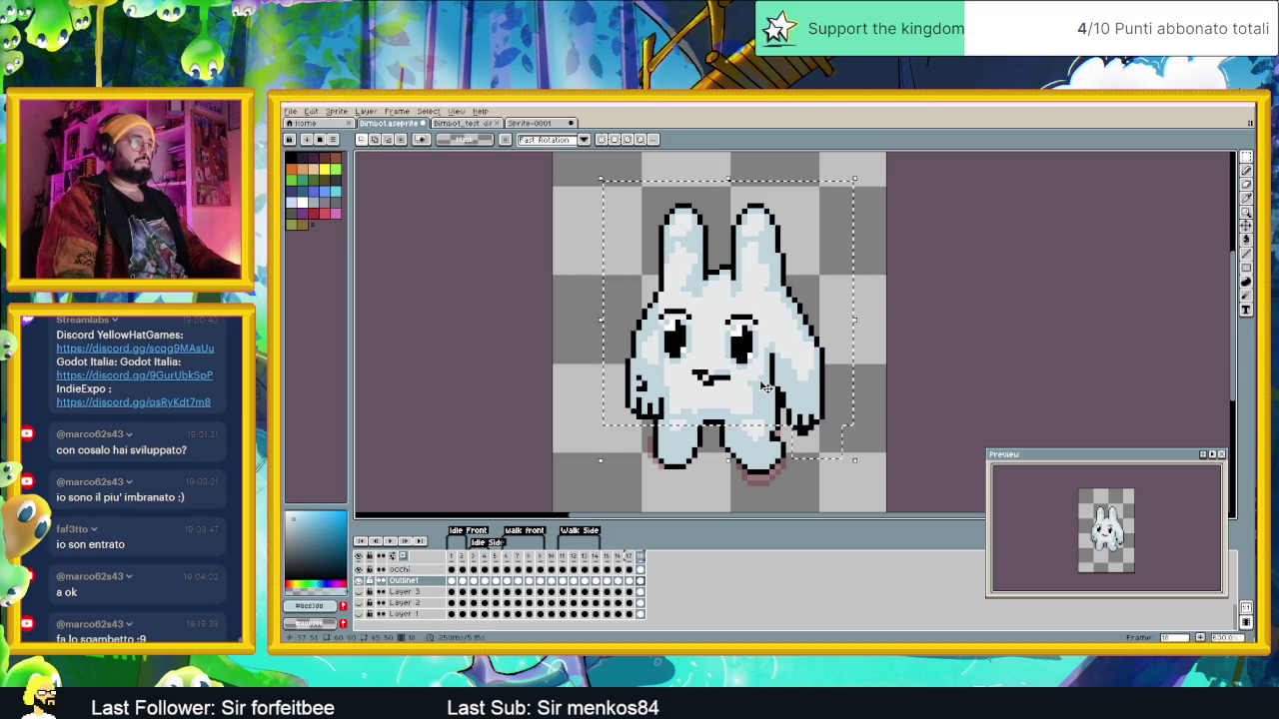
{"action": "left_click_drag", "start_coordinate": [764, 390], "coordinate": [764, 383]}
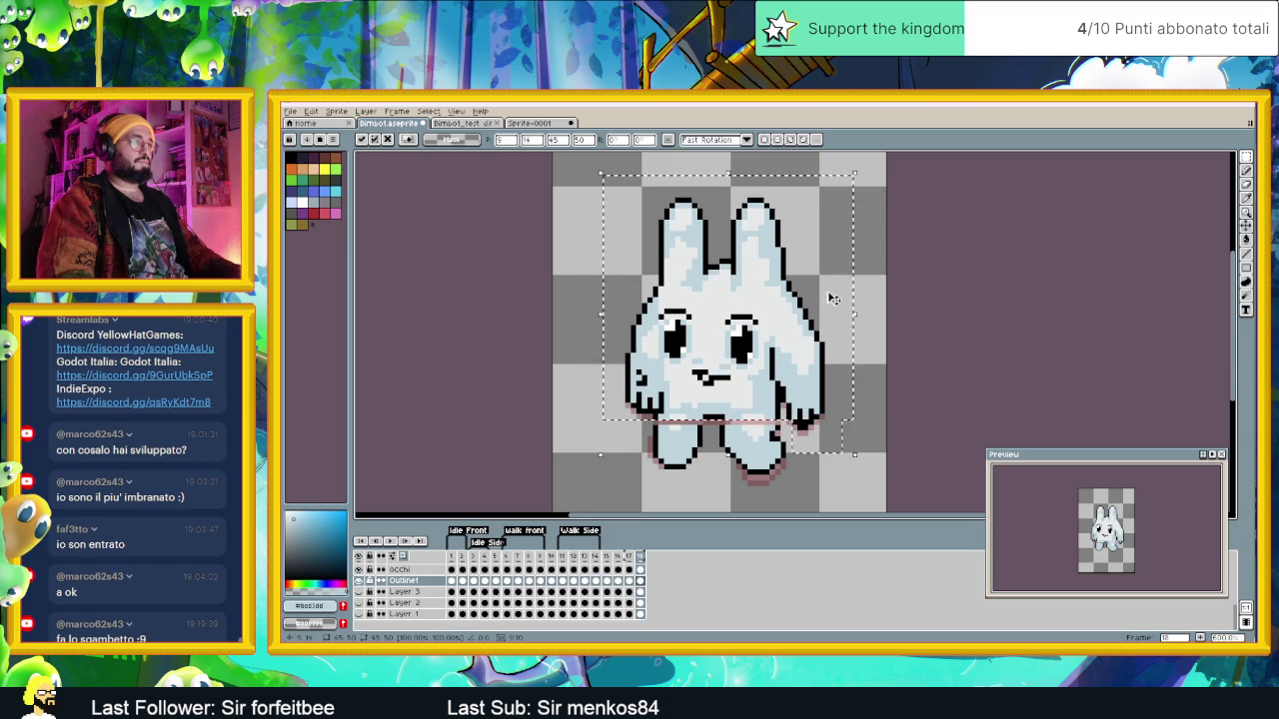
{"action": "left_click", "coordinate": [874, 262]}
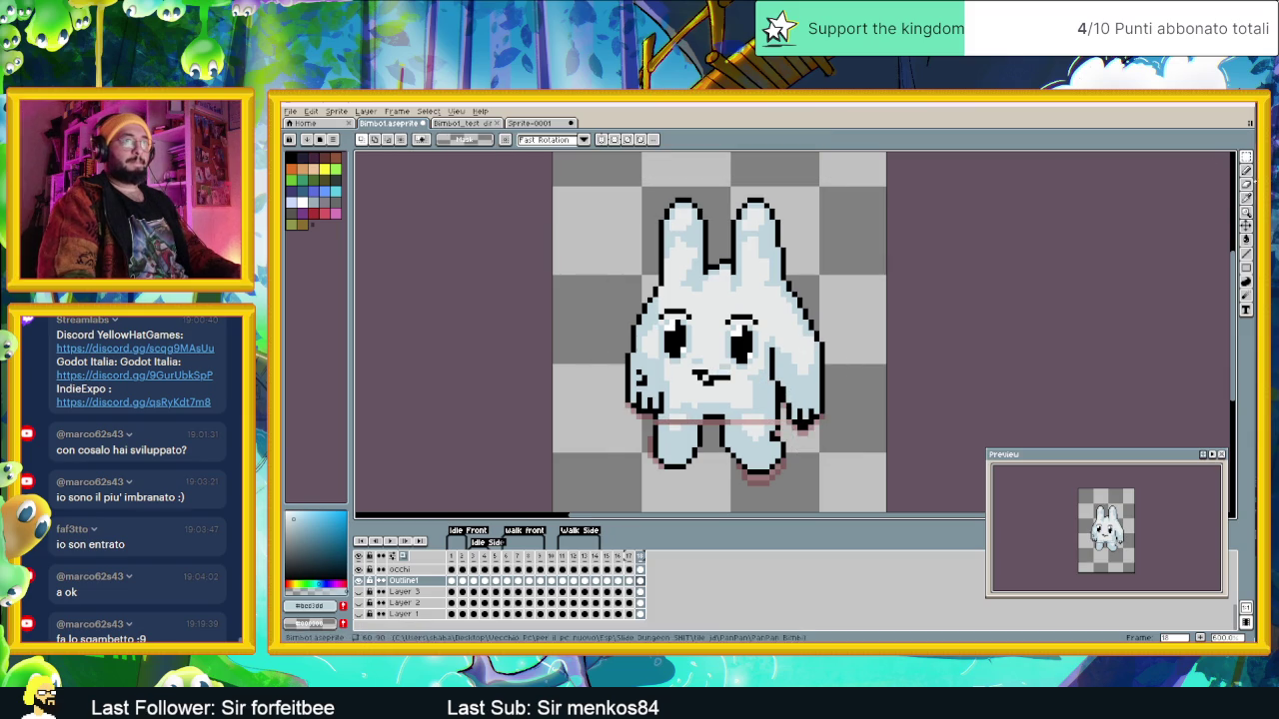
Step: Paint over the pink seam stripe in the body's light blue with the Pencil
{"action": "left_click", "coordinate": [1246, 170]}
{"action": "scroll", "coordinate": [669, 427], "scroll_direction": "up", "scroll_amount": 2}
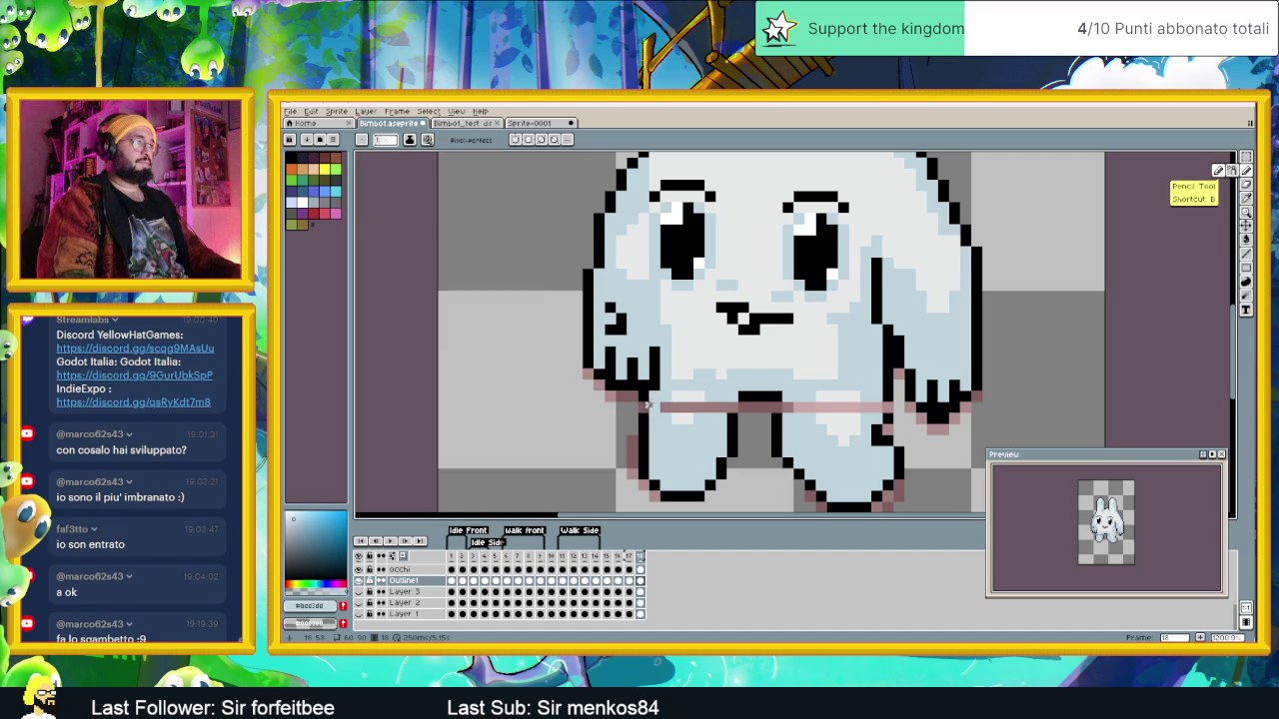
{"action": "left_click", "coordinate": [645, 412], "text": "alt"}
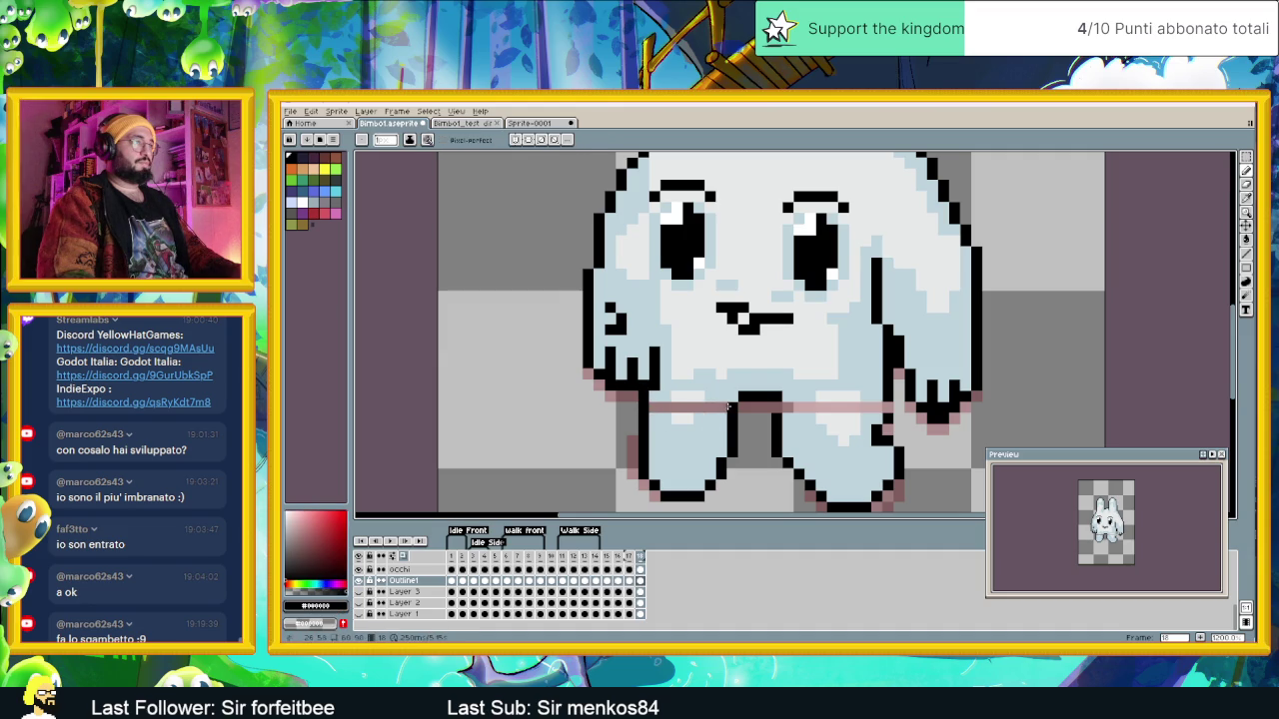
{"action": "left_click", "coordinate": [711, 412], "text": "alt"}
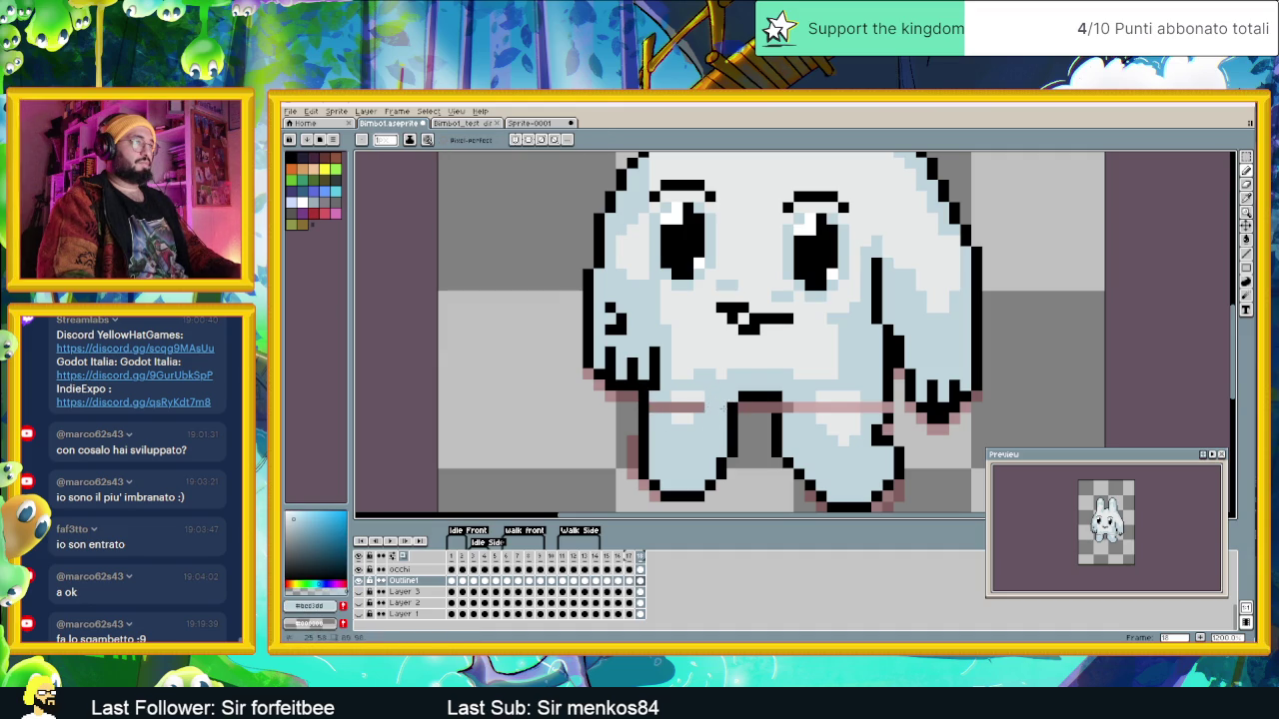
{"action": "scroll", "coordinate": [724, 401], "scroll_direction": "right", "scroll_amount": 3}
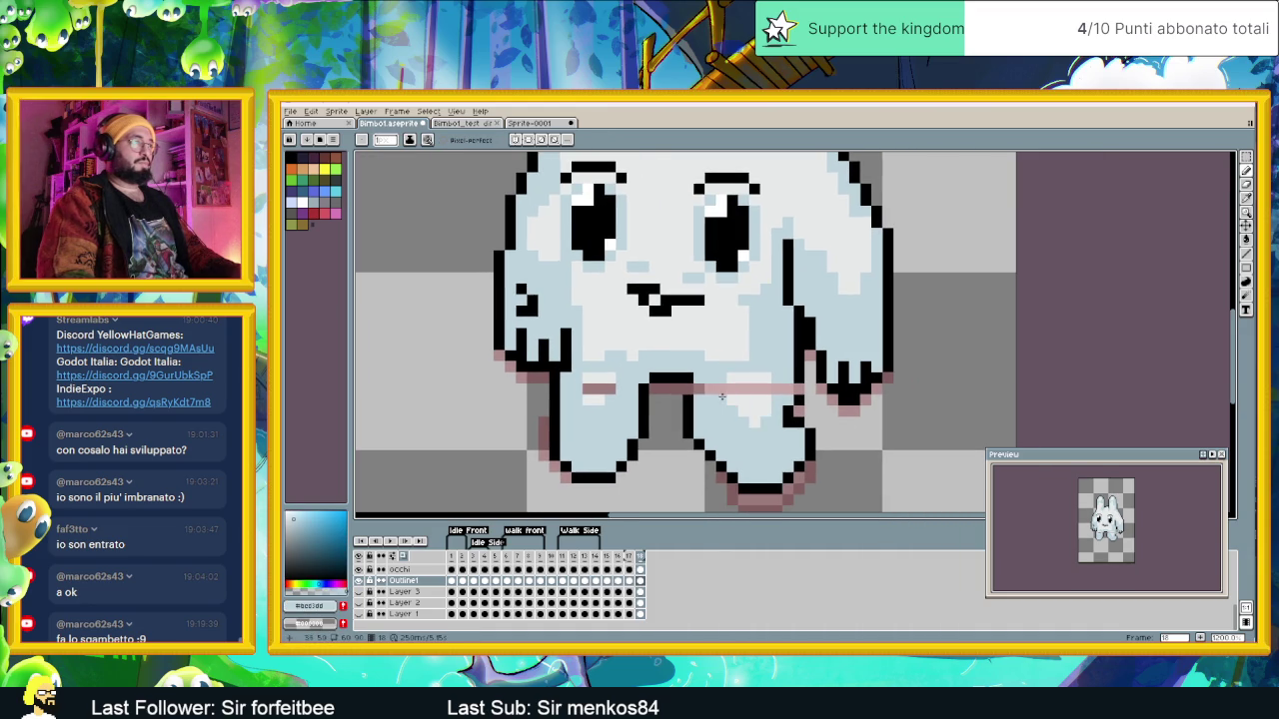
{"action": "left_click_drag", "start_coordinate": [699, 389], "coordinate": [724, 388]}
Step: Cover the right and left cheek blush with light blue
{"action": "key", "text": "alt"}
{"action": "left_click", "coordinate": [799, 365]}
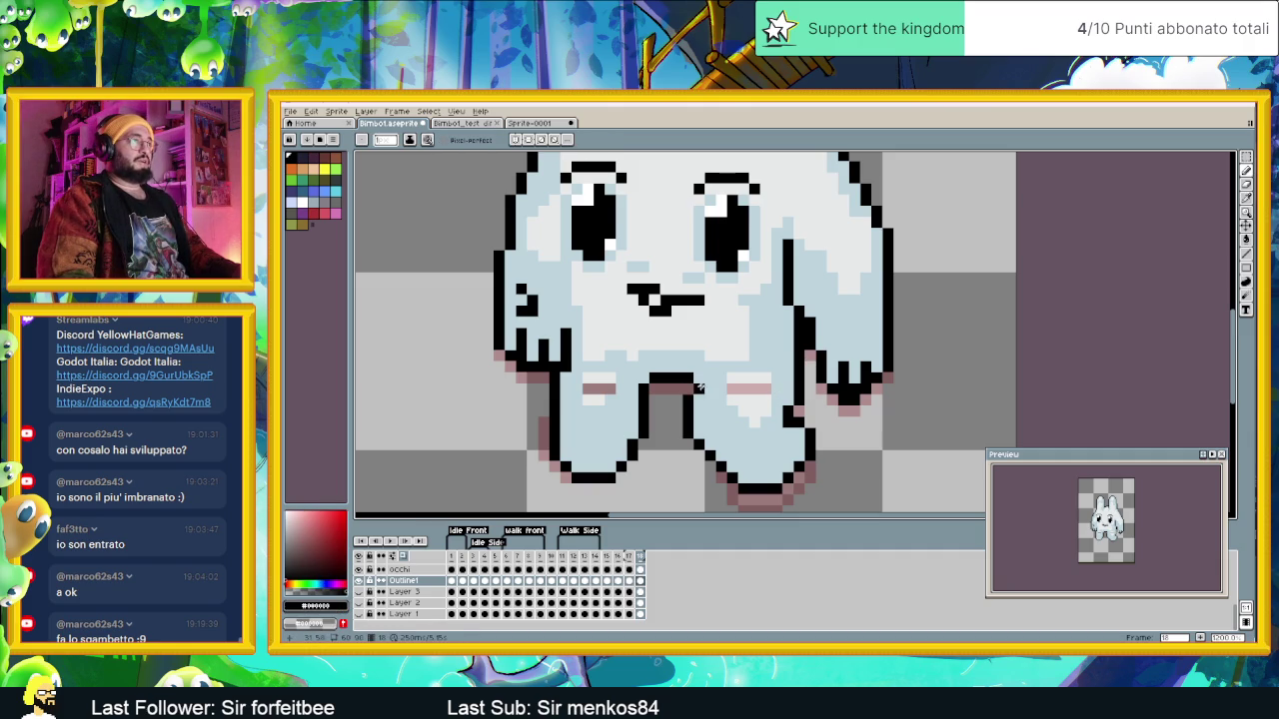
{"action": "left_click", "coordinate": [772, 376], "text": "alt"}
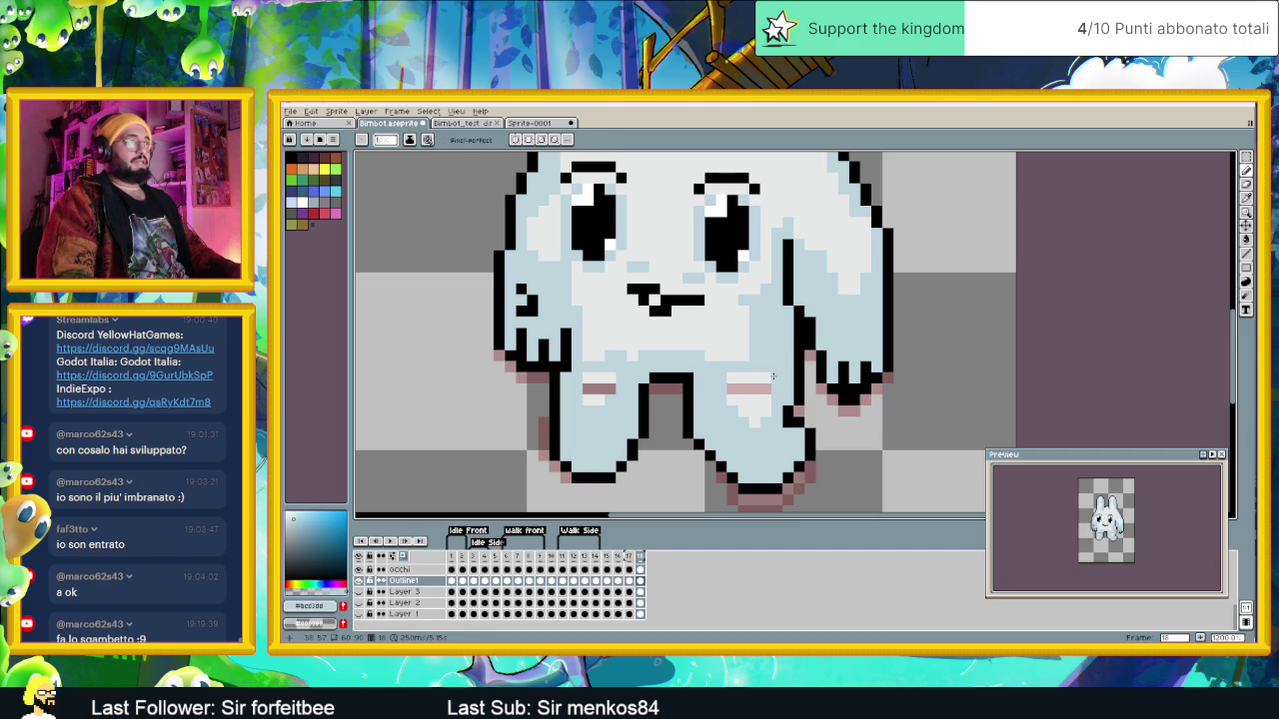
{"action": "left_click", "coordinate": [764, 397], "text": "alt"}
{"action": "left_click_drag", "start_coordinate": [765, 396], "coordinate": [727, 390]}
{"action": "left_click_drag", "start_coordinate": [583, 389], "coordinate": [614, 390]}
{"action": "scroll", "coordinate": [902, 431], "scroll_direction": "down", "scroll_amount": 2}
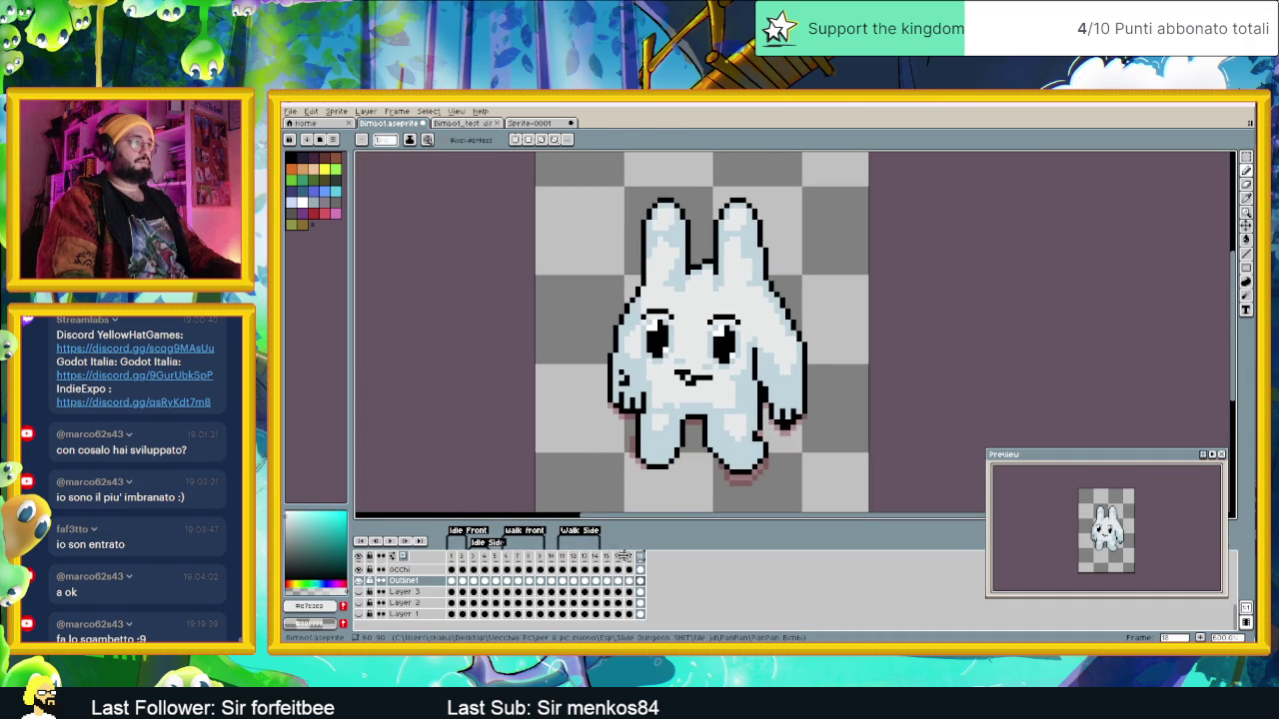
Step: On frame 18, select the bunny's left ear and shift it a few pixels left
{"action": "left_click", "coordinate": [629, 557]}
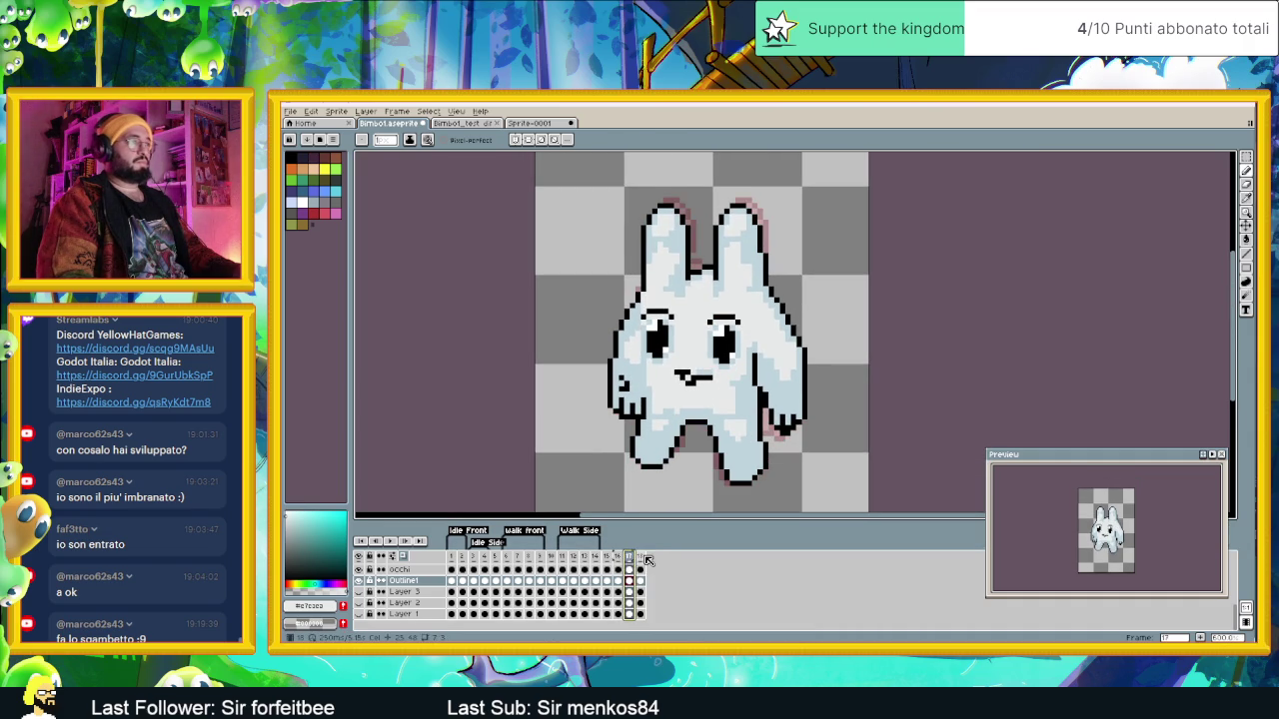
{"action": "left_click", "coordinate": [644, 557]}
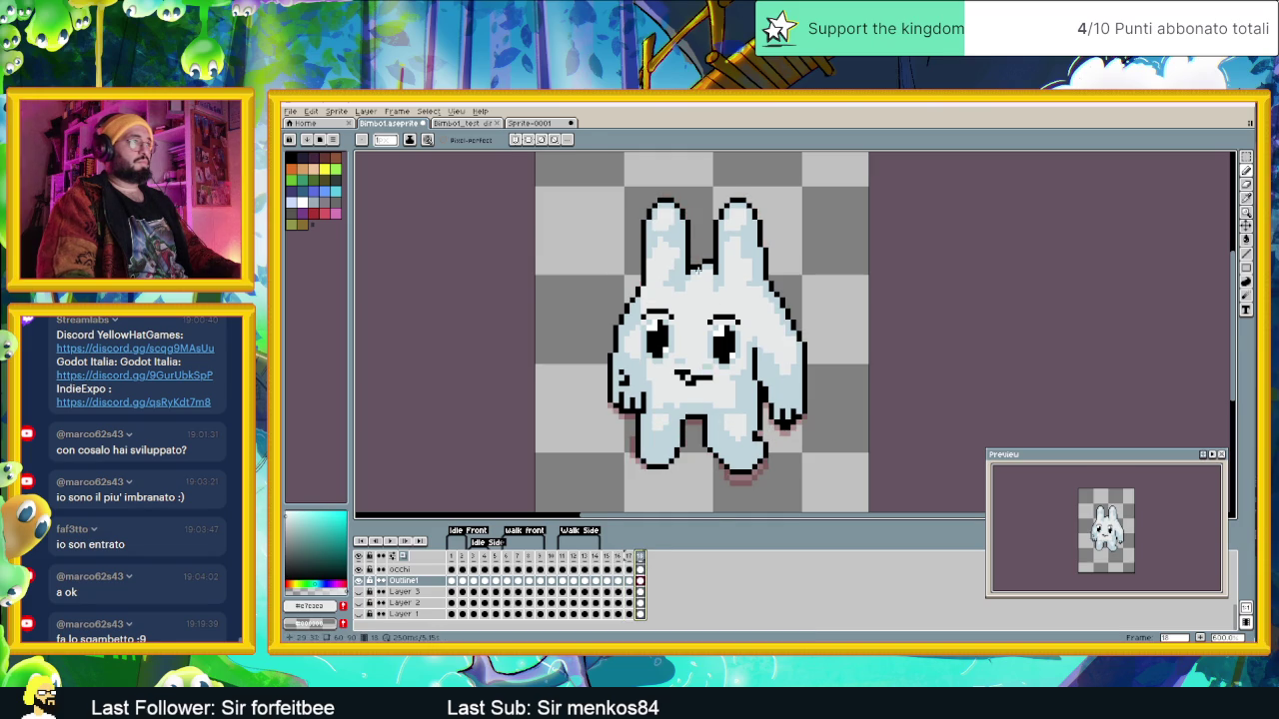
{"action": "scroll", "coordinate": [732, 242], "scroll_direction": "up", "scroll_amount": 1}
{"action": "scroll", "coordinate": [732, 243], "scroll_direction": "up", "scroll_amount": 1}
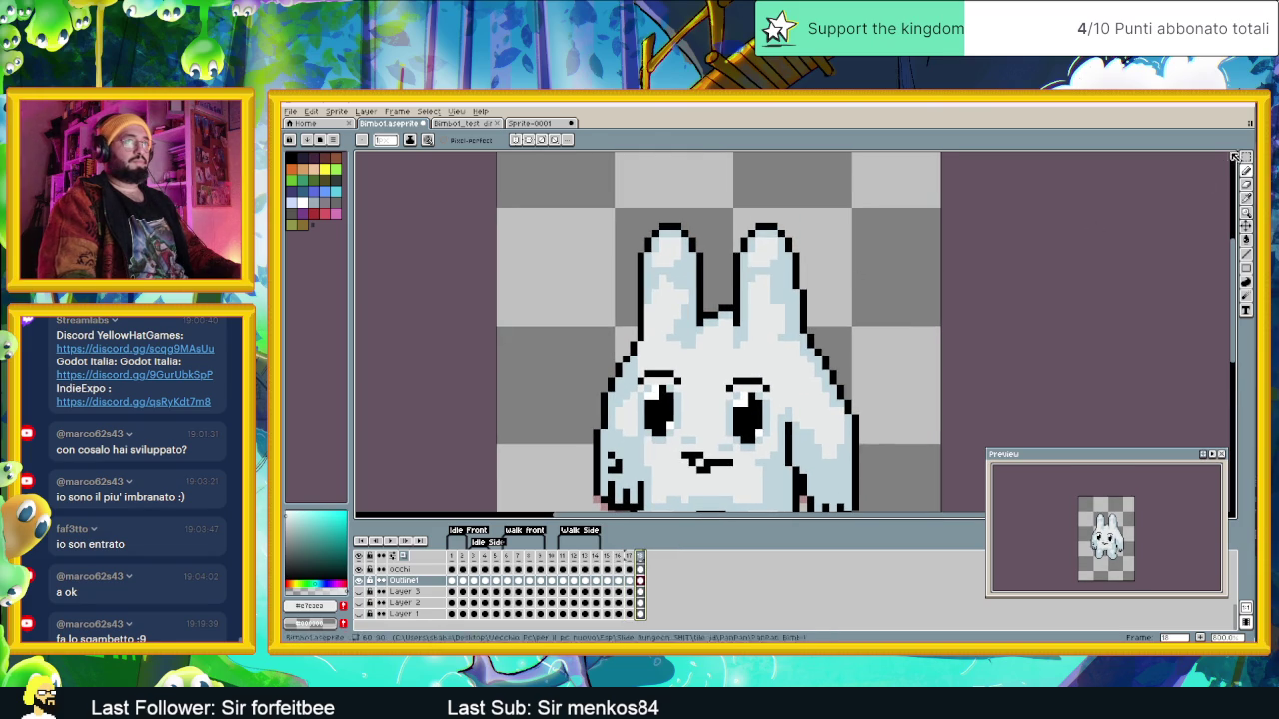
{"action": "key", "text": "m"}
{"action": "mouse_move", "coordinate": [614, 200]}
{"action": "left_mouse_down"}
{"action": "mouse_move", "coordinate": [720, 298]}
{"action": "mouse_move", "coordinate": [686, 290]}
{"action": "left_mouse_up"}
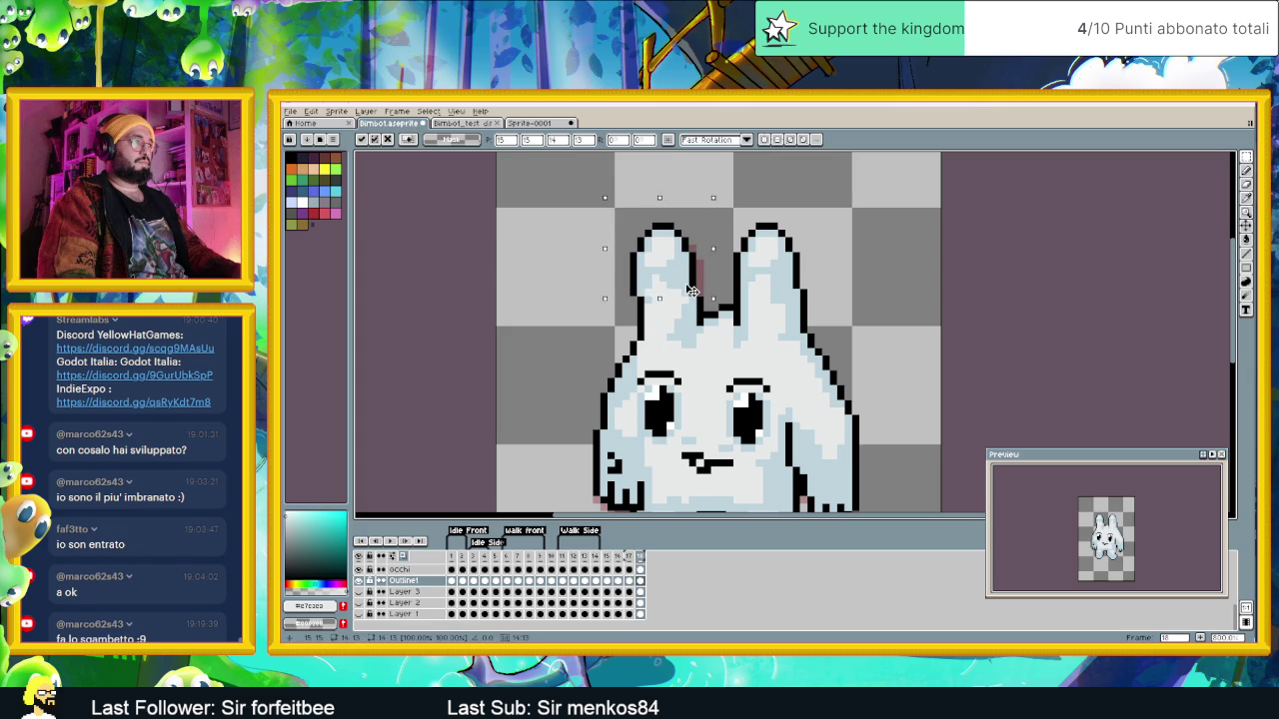
{"action": "left_click", "coordinate": [722, 211]}
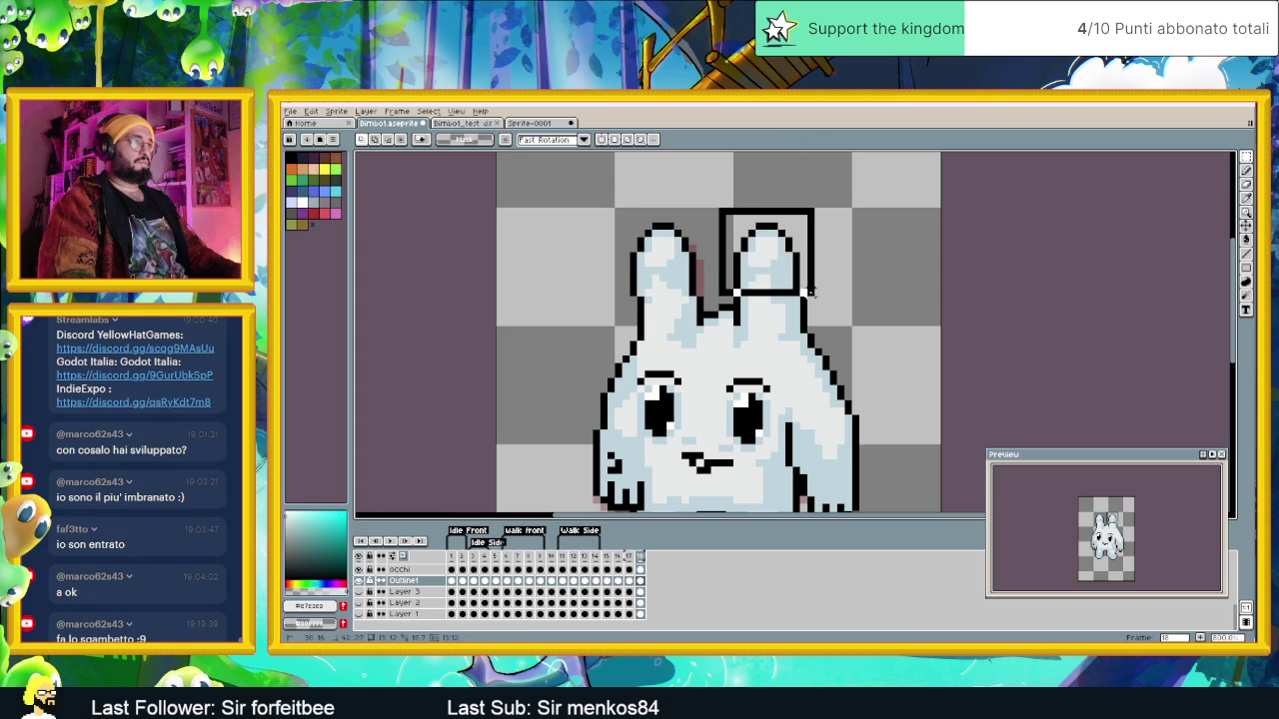
Step: Select the whole right ear, nudge it slightly right and commit
{"action": "left_click_drag", "start_coordinate": [717, 208], "coordinate": [818, 298]}
{"action": "left_click", "coordinate": [853, 250]}
{"action": "left_click_drag", "start_coordinate": [823, 184], "coordinate": [730, 313]}
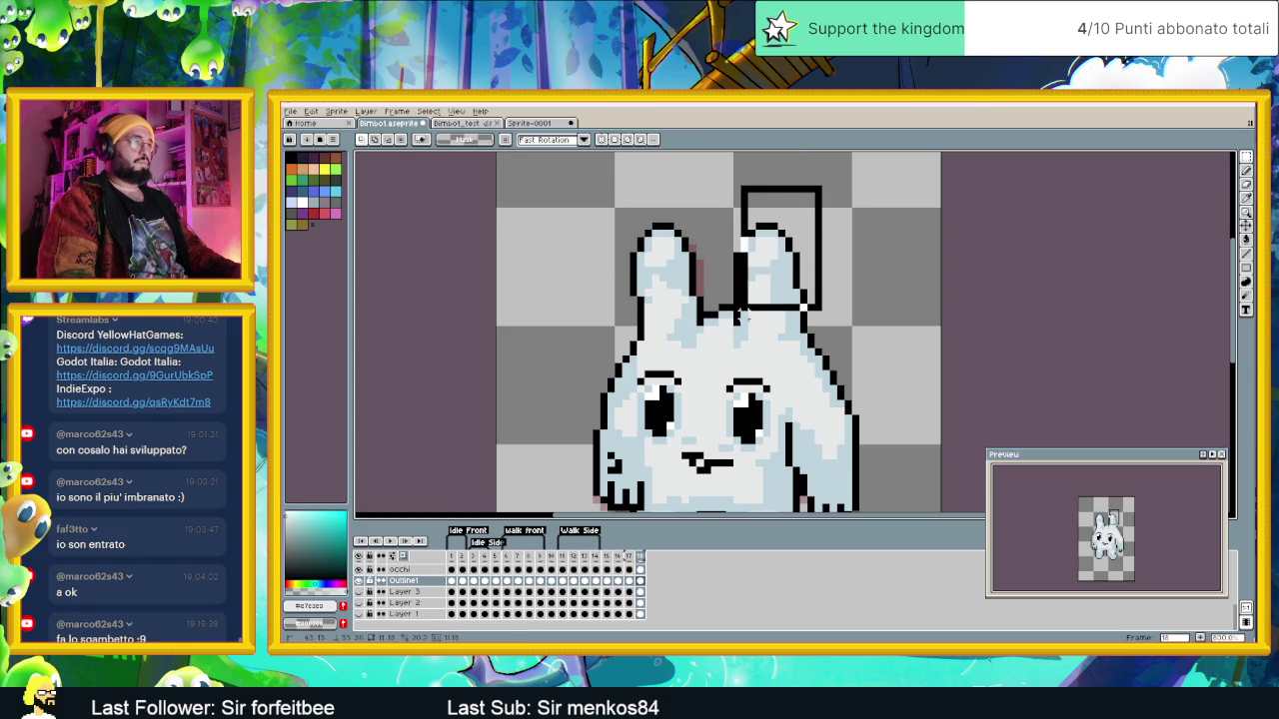
{"action": "key", "text": "Right"}
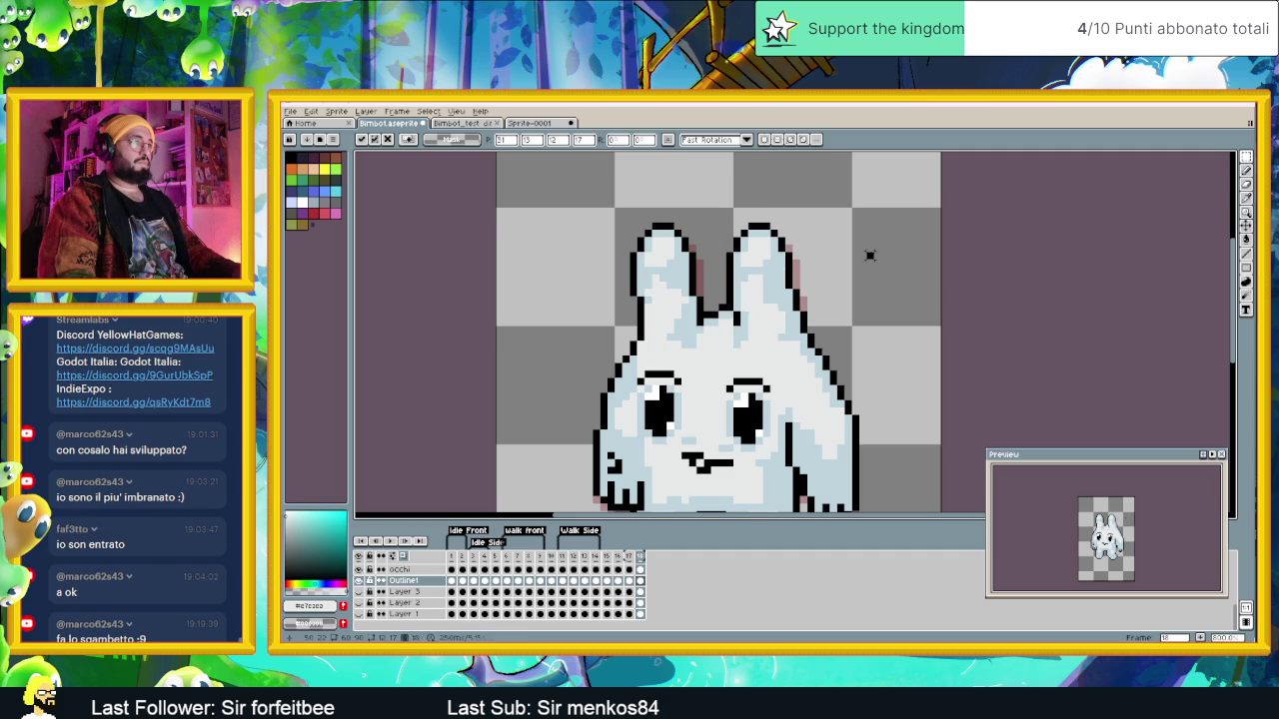
{"action": "key", "text": "Return"}
{"action": "scroll", "coordinate": [833, 385], "scroll_direction": "down", "scroll_amount": 2}
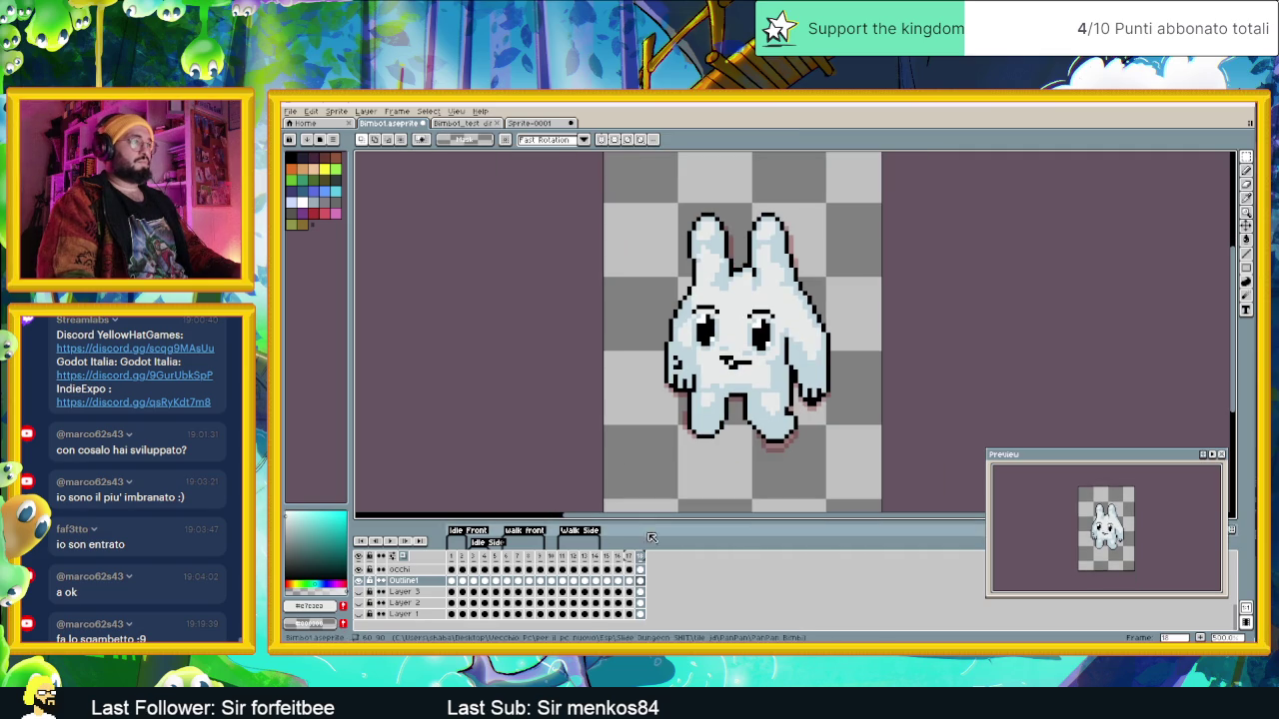
Step: Flip between frames 16, 17 and 18 to compare the bunny's poses
{"action": "left_click", "coordinate": [629, 557]}
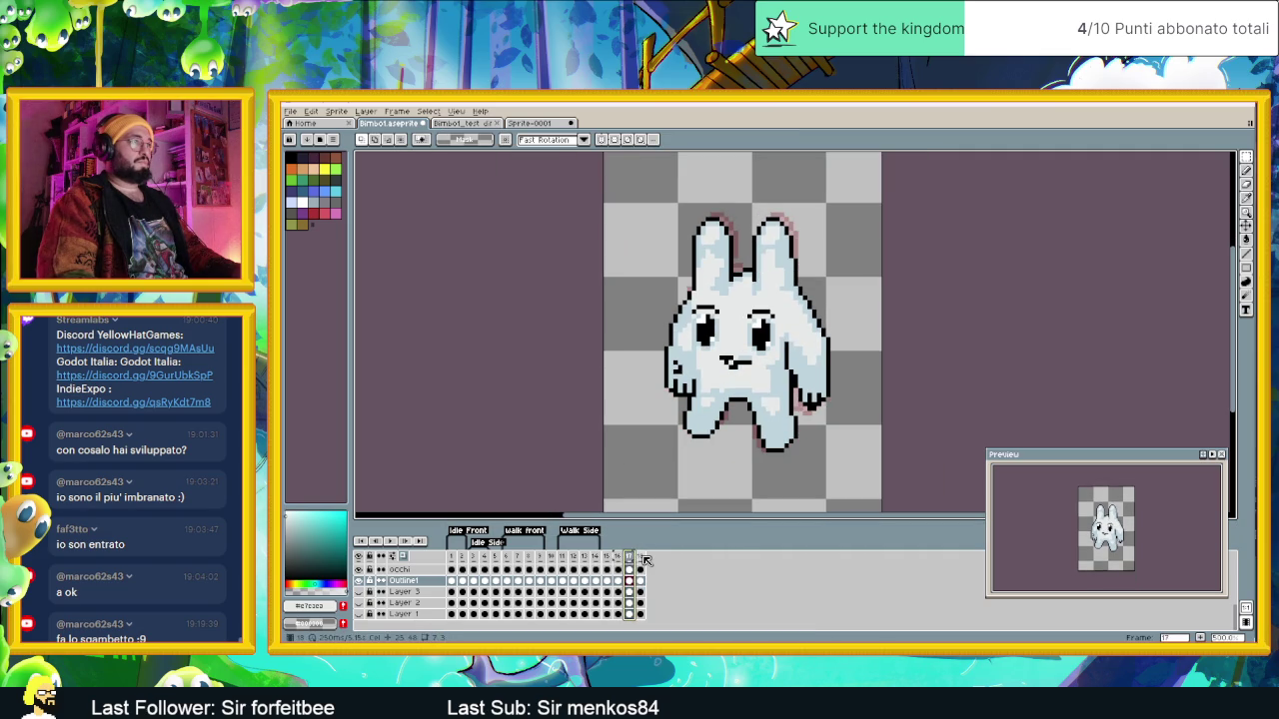
{"action": "left_click", "coordinate": [641, 558]}
{"action": "left_click", "coordinate": [606, 562]}
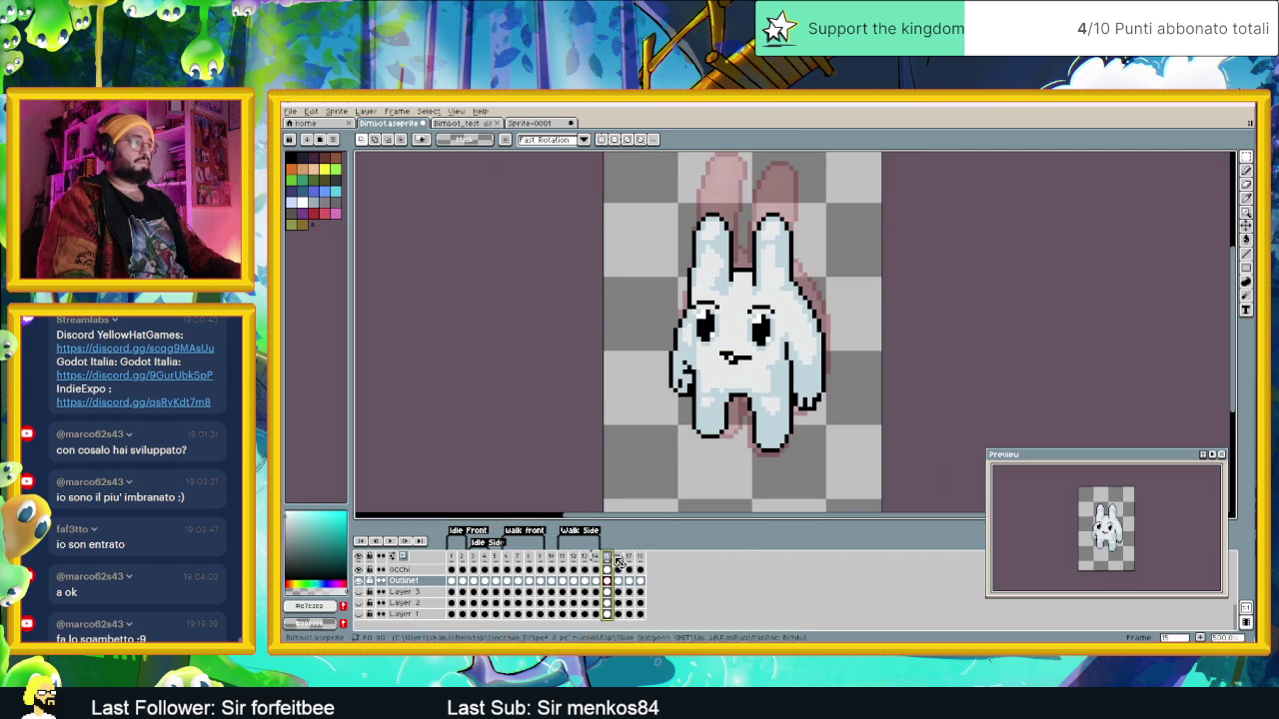
{"action": "left_click", "coordinate": [618, 562]}
{"action": "left_click", "coordinate": [630, 557]}
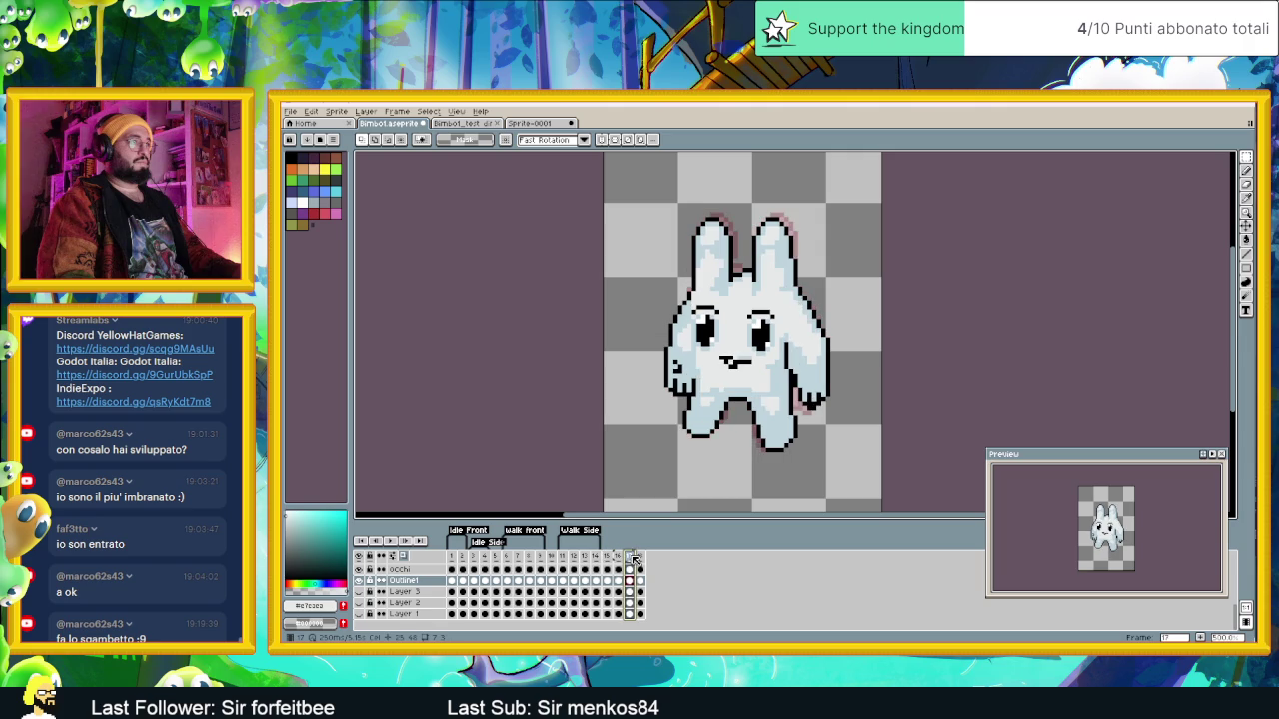
{"action": "left_click", "coordinate": [642, 559]}
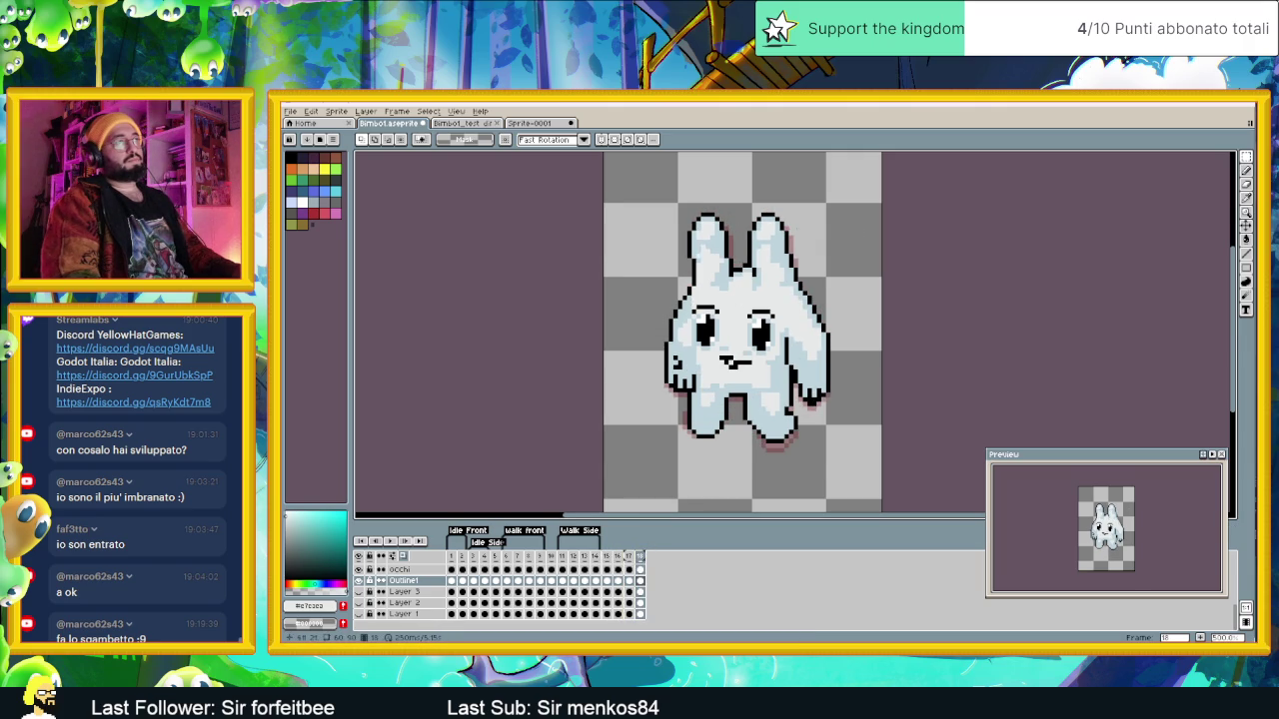
Step: Select the bunny's left ear, nudge it right and commit the move
{"action": "scroll", "coordinate": [744, 227], "scroll_direction": "up", "scroll_amount": 1}
{"action": "scroll", "coordinate": [683, 200], "scroll_direction": "up", "scroll_amount": 1}
{"action": "mouse_move", "coordinate": [655, 193]}
{"action": "left_mouse_down"}
{"action": "mouse_move", "coordinate": [756, 287]}
{"action": "mouse_move", "coordinate": [722, 266]}
{"action": "left_mouse_up"}
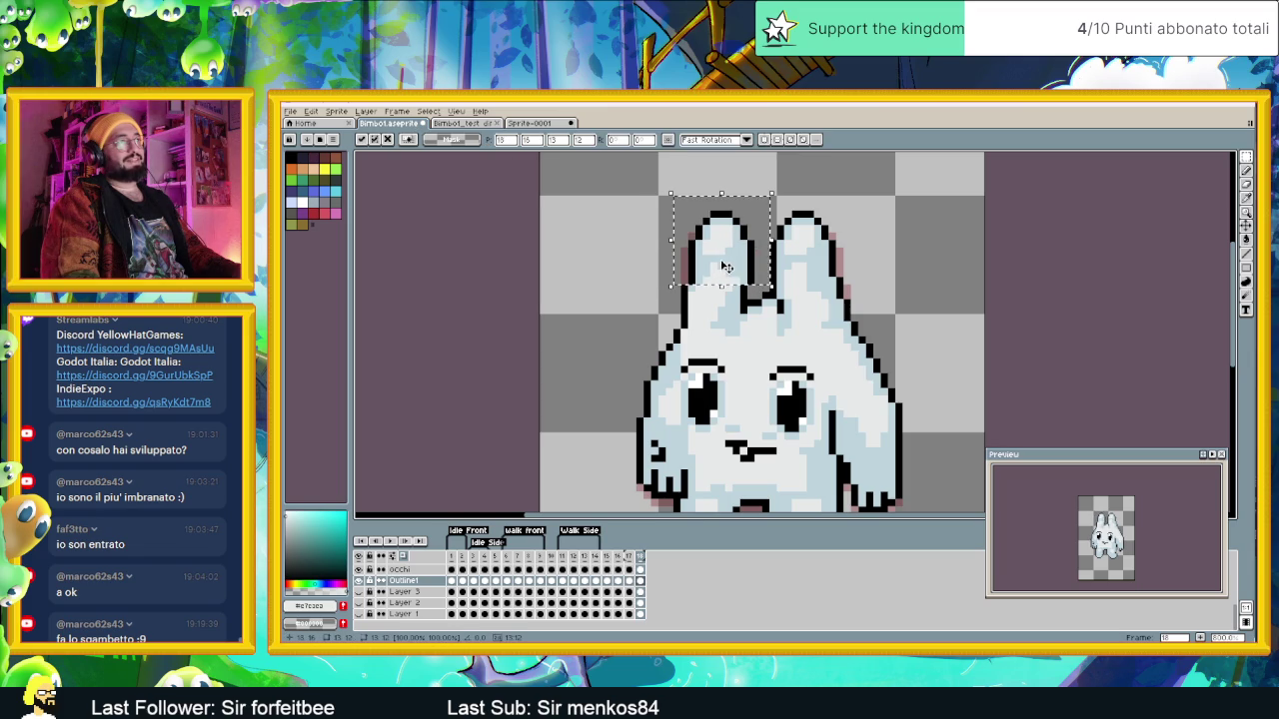
{"action": "key", "text": "Return"}
Step: Select frames 17 and 18 together in the timeline, then clear the range selection
{"action": "scroll", "coordinate": [845, 340], "scroll_direction": "down", "scroll_amount": 1}
{"action": "scroll", "coordinate": [771, 326], "scroll_direction": "down", "scroll_amount": 1}
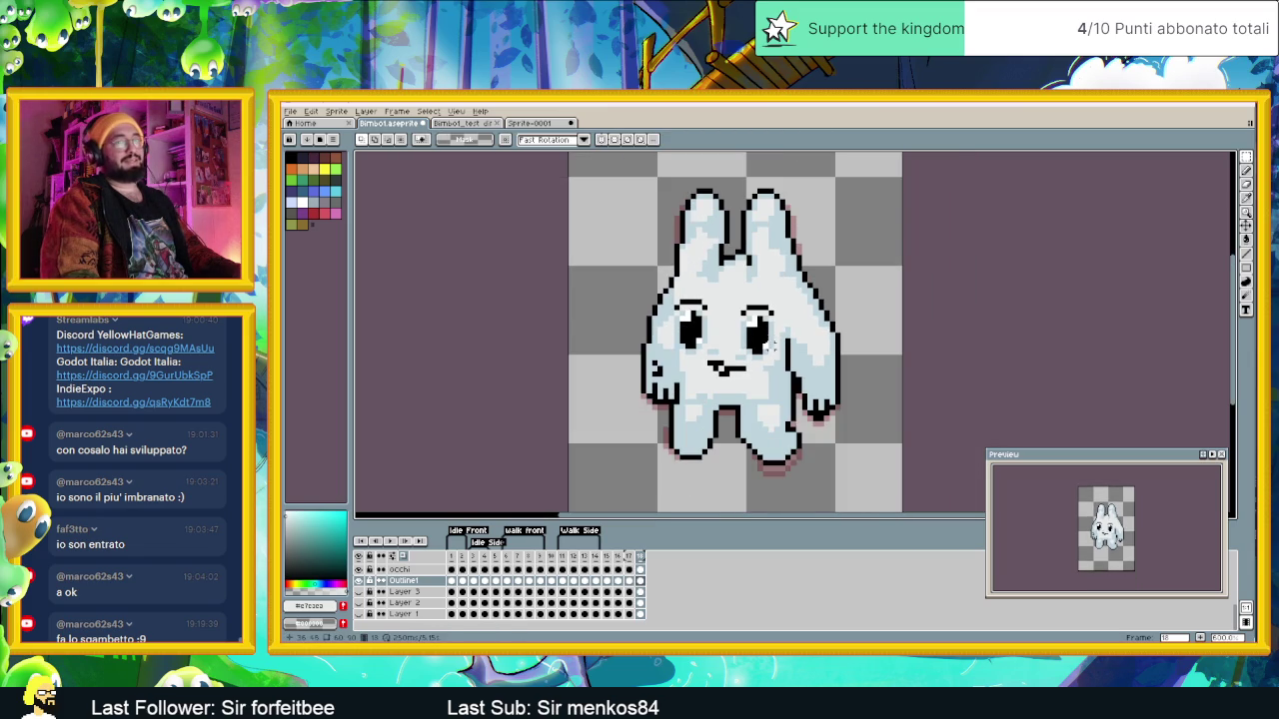
{"action": "left_click_drag", "start_coordinate": [629, 557], "coordinate": [640, 556]}
{"action": "left_click", "coordinate": [649, 567]}
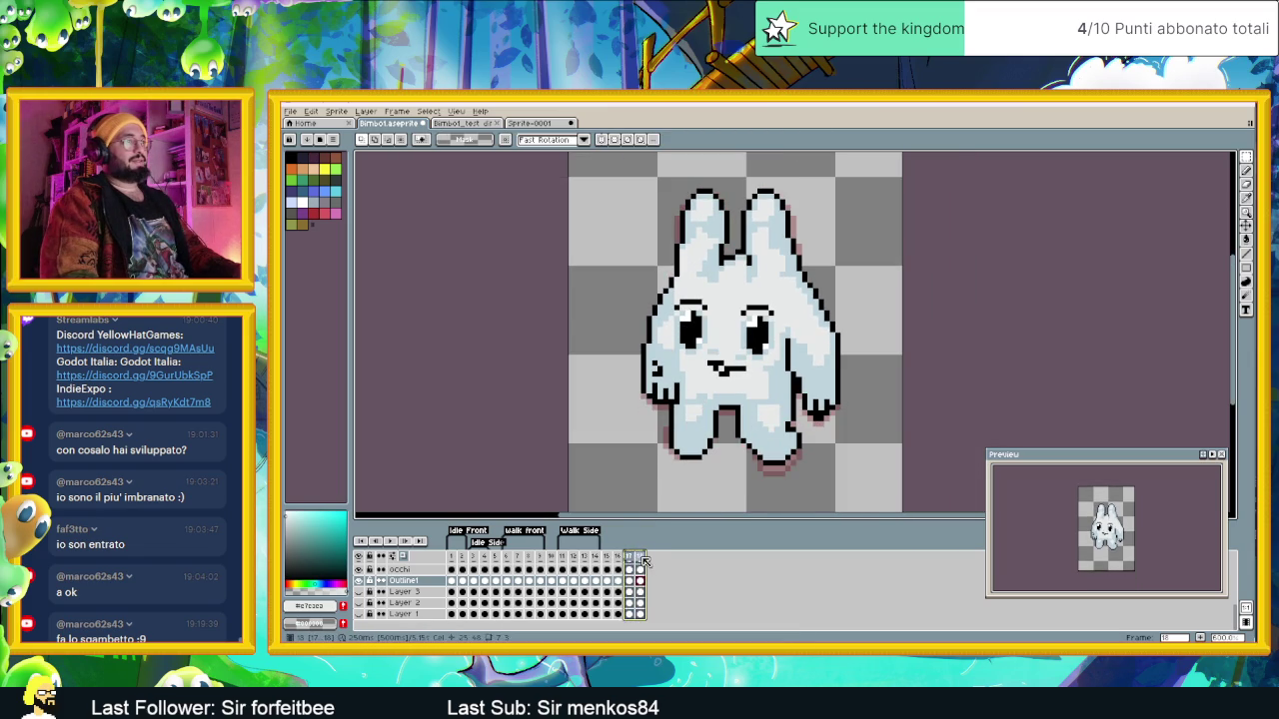
Step: Return to frame 13 and recentre the bunny in the view
{"action": "left_click", "coordinate": [587, 561]}
{"action": "scroll", "coordinate": [827, 302], "scroll_direction": "down", "scroll_amount": 1}
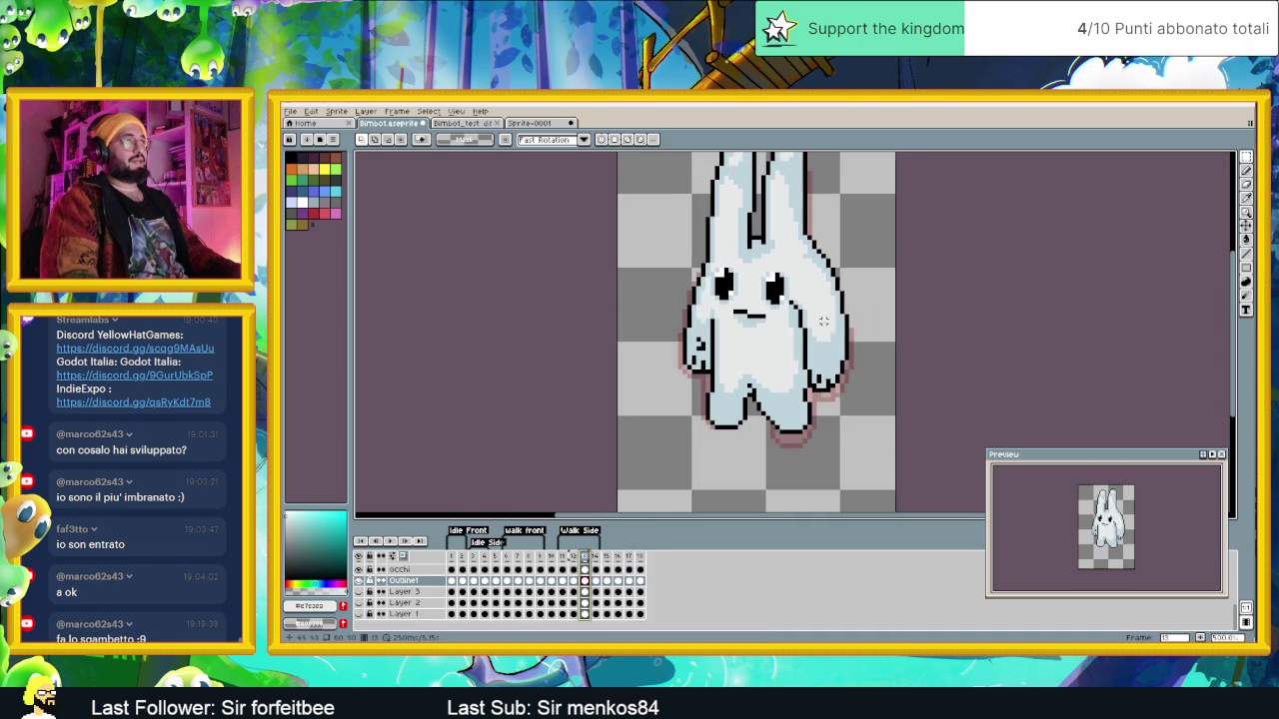
{"action": "scroll", "coordinate": [827, 302], "scroll_direction": "down", "scroll_amount": 1}
{"action": "left_click_drag", "start_coordinate": [827, 302], "coordinate": [785, 365]}
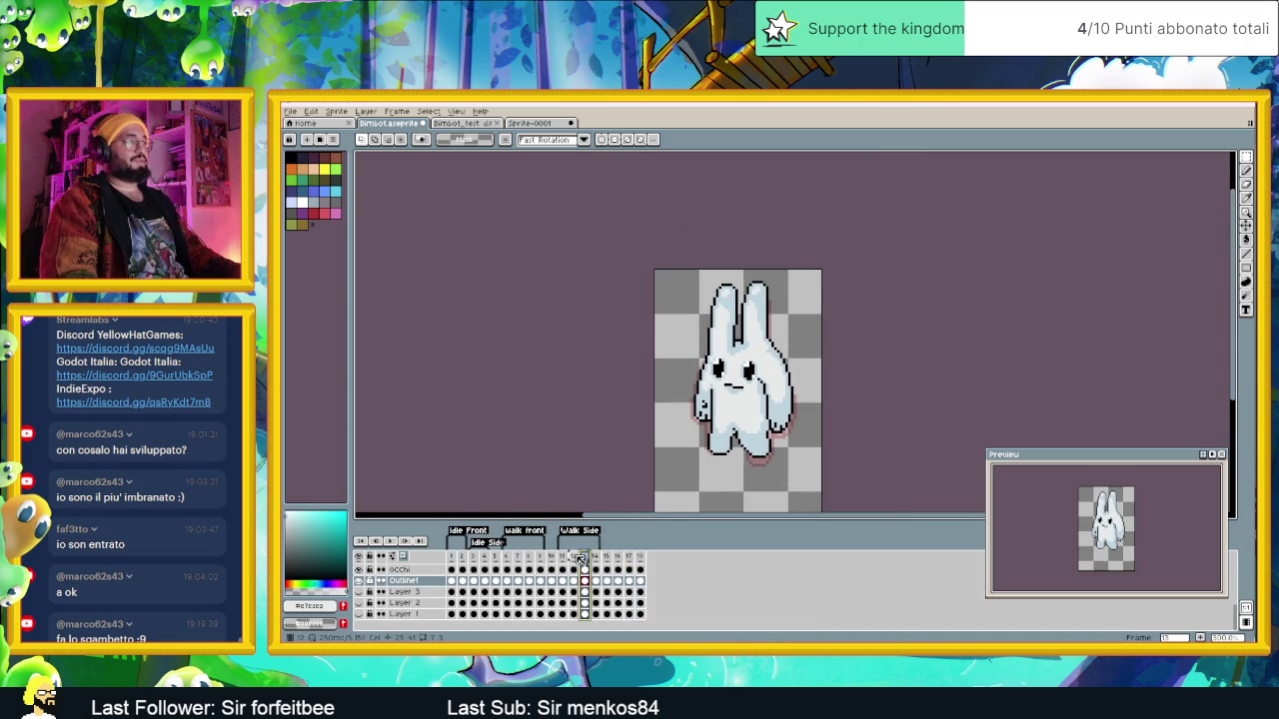
Step: Compare the bunny poses across frames 11, 12 and 13, ending on frame 17
{"action": "left_click", "coordinate": [576, 560]}
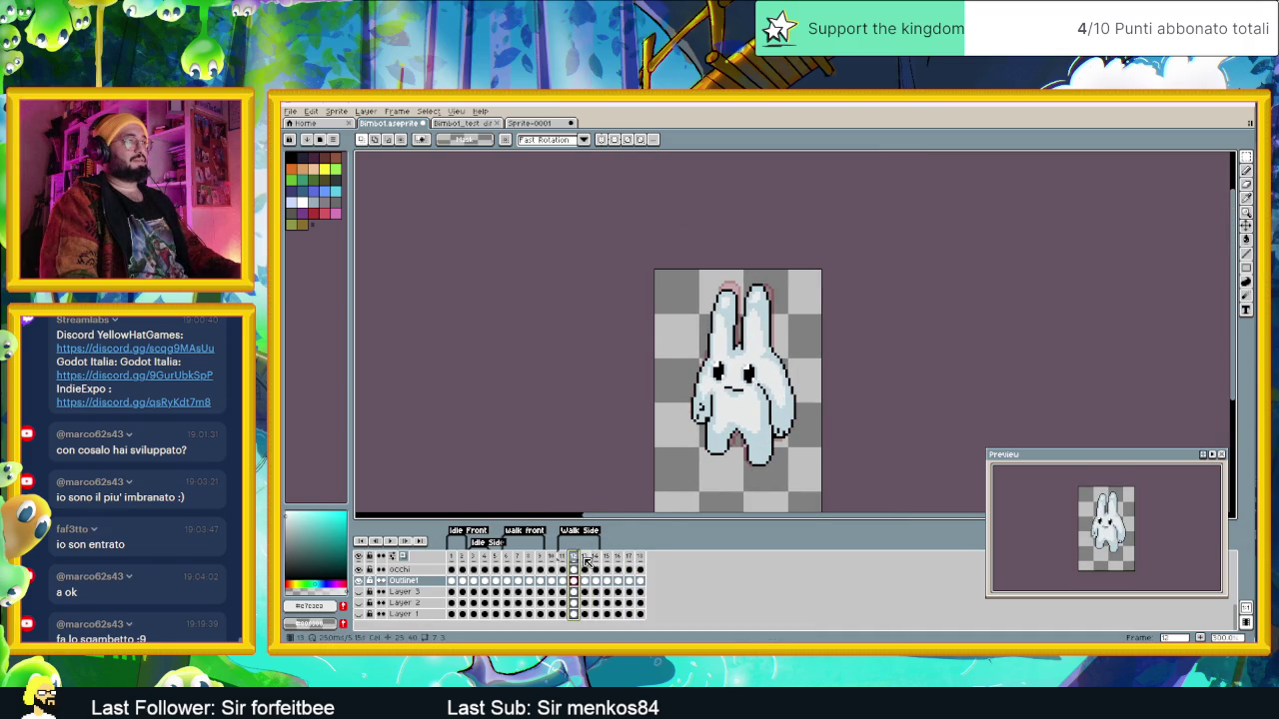
{"action": "left_click", "coordinate": [587, 560]}
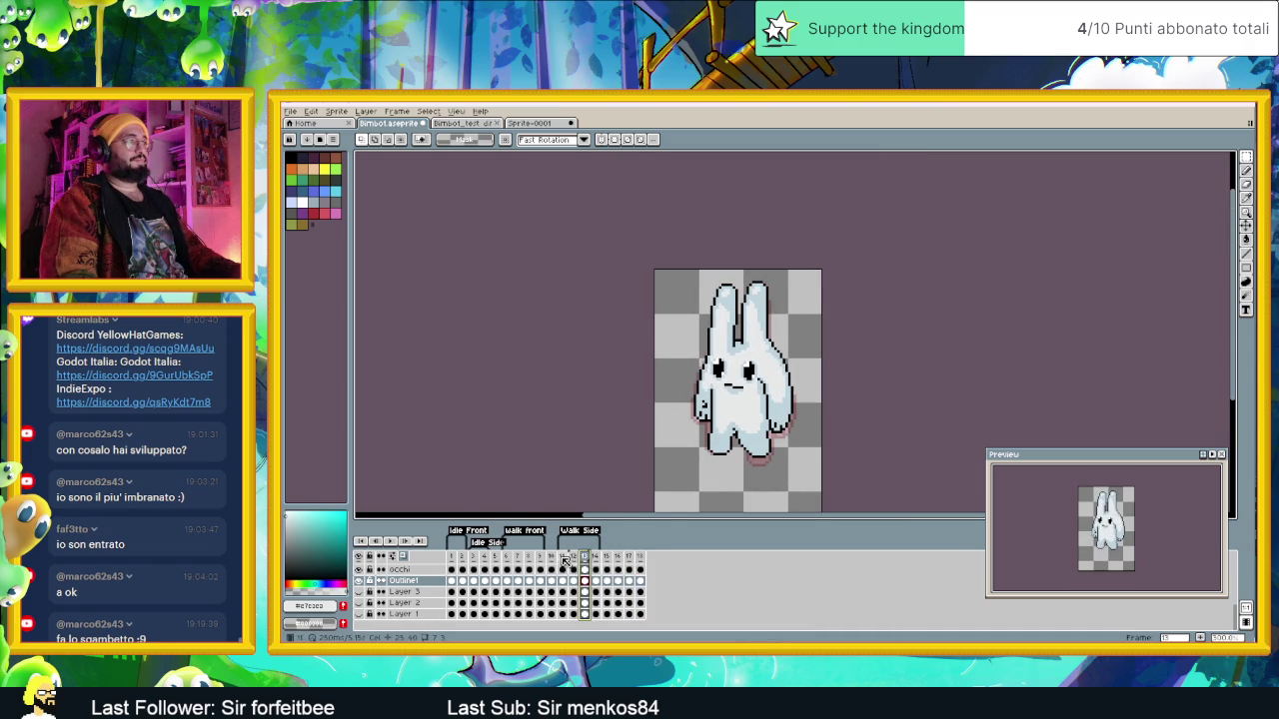
{"action": "left_click", "coordinate": [563, 559]}
{"action": "left_click", "coordinate": [574, 557]}
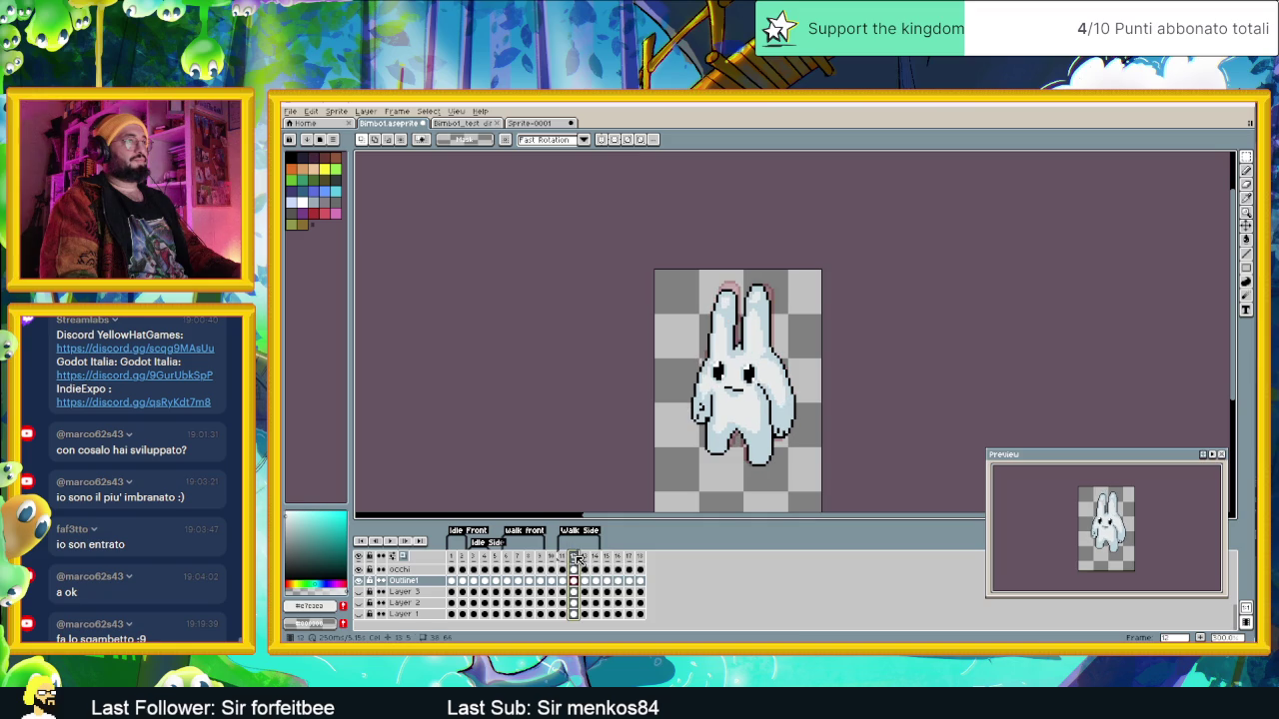
{"action": "left_click", "coordinate": [587, 557]}
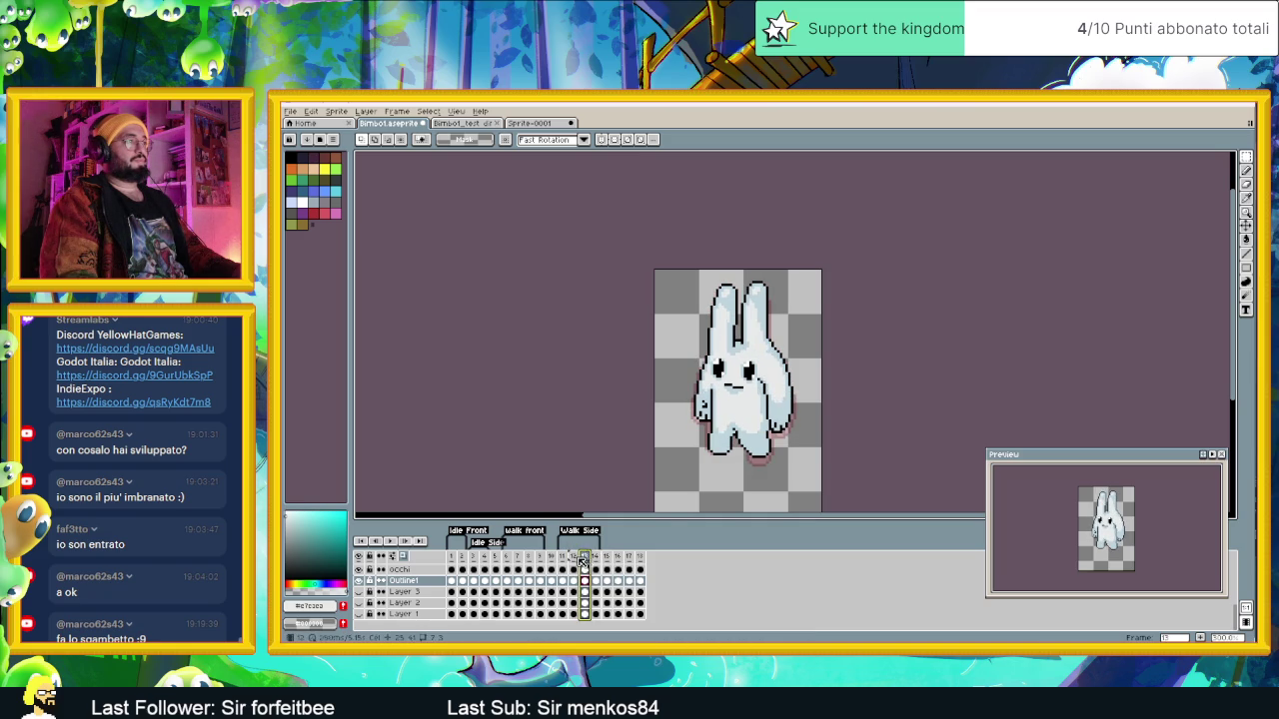
{"action": "left_click", "coordinate": [576, 557]}
{"action": "left_click", "coordinate": [630, 556]}
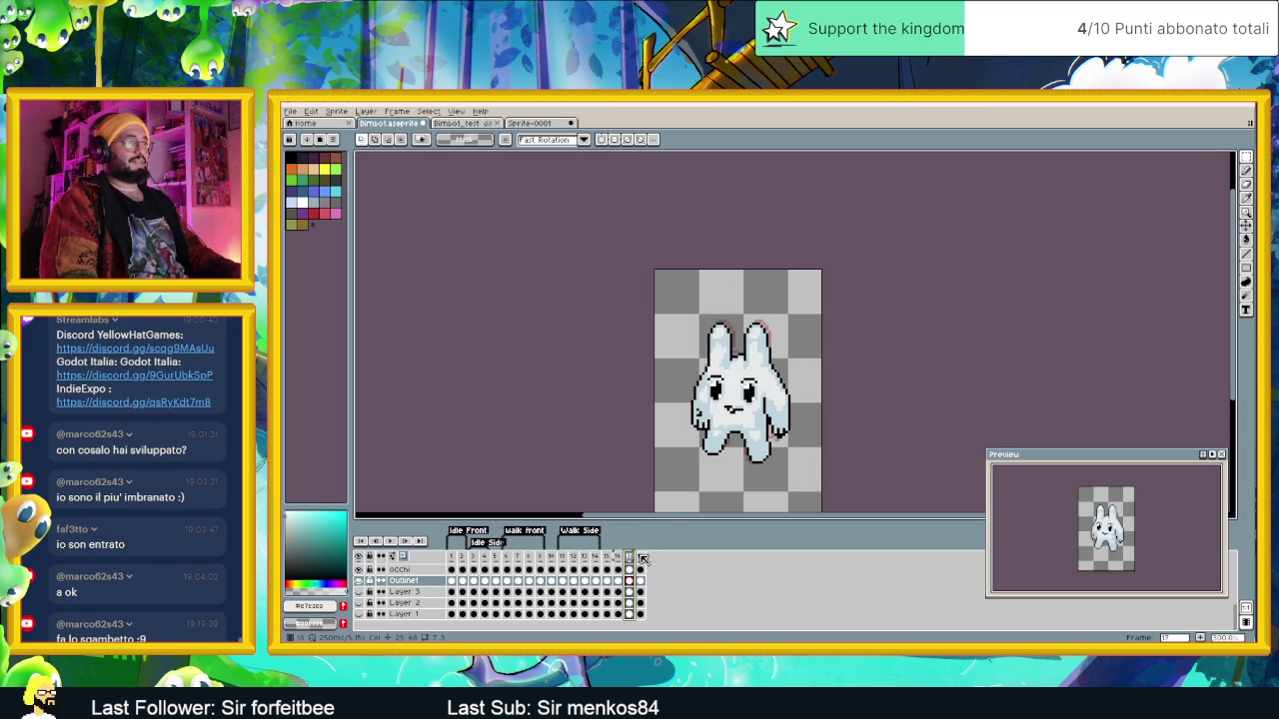
Step: Add frame 18 and nudge its left ear one pixel left and down
{"action": "key", "text": "alt+n"}
{"action": "scroll", "coordinate": [732, 288], "scroll_direction": "up", "scroll_amount": 1}
{"action": "scroll", "coordinate": [731, 288], "scroll_direction": "up", "scroll_amount": 2}
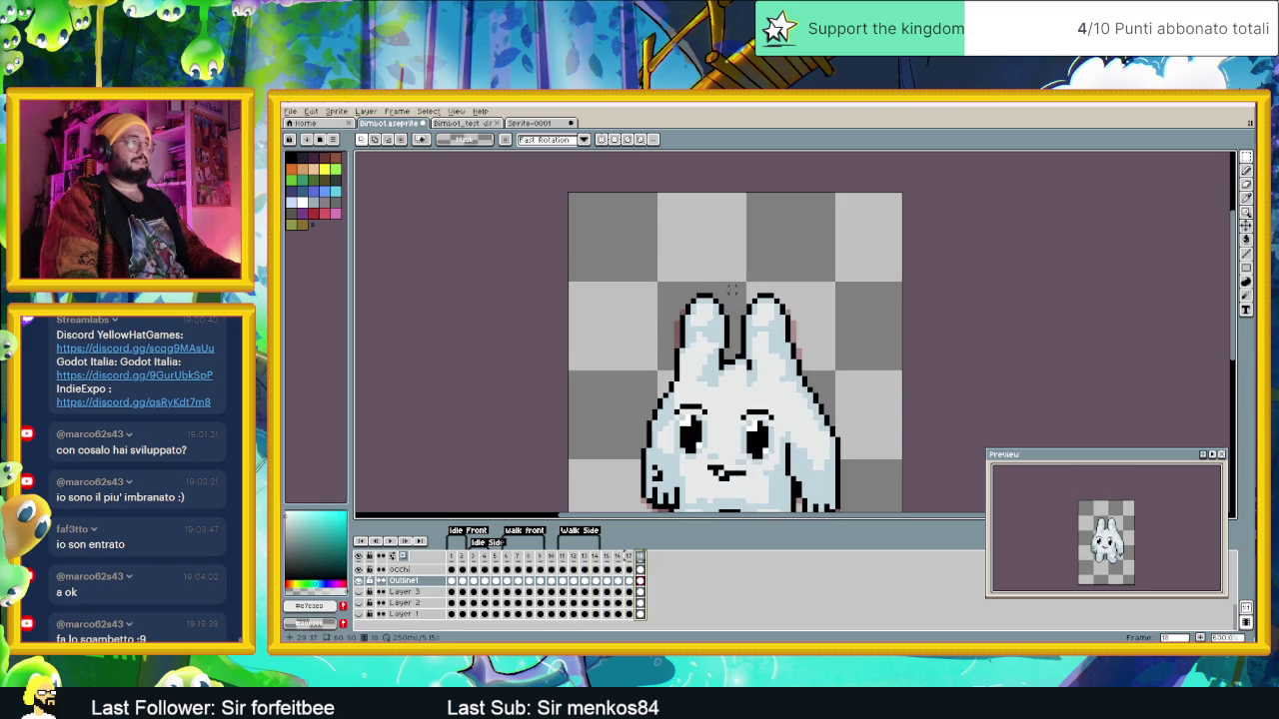
{"action": "left_click_drag", "start_coordinate": [737, 278], "coordinate": [671, 349]}
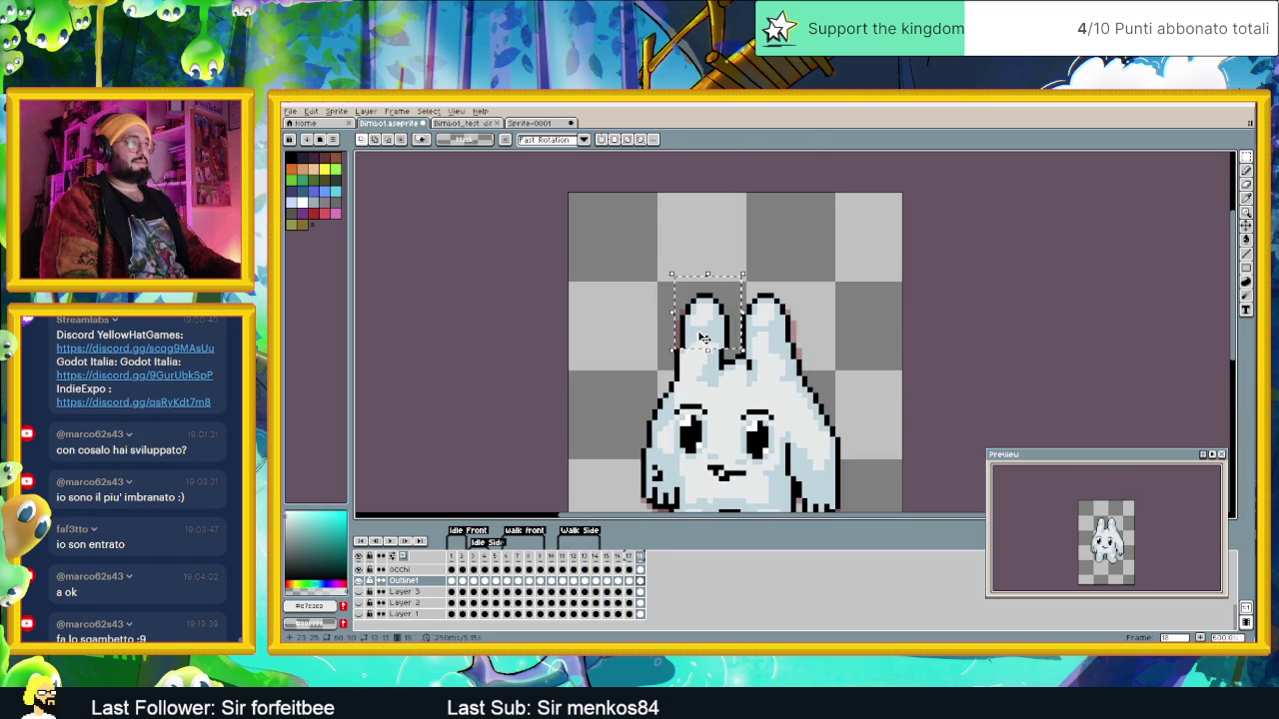
{"action": "key", "text": "Left"}
{"action": "key", "text": "Down"}
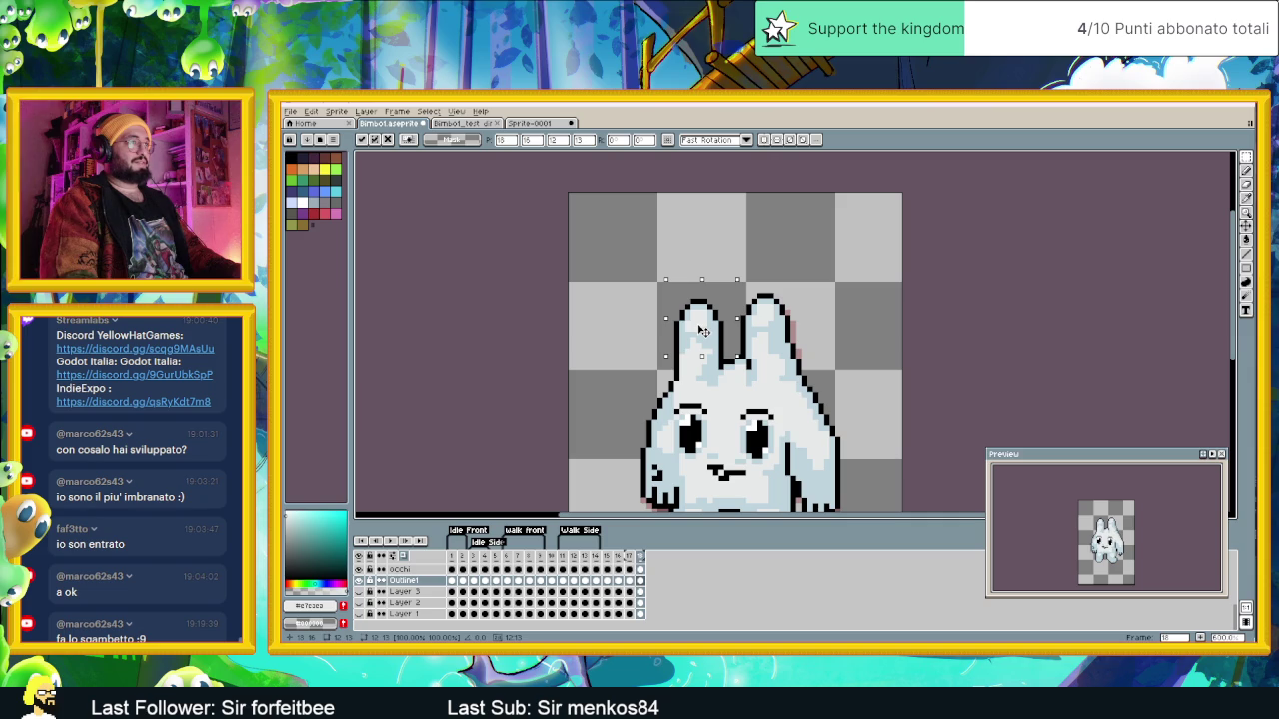
{"action": "left_click", "coordinate": [837, 285]}
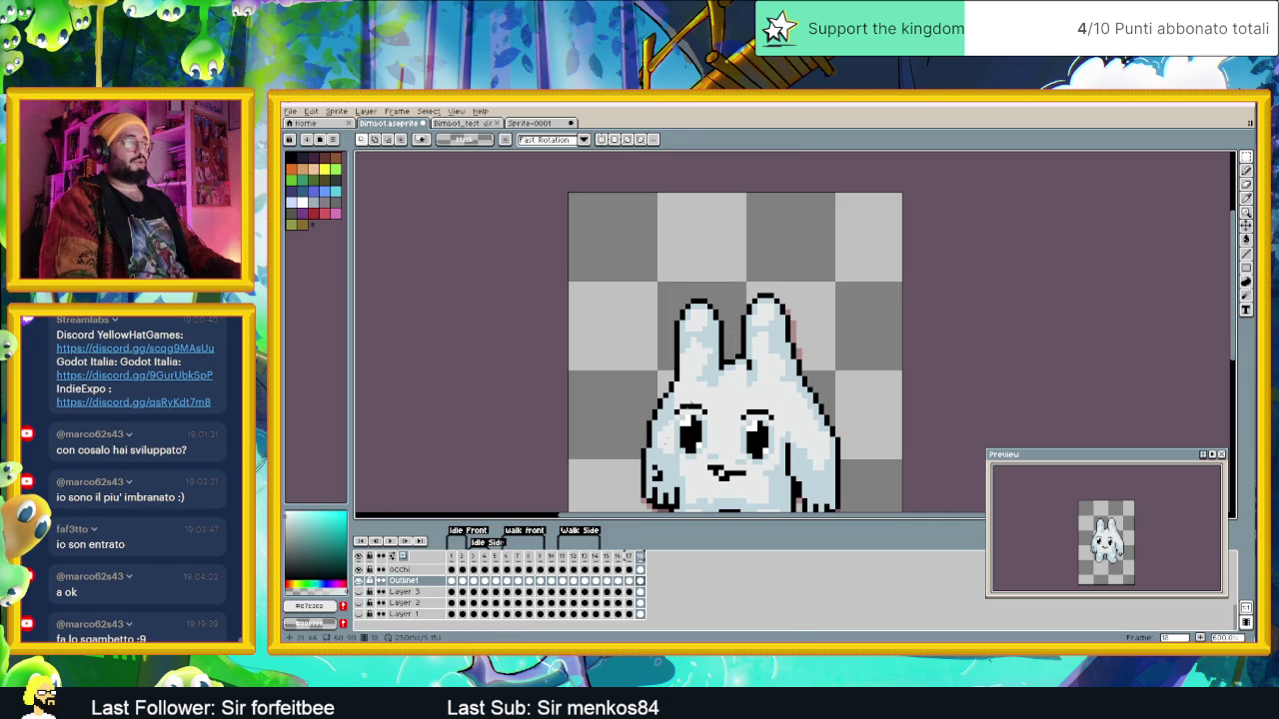
Step: On frame 16, raise the left ear slightly and commit the move
{"action": "left_click", "coordinate": [617, 558]}
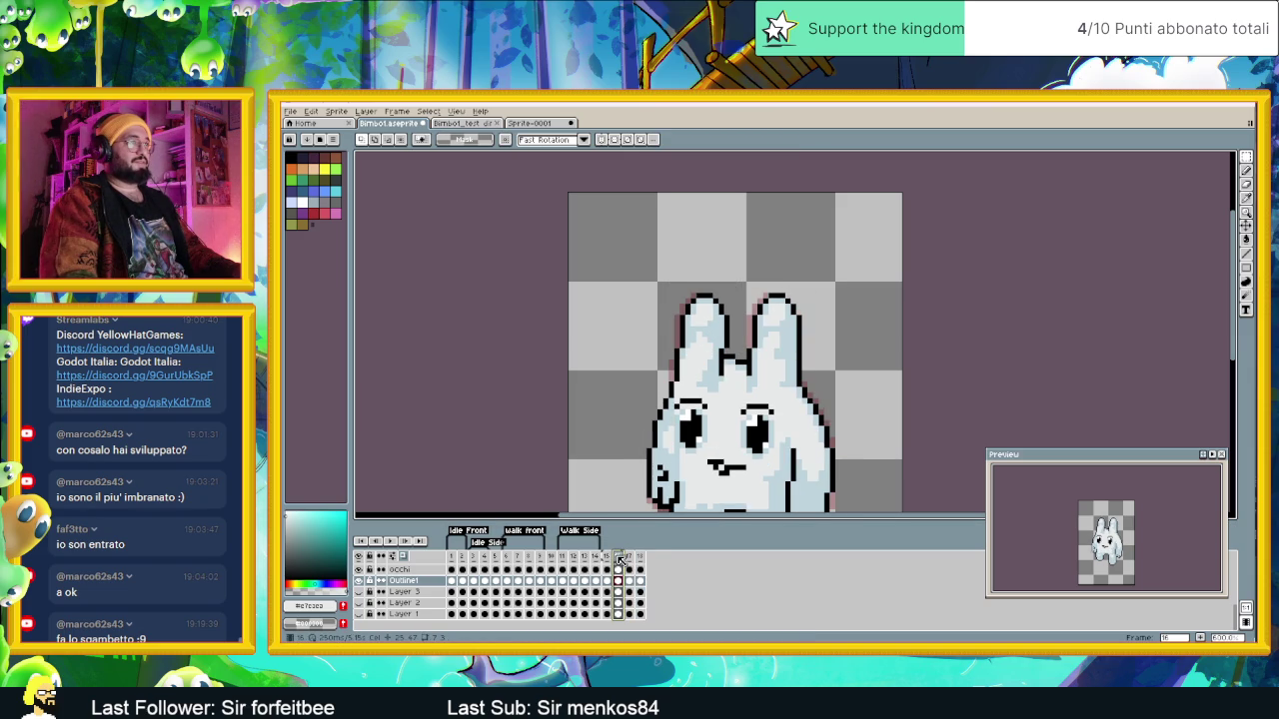
{"action": "left_click_drag", "start_coordinate": [681, 240], "coordinate": [737, 331]}
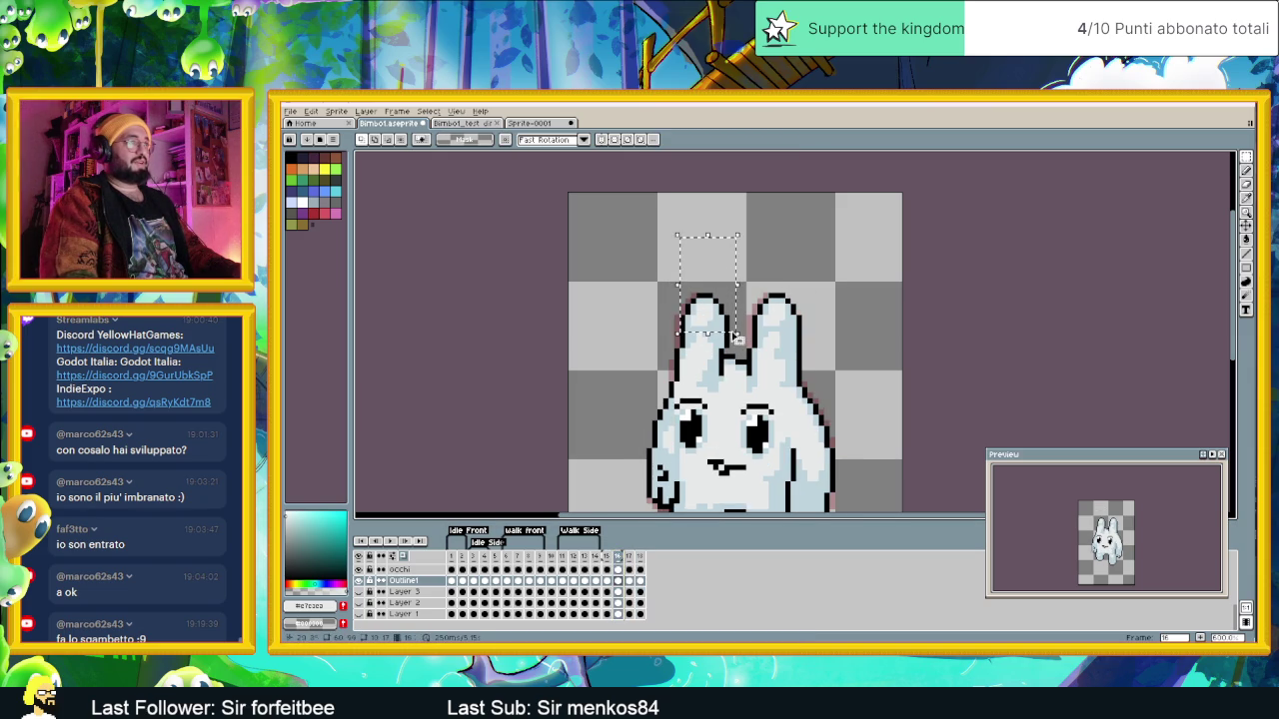
{"action": "mouse_move", "coordinate": [653, 245]}
{"action": "left_mouse_down"}
{"action": "mouse_move", "coordinate": [739, 341]}
{"action": "mouse_move", "coordinate": [718, 327]}
{"action": "left_mouse_up"}
{"action": "key", "text": "ctrl+z"}
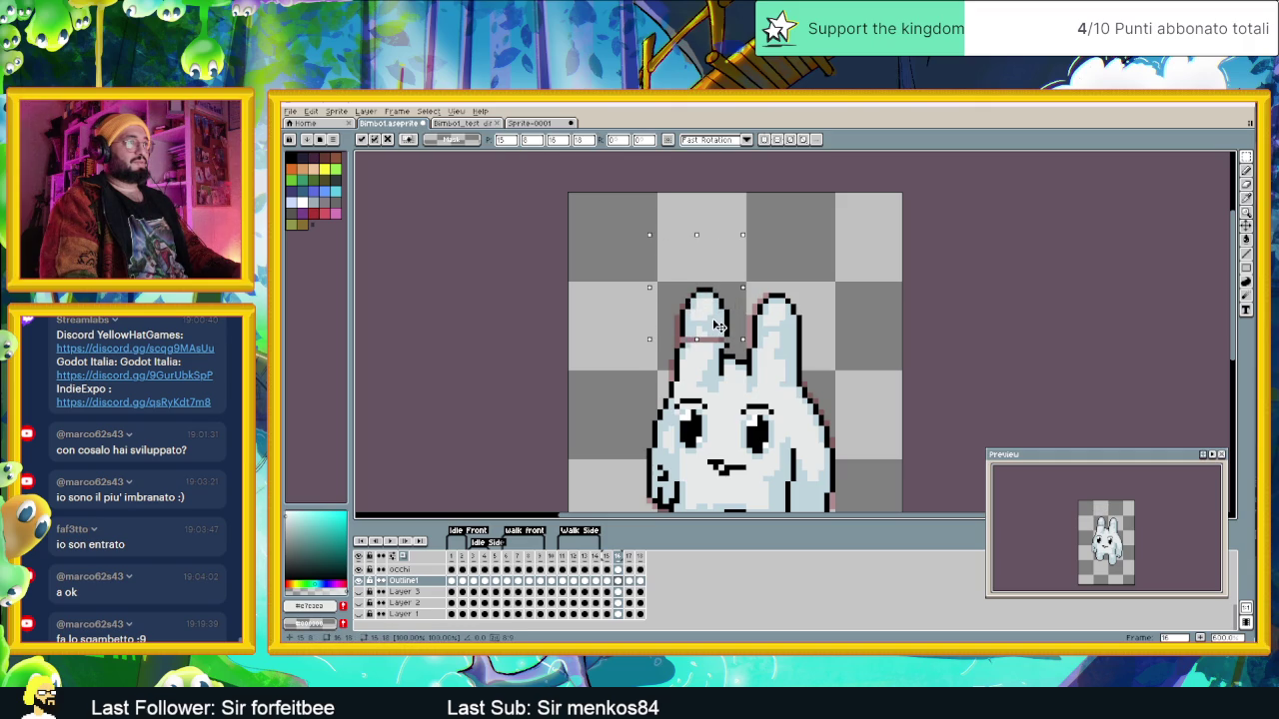
{"action": "key", "text": "Return"}
{"action": "scroll", "coordinate": [721, 327], "scroll_direction": "up", "scroll_amount": 1}
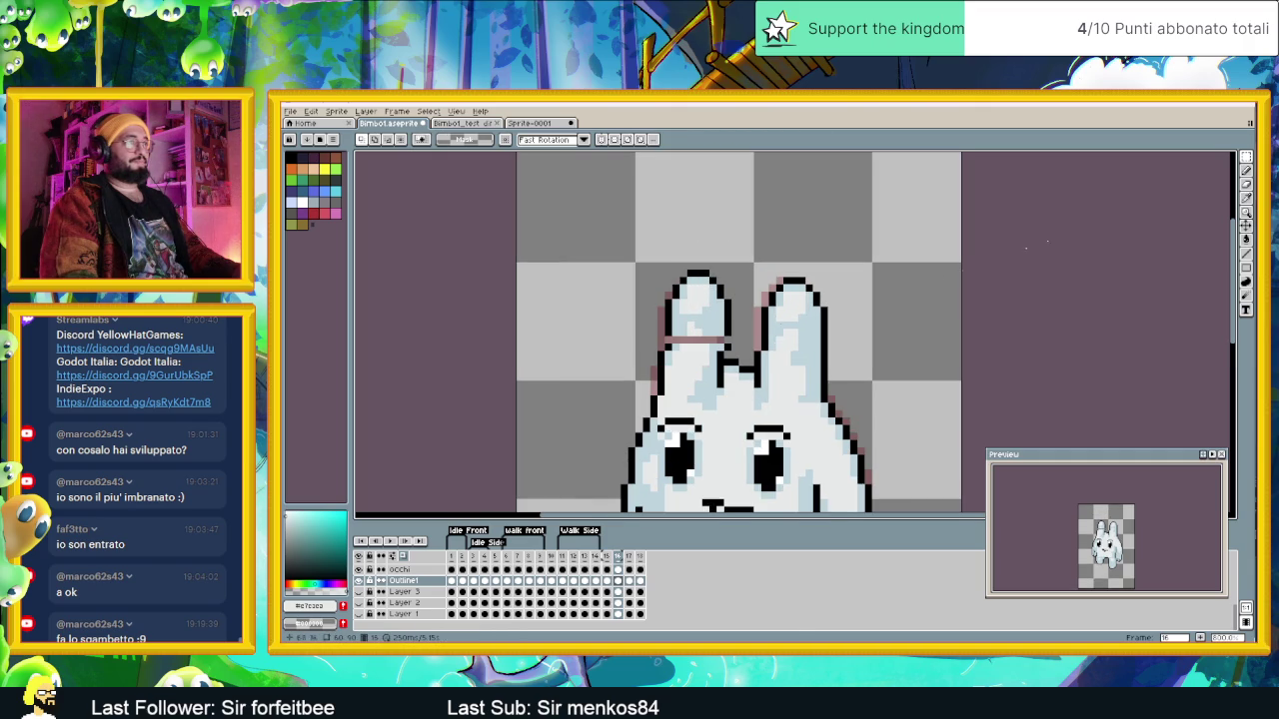
Step: Switch to the pencil and pick the light blue and pinkish colours from the sprite
{"action": "left_click", "coordinate": [1246, 171]}
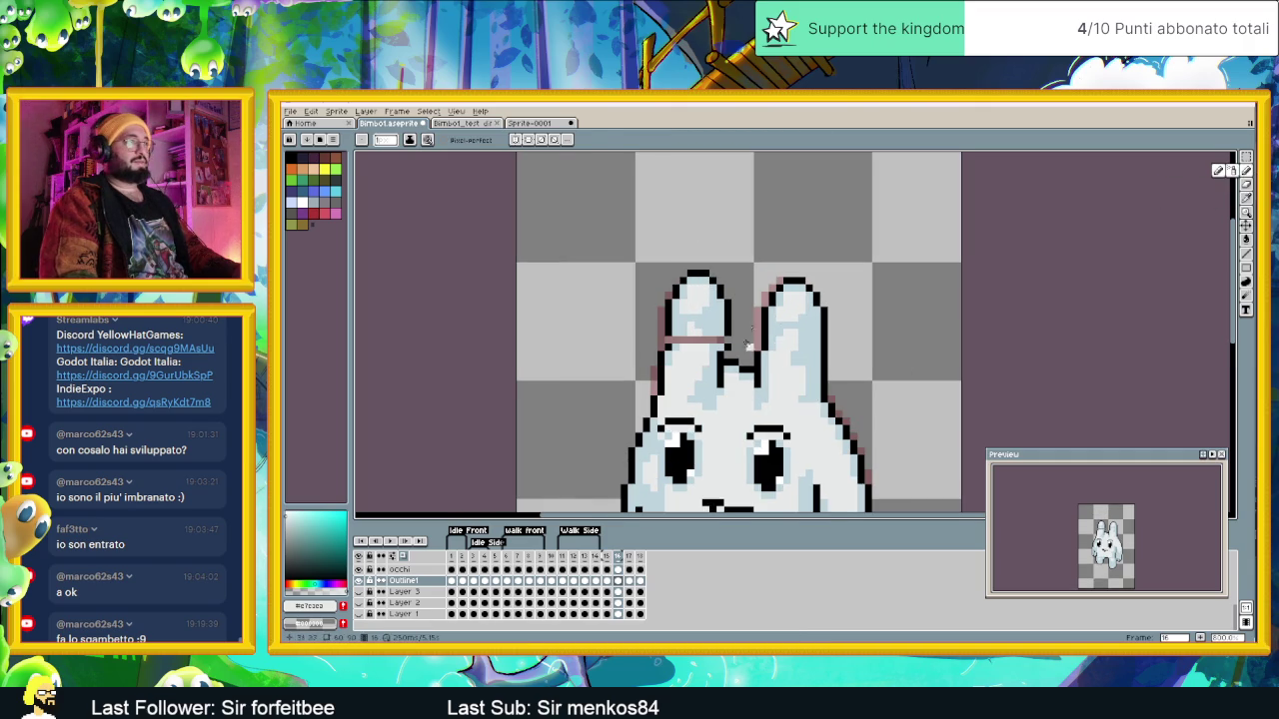
{"action": "left_click", "coordinate": [717, 340], "text": "alt"}
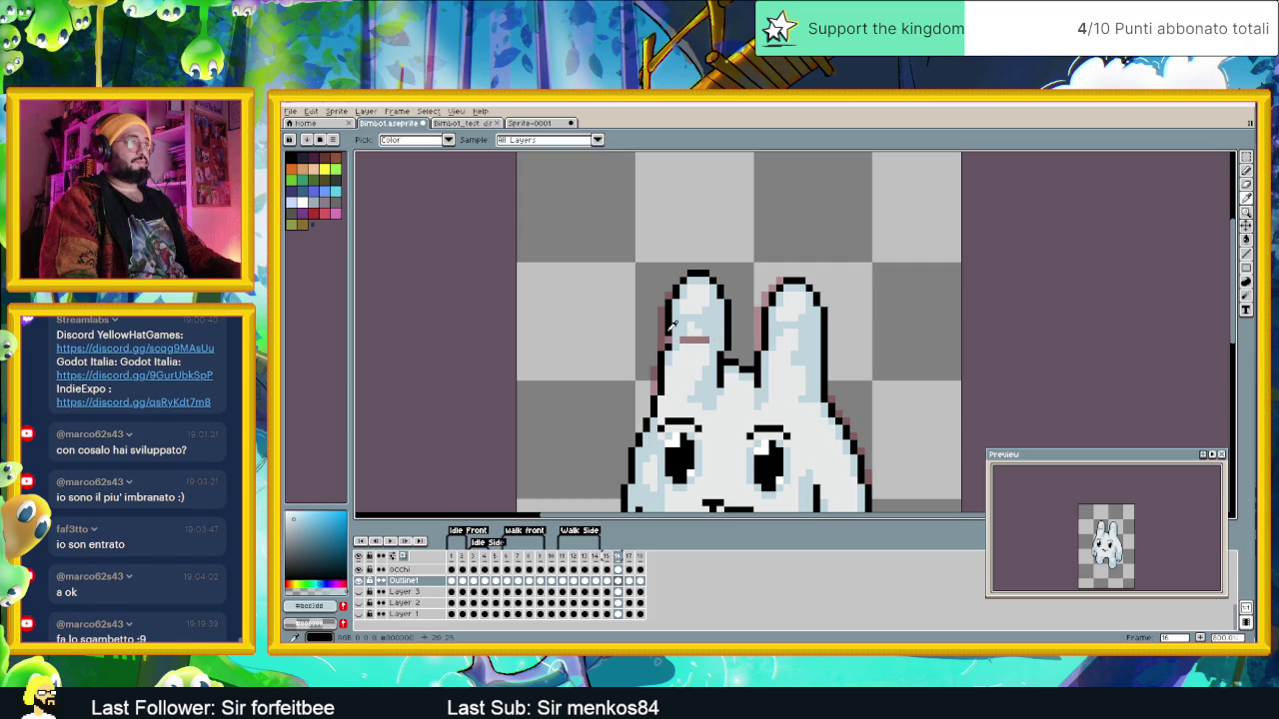
{"action": "left_click", "coordinate": [699, 332], "text": "alt"}
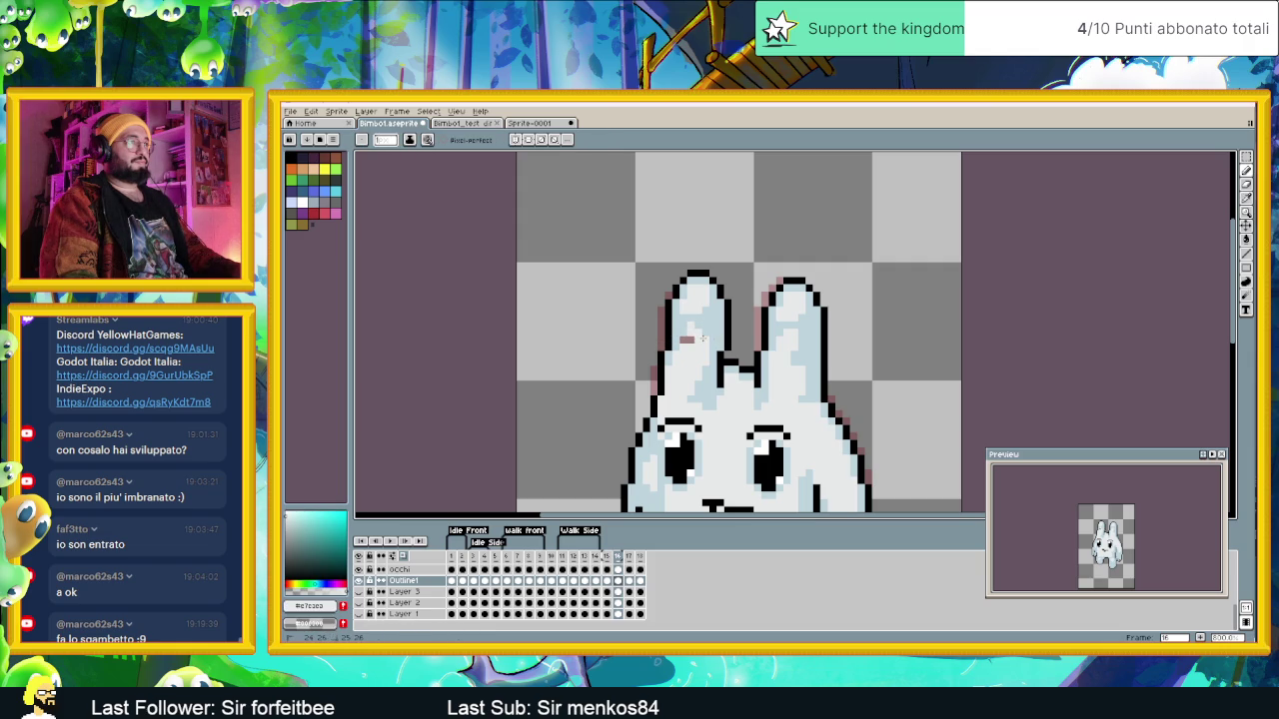
{"action": "scroll", "coordinate": [684, 340], "scroll_direction": "down", "scroll_amount": 3}
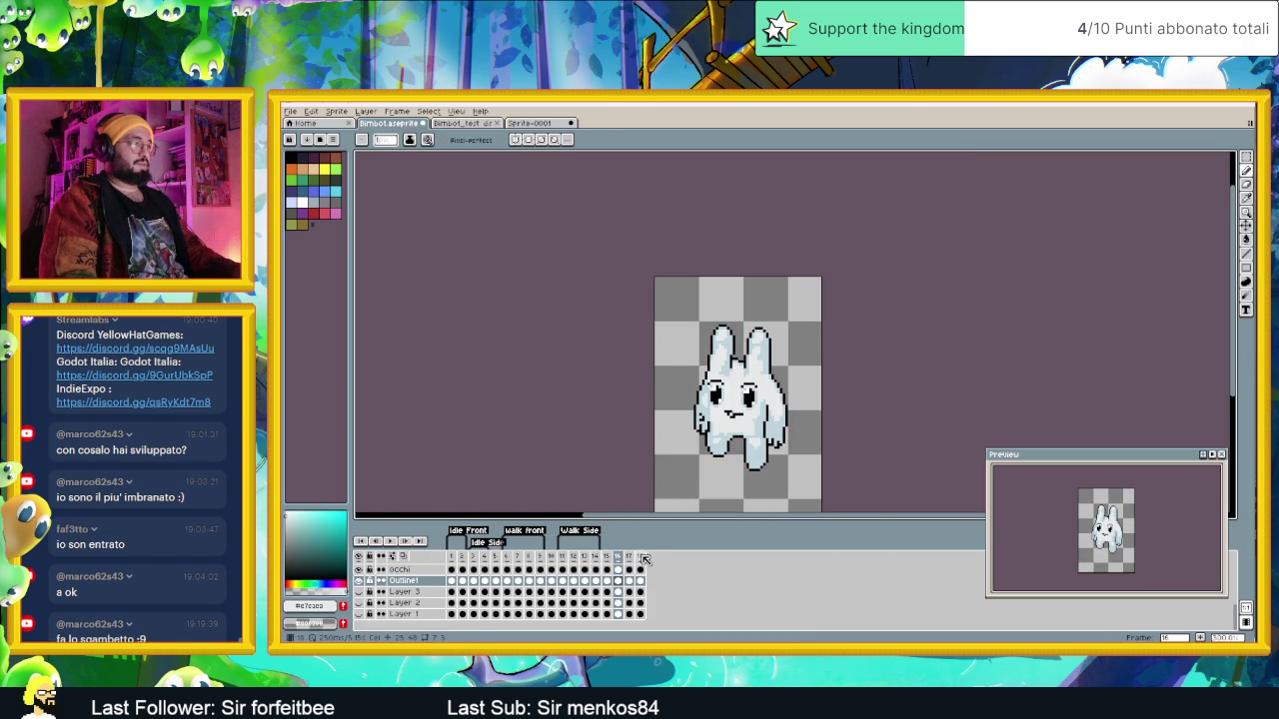
Step: Tag frames 16–18 as 'SideWalk' and play the animation to preview it
{"action": "right_click", "coordinate": [620, 556]}
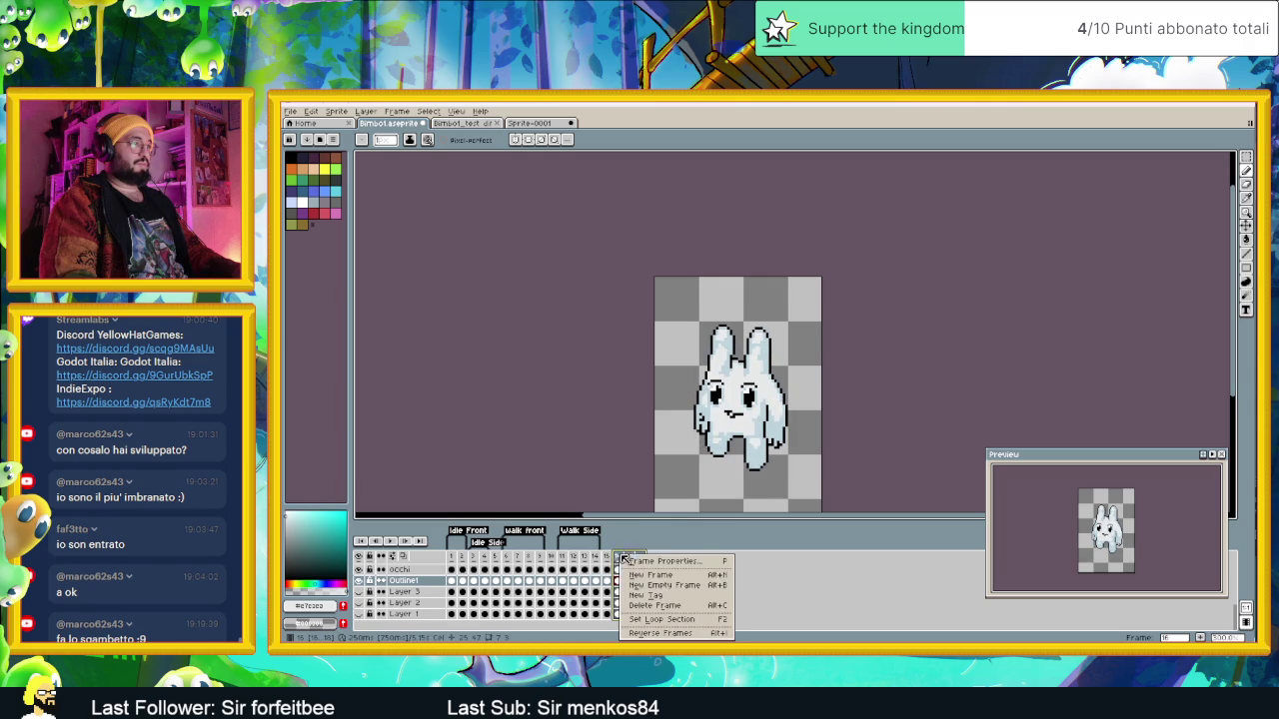
{"action": "left_click", "coordinate": [683, 595]}
{"action": "type", "text": "SideWalk"}
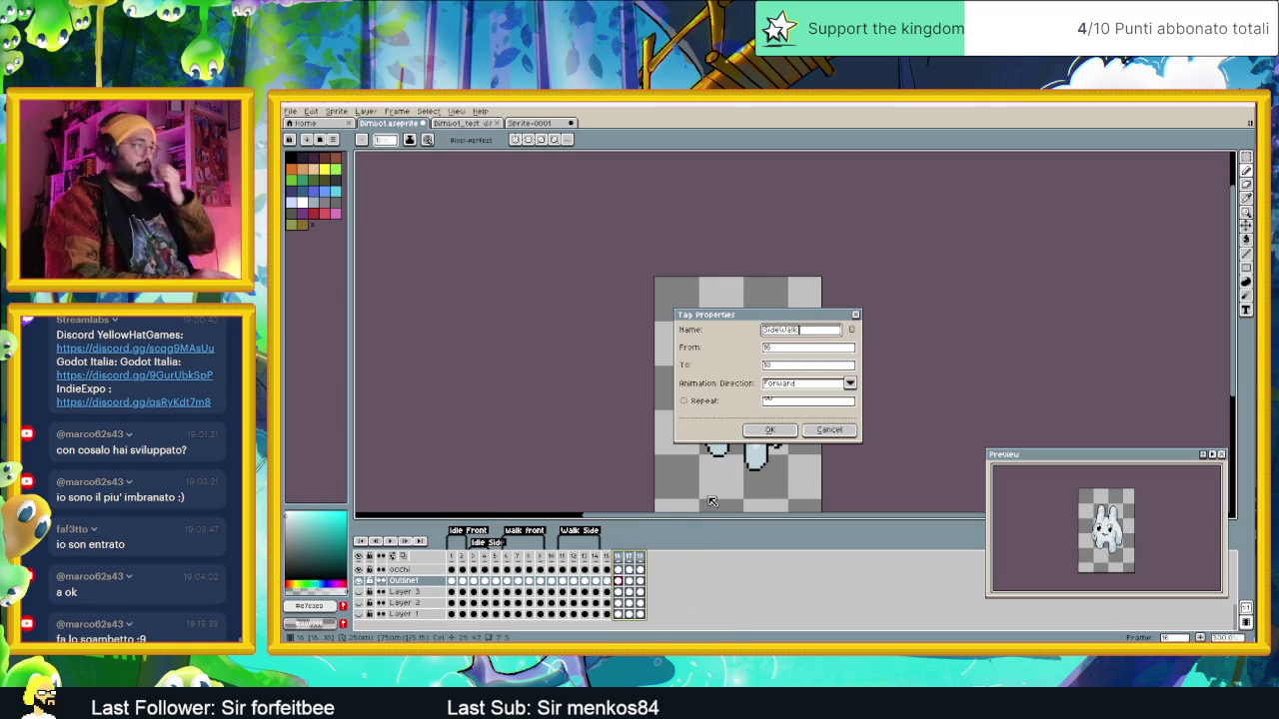
{"action": "key", "text": "Return"}
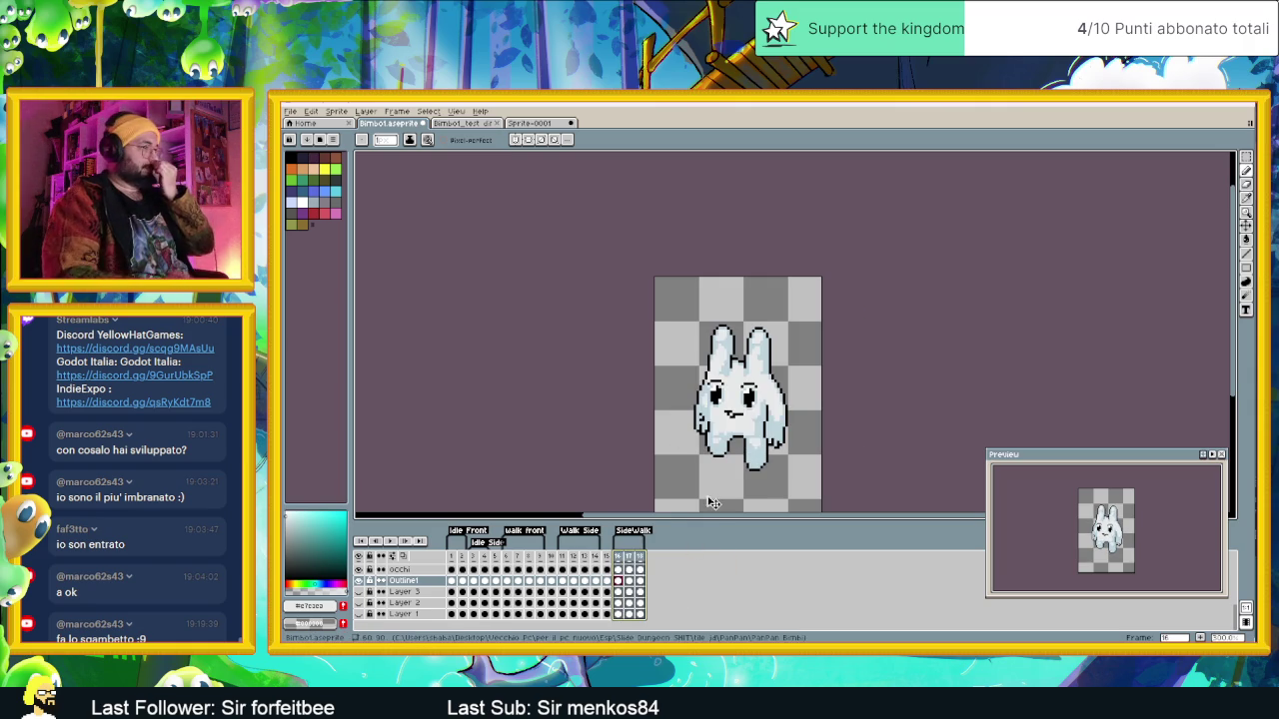
{"action": "left_click", "coordinate": [394, 541]}
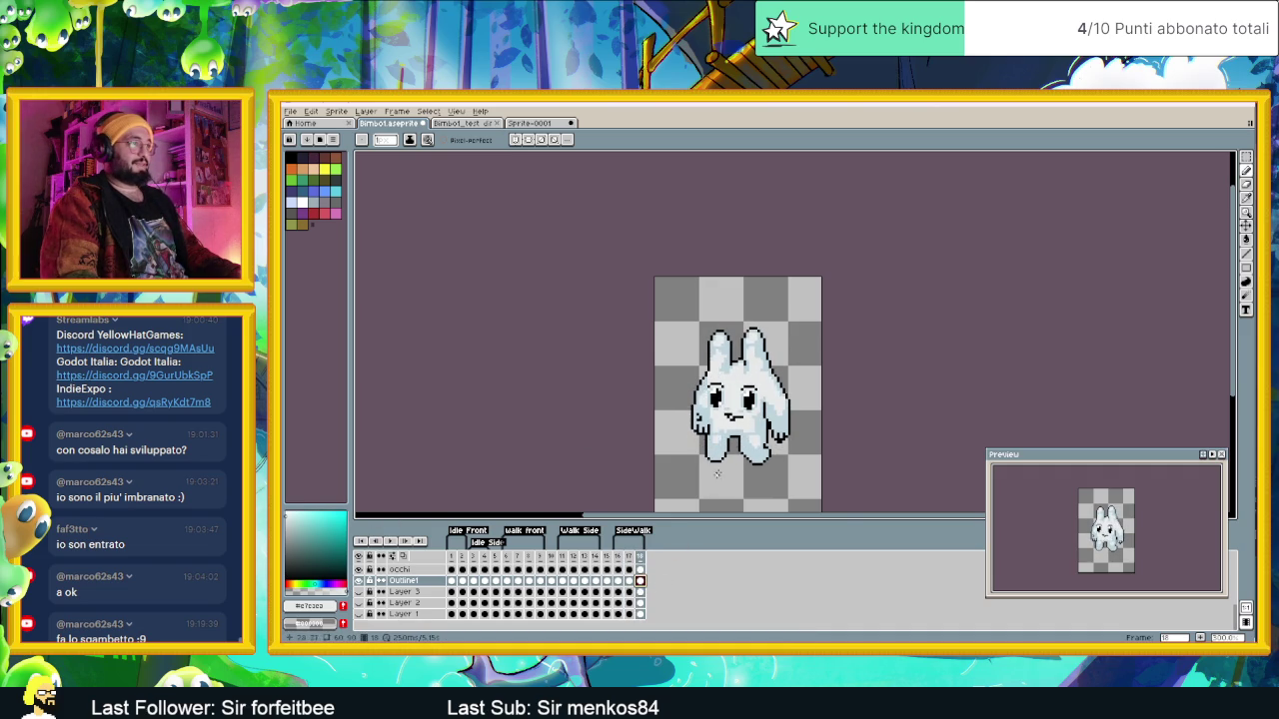
Step: On frame 18, marquee-select the bunny's right hand, then drop the selection
{"action": "scroll", "coordinate": [737, 437], "scroll_direction": "up", "scroll_amount": 2}
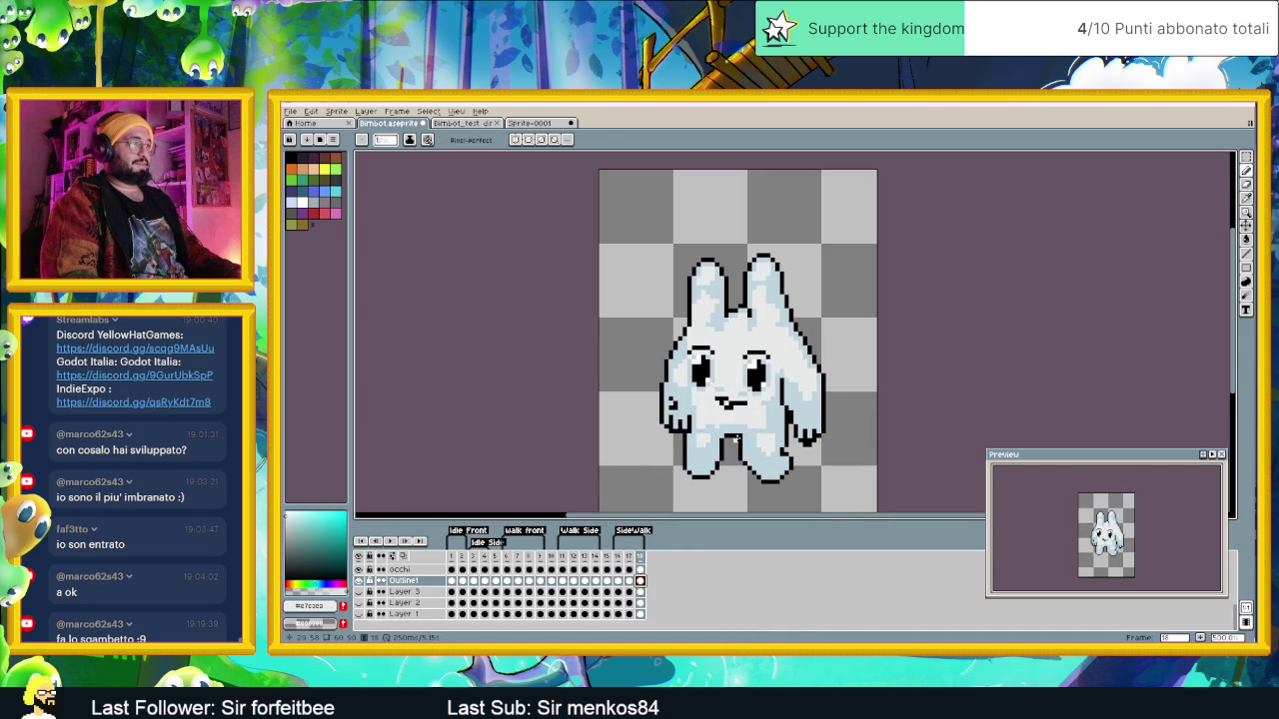
{"action": "scroll", "coordinate": [737, 437], "scroll_direction": "up", "scroll_amount": 1}
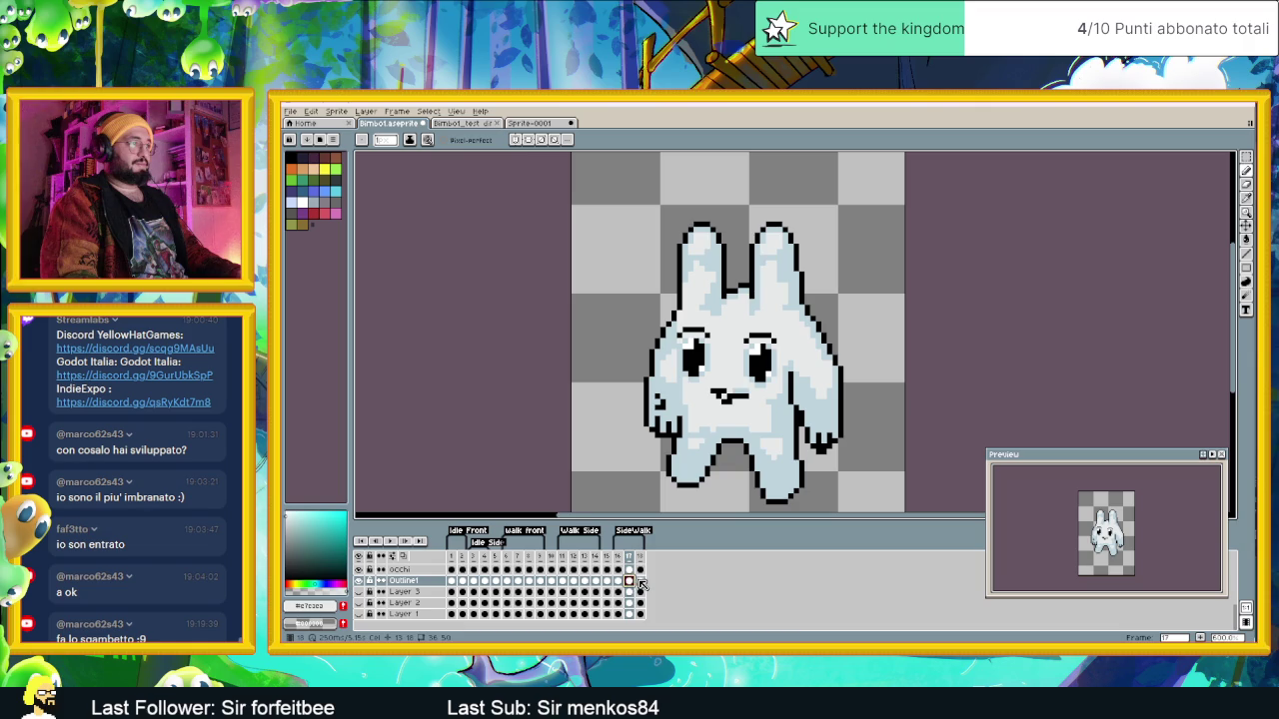
{"action": "left_click", "coordinate": [640, 581]}
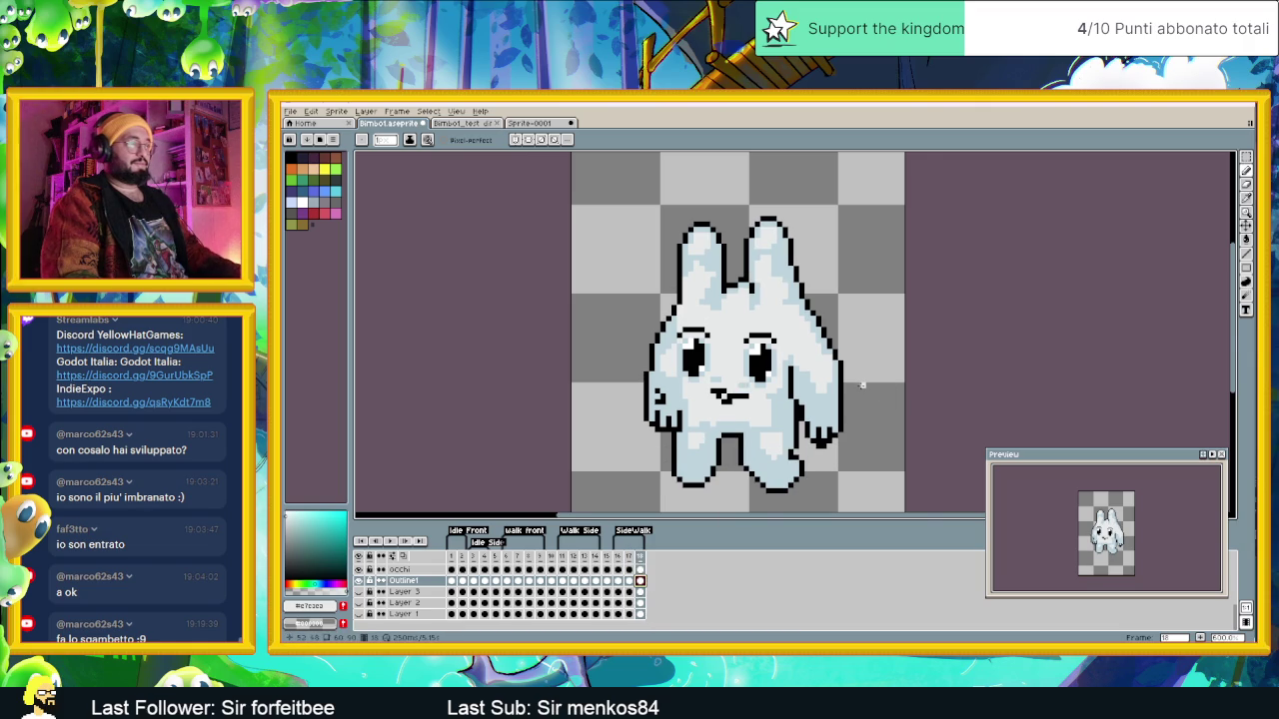
{"action": "scroll", "coordinate": [838, 404], "scroll_direction": "up", "scroll_amount": 1}
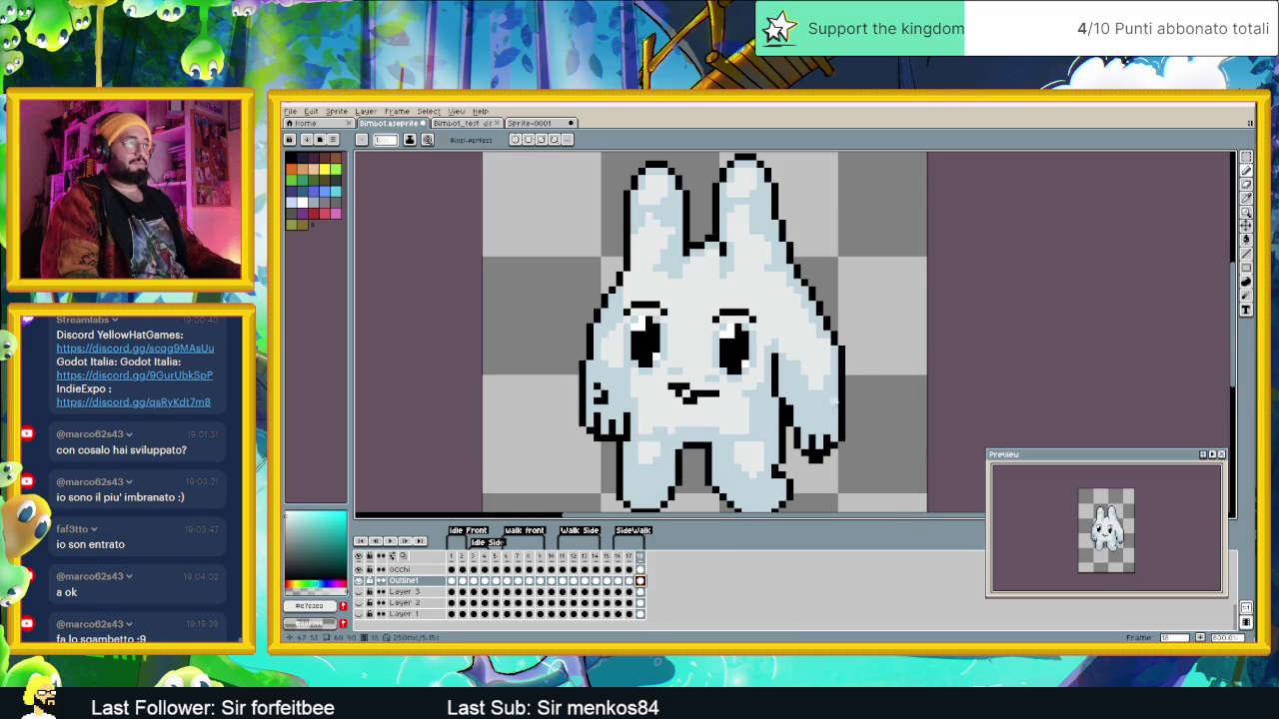
{"action": "left_click", "coordinate": [1246, 157]}
{"action": "mouse_move", "coordinate": [863, 379]}
{"action": "left_mouse_down"}
{"action": "mouse_move", "coordinate": [790, 465]}
{"action": "mouse_move", "coordinate": [822, 443]}
{"action": "left_mouse_up"}
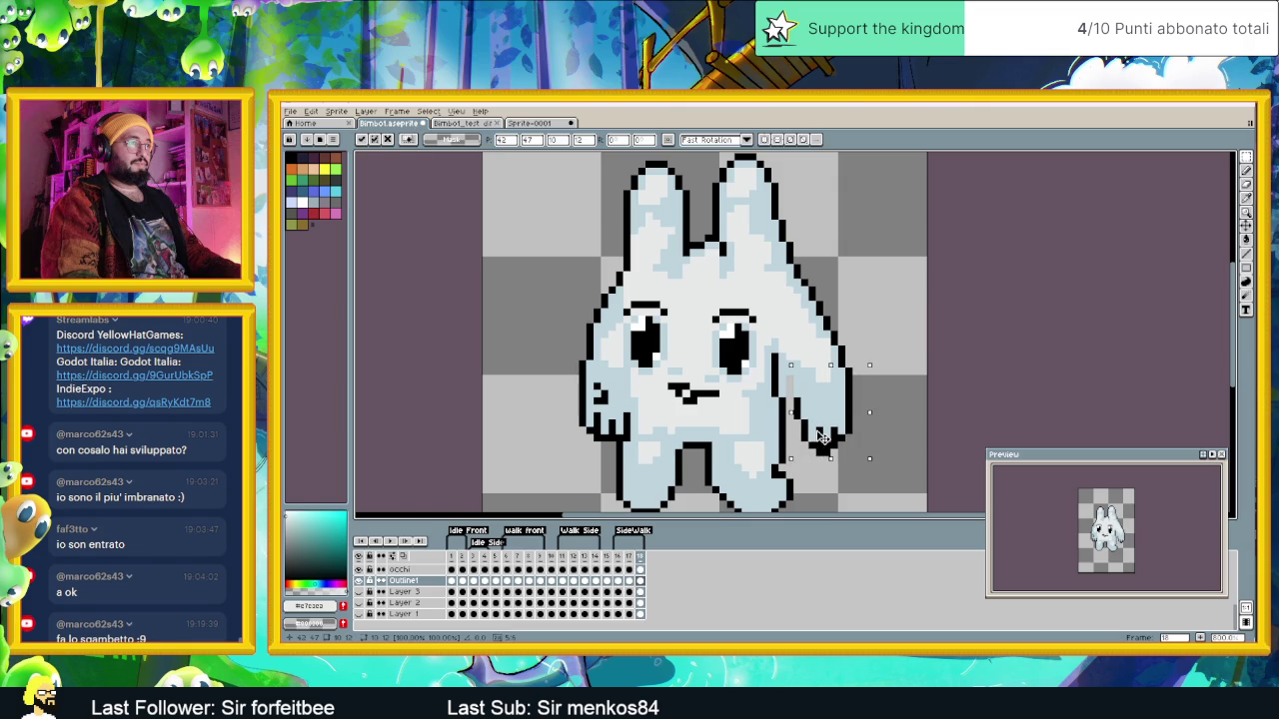
{"action": "left_click", "coordinate": [877, 361]}
Step: Pick black and light blue and draw a short black outline stroke beside the right arm
{"action": "left_click", "coordinate": [1248, 196]}
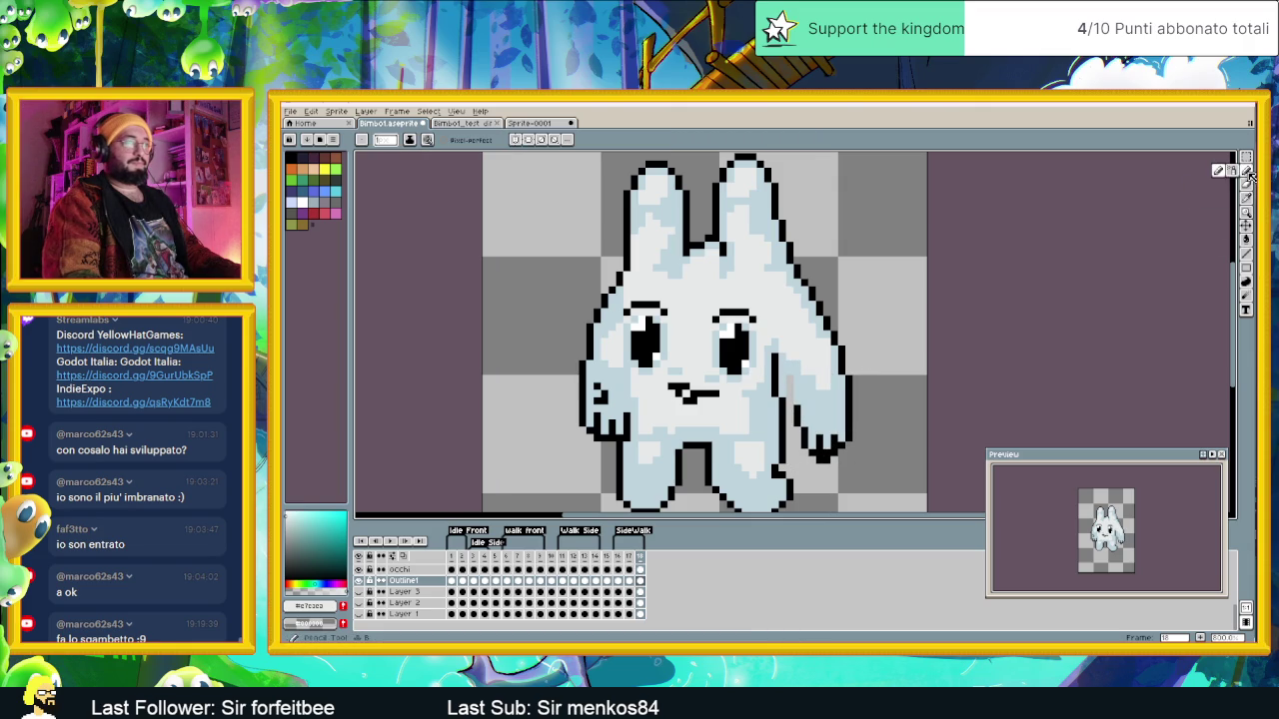
{"action": "left_click", "coordinate": [799, 410]}
{"action": "key", "text": "b"}
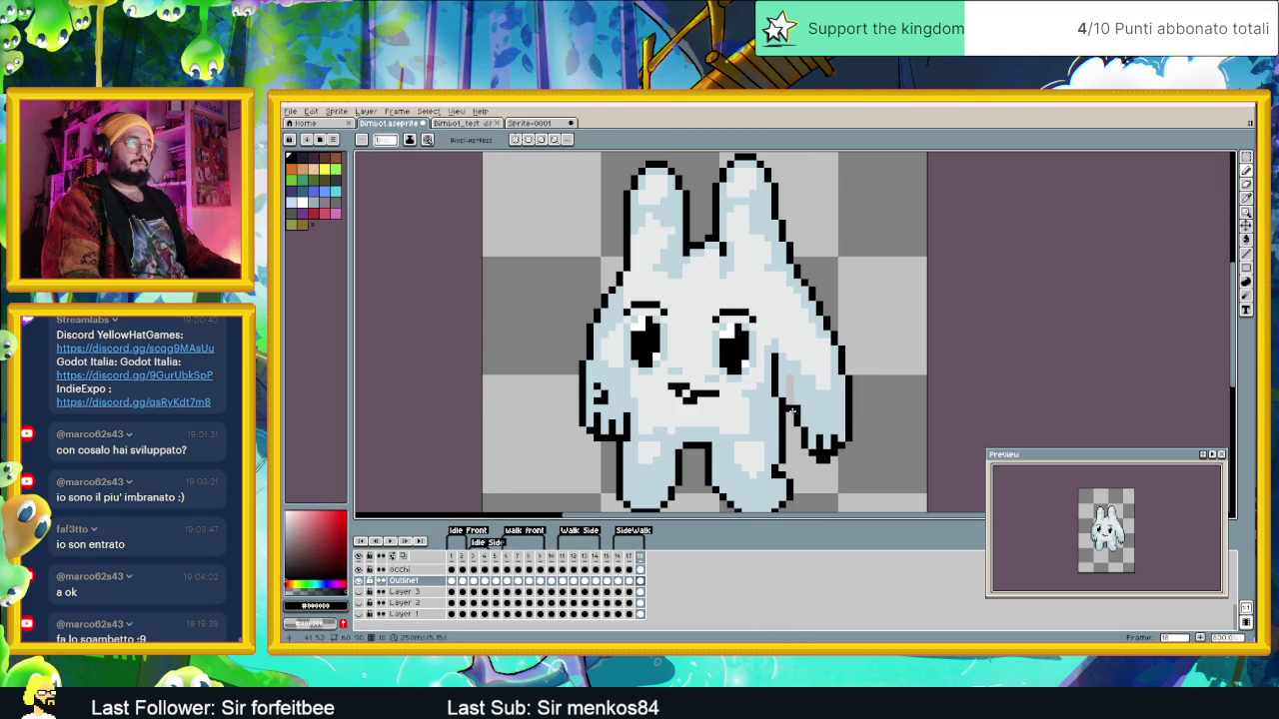
{"action": "left_click", "coordinate": [796, 409], "text": "alt"}
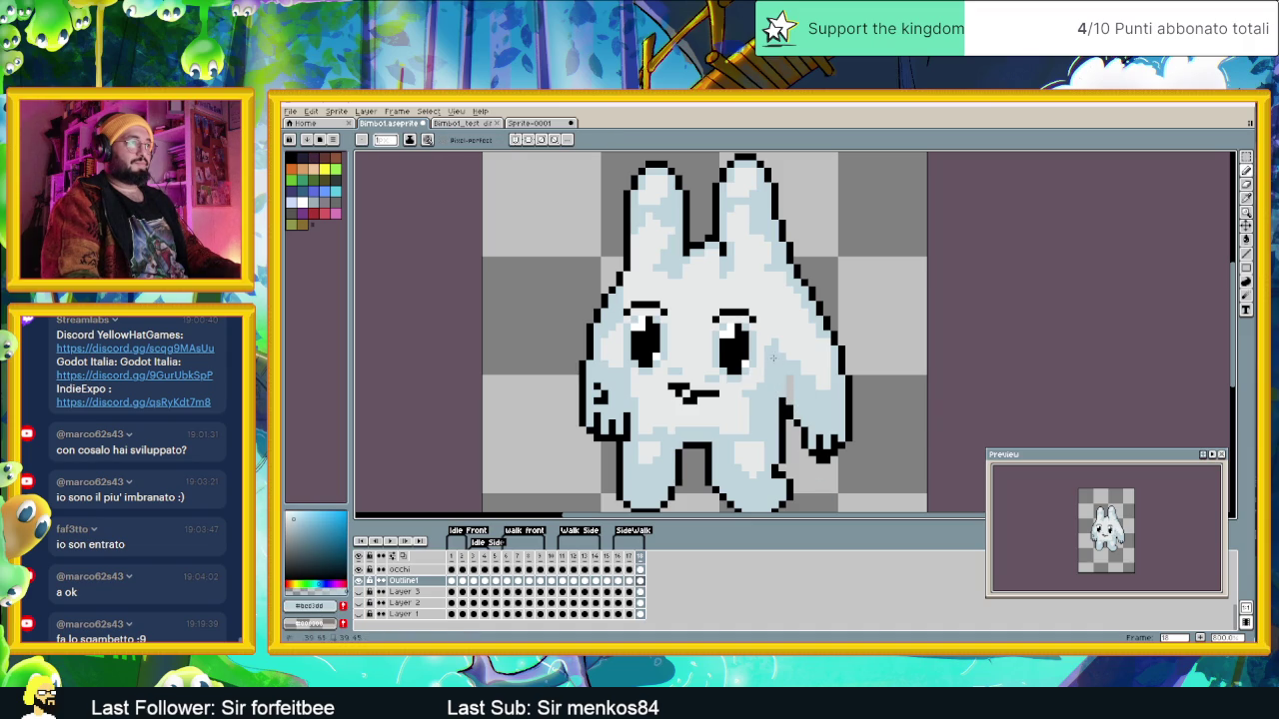
{"action": "left_click", "coordinate": [1246, 254]}
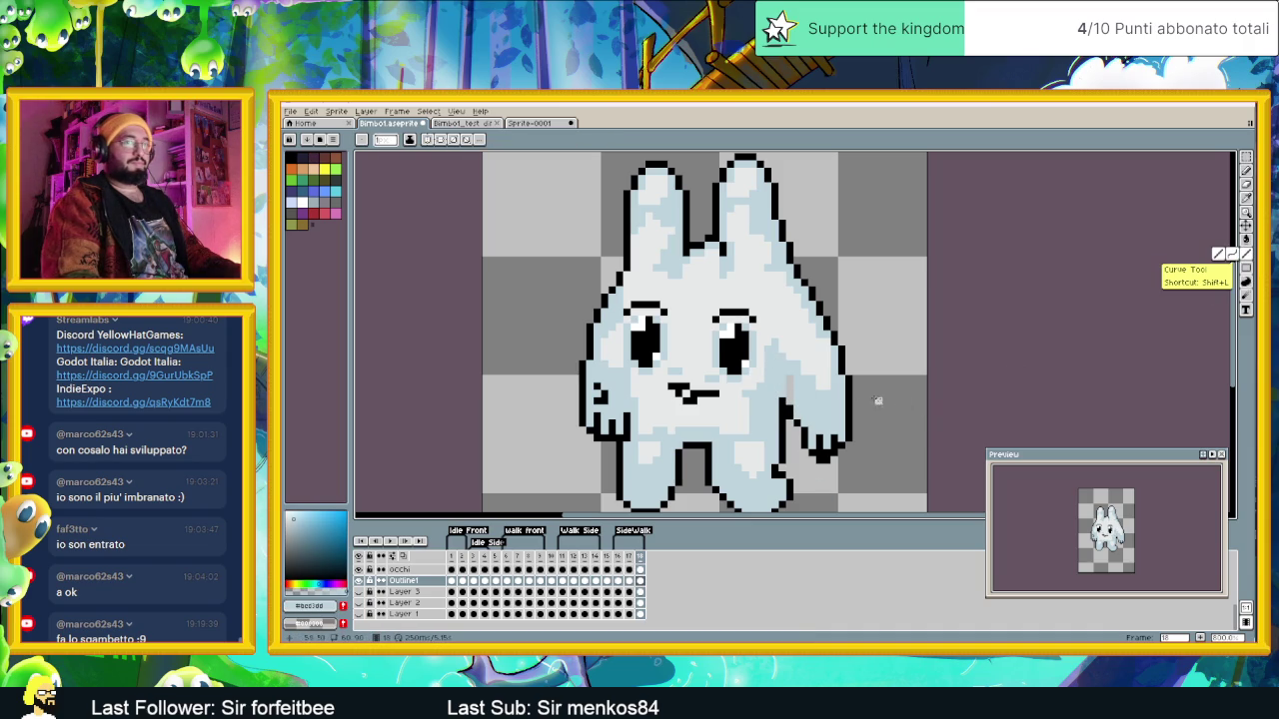
{"action": "left_click", "coordinate": [790, 414], "text": "alt"}
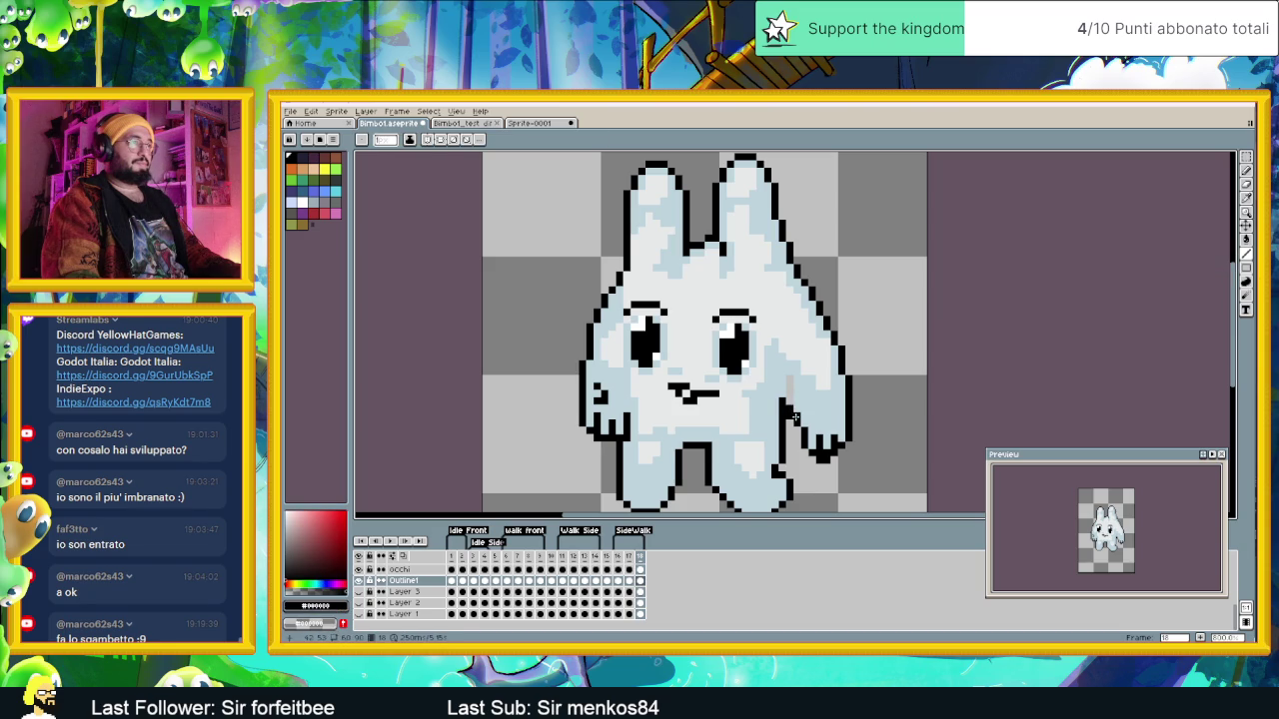
{"action": "left_click_drag", "start_coordinate": [790, 398], "coordinate": [788, 392]}
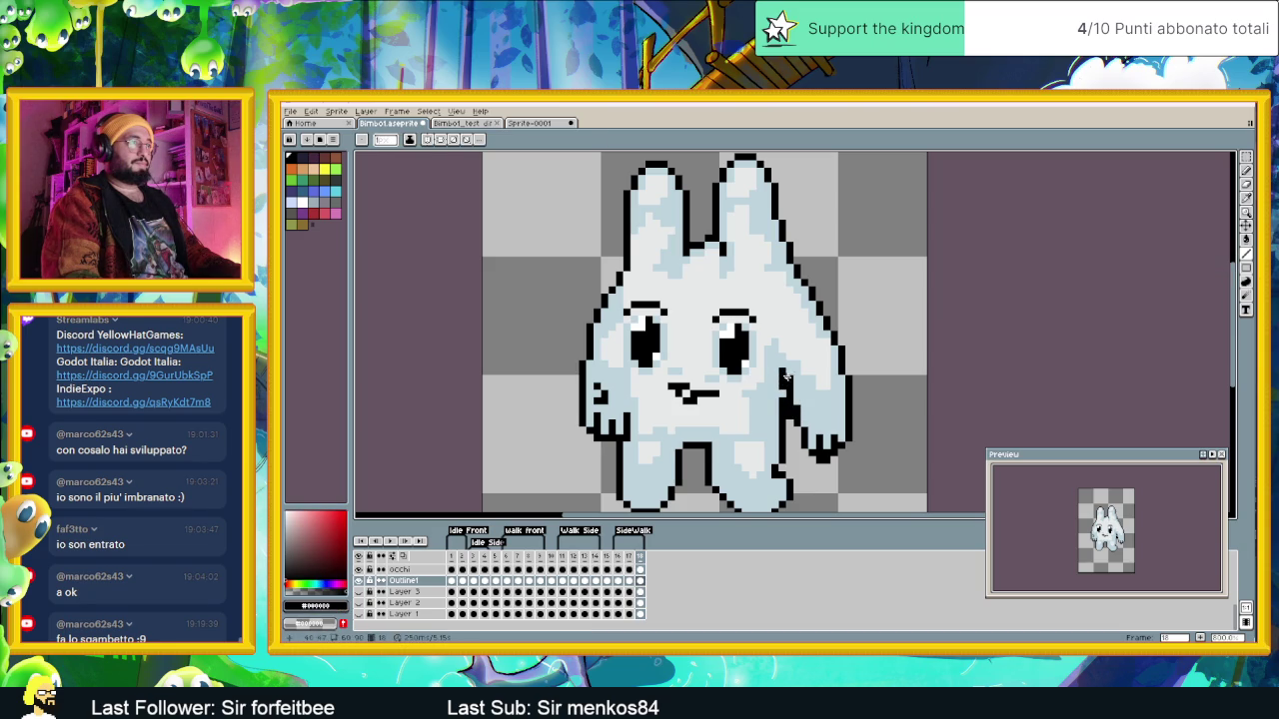
{"action": "left_click", "coordinate": [789, 374], "text": "alt"}
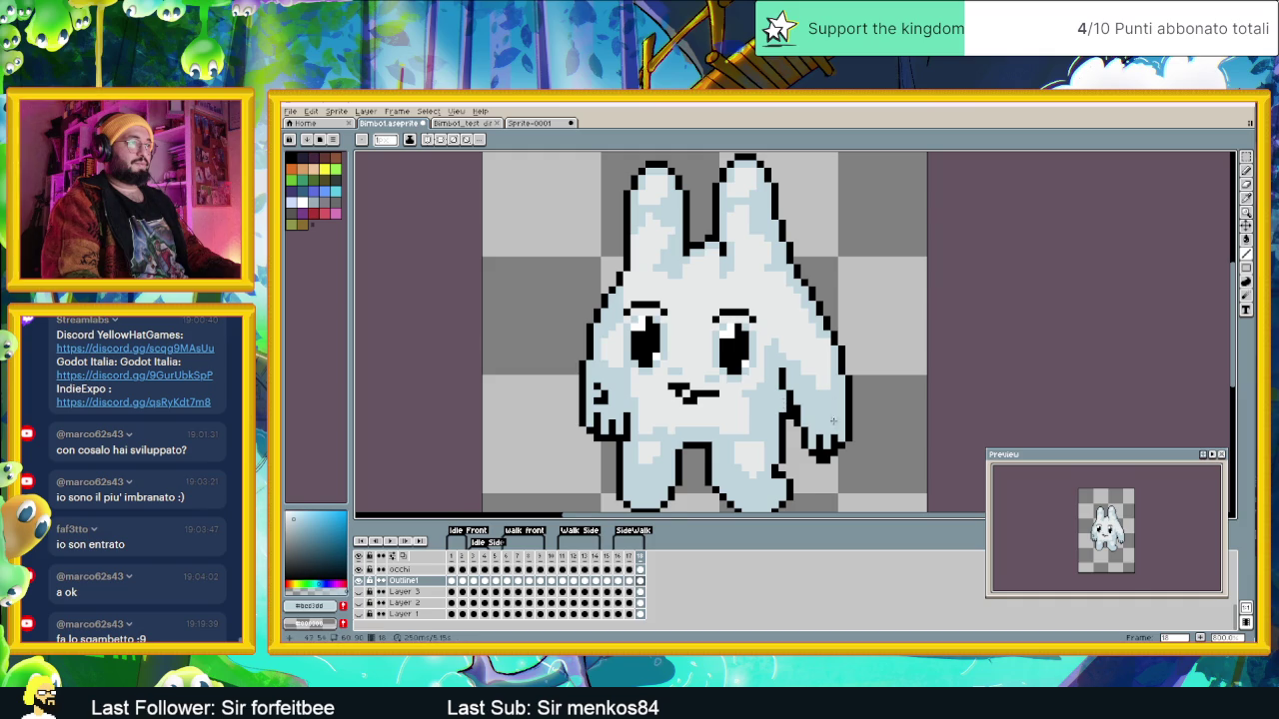
Step: Pan to the bunny's lower right side and sample black from its outline
{"action": "scroll", "coordinate": [834, 421], "scroll_direction": "down", "scroll_amount": 1}
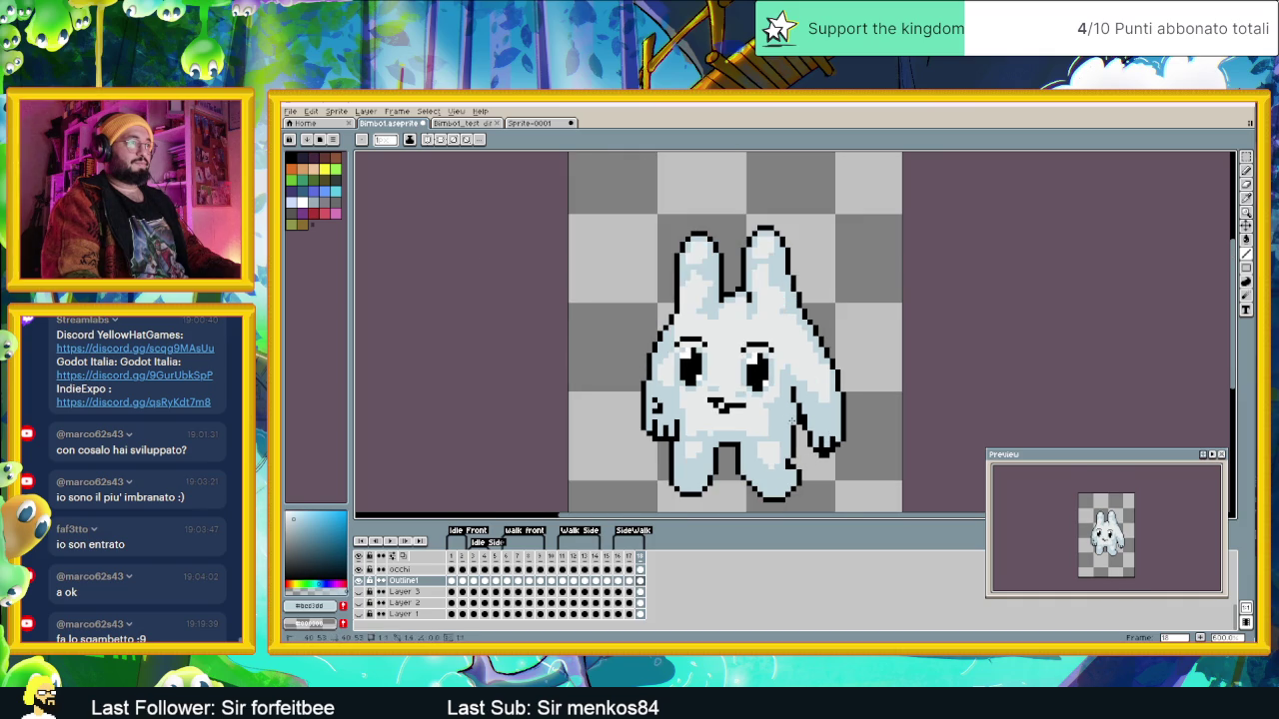
{"action": "scroll", "coordinate": [853, 480], "scroll_direction": "up", "scroll_amount": 1}
{"action": "scroll", "coordinate": [782, 457], "scroll_direction": "up", "scroll_amount": 1}
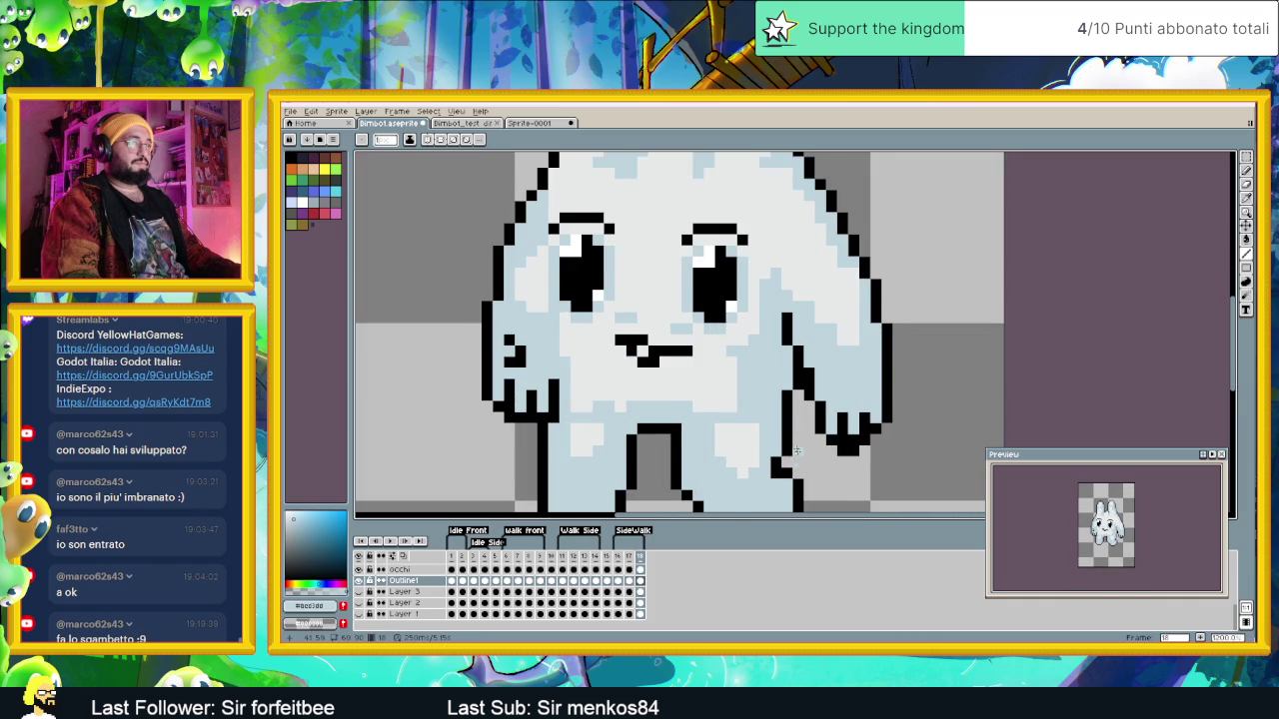
{"action": "left_click_drag", "start_coordinate": [796, 440], "coordinate": [814, 424]}
{"action": "key", "text": "alt"}
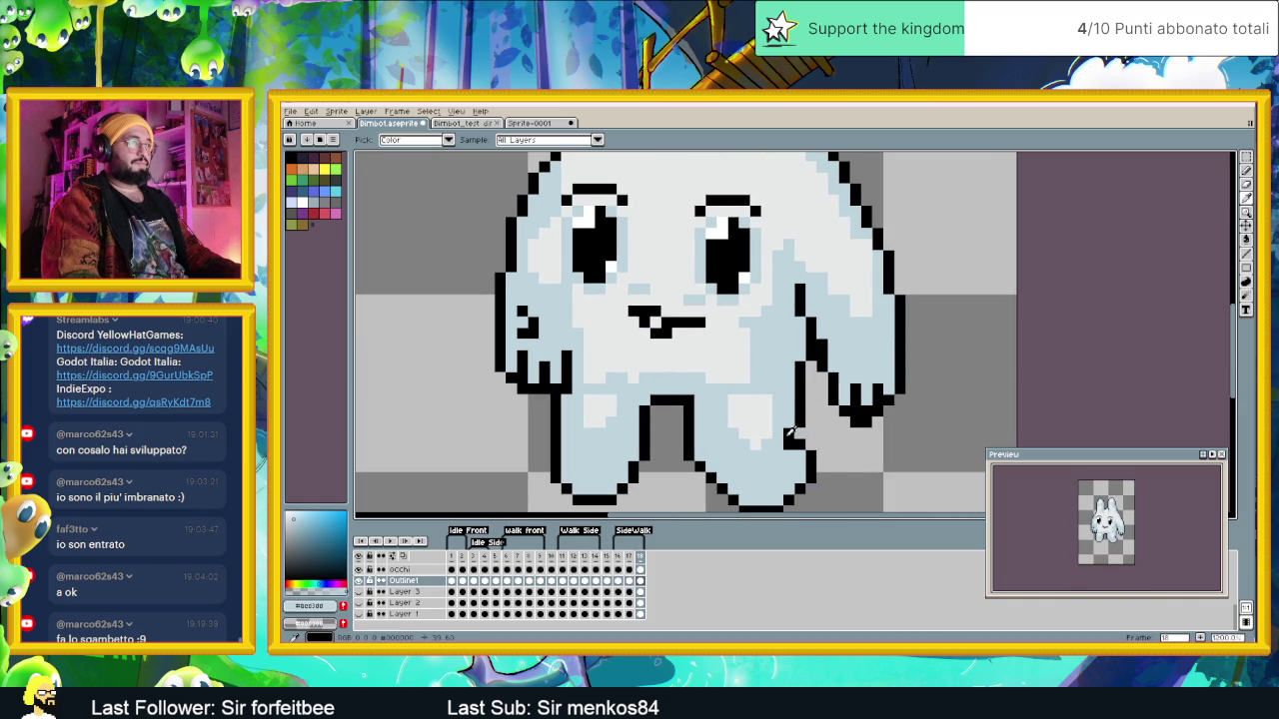
{"action": "left_click", "coordinate": [788, 428], "text": "alt"}
{"action": "scroll", "coordinate": [801, 423], "scroll_direction": "down", "scroll_amount": 3}
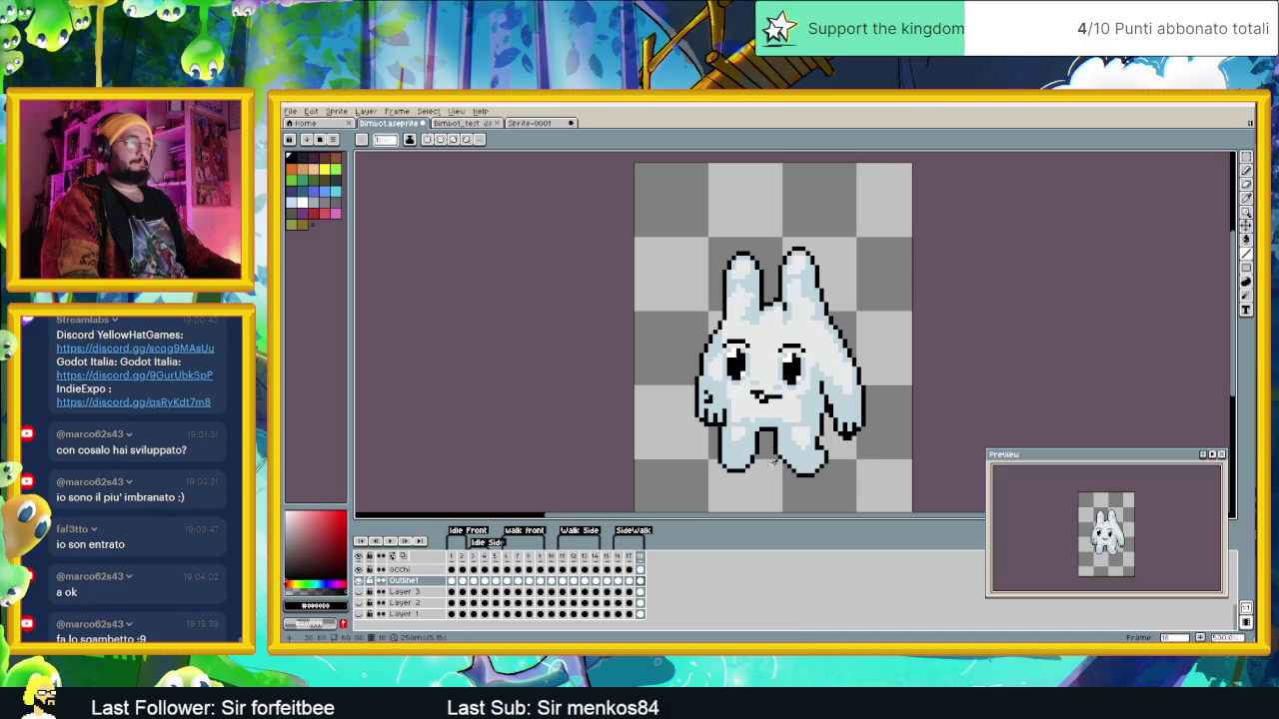
{"action": "left_click", "coordinate": [629, 557]}
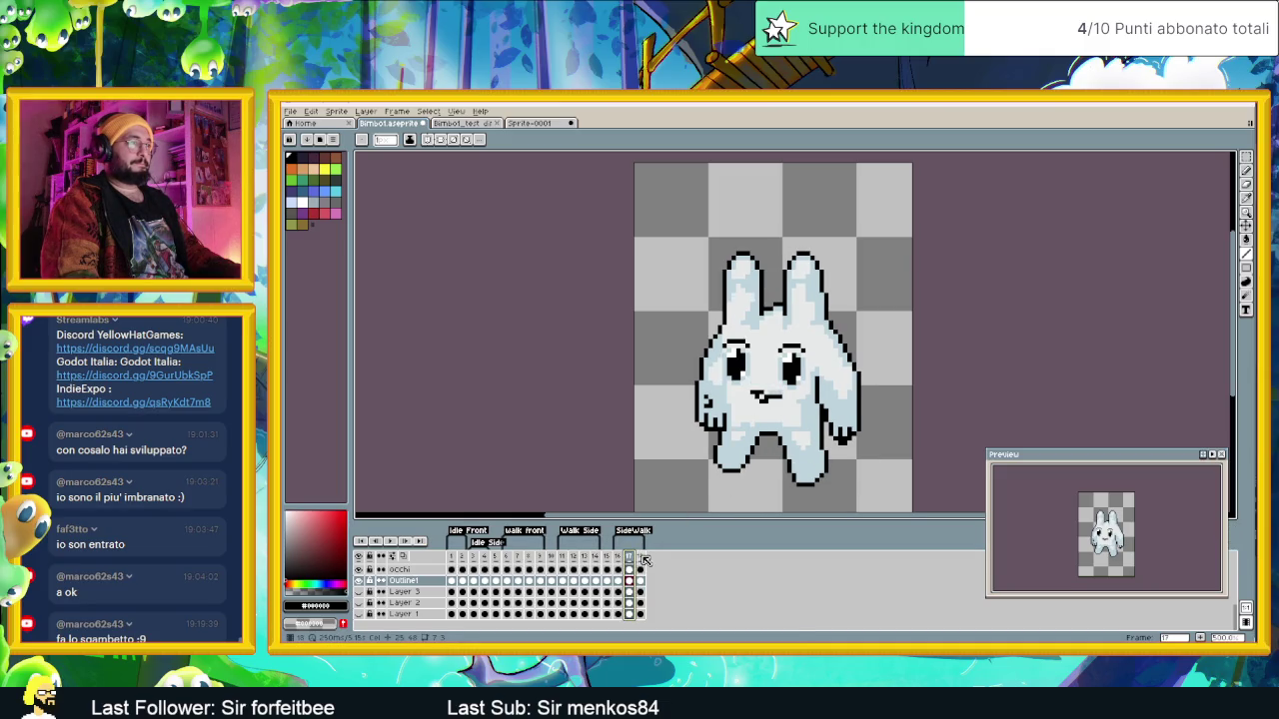
Step: On frame 18, magic-wand and delete the stray black pixels beside the hand, then tidy the hand
{"action": "left_click", "coordinate": [641, 558]}
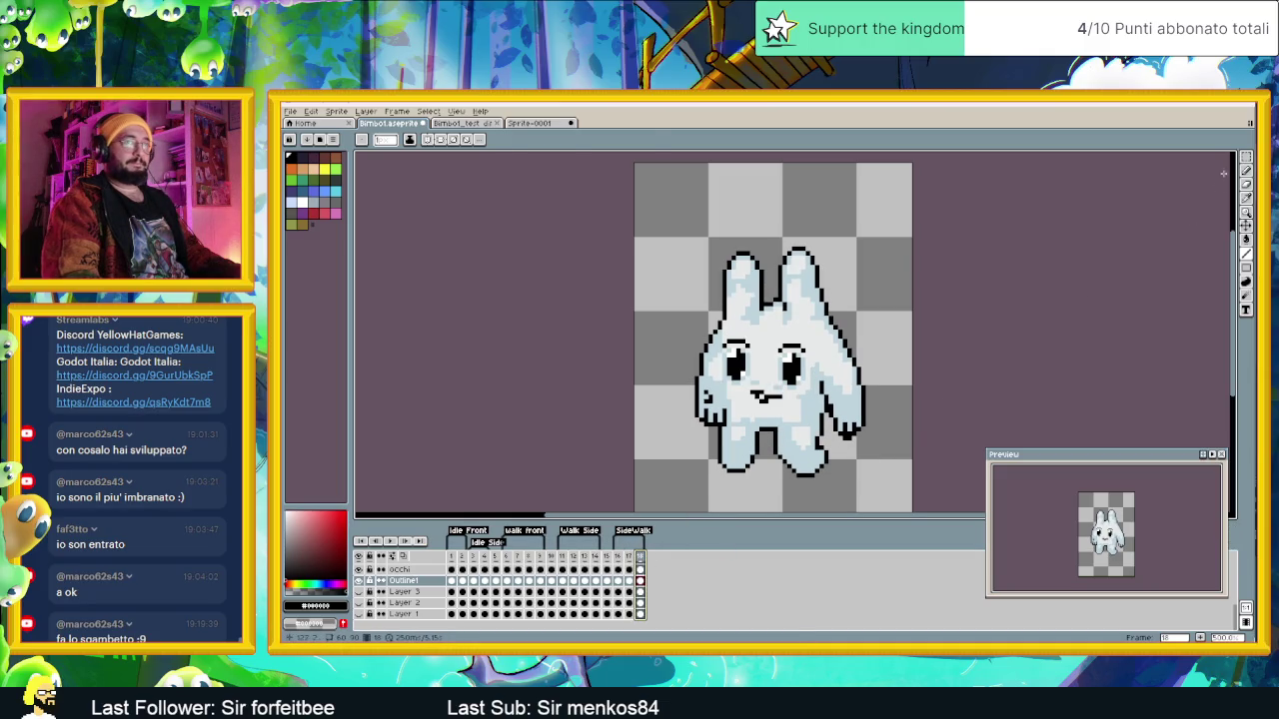
{"action": "key", "text": "w"}
{"action": "scroll", "coordinate": [888, 428], "scroll_direction": "up", "scroll_amount": 1}
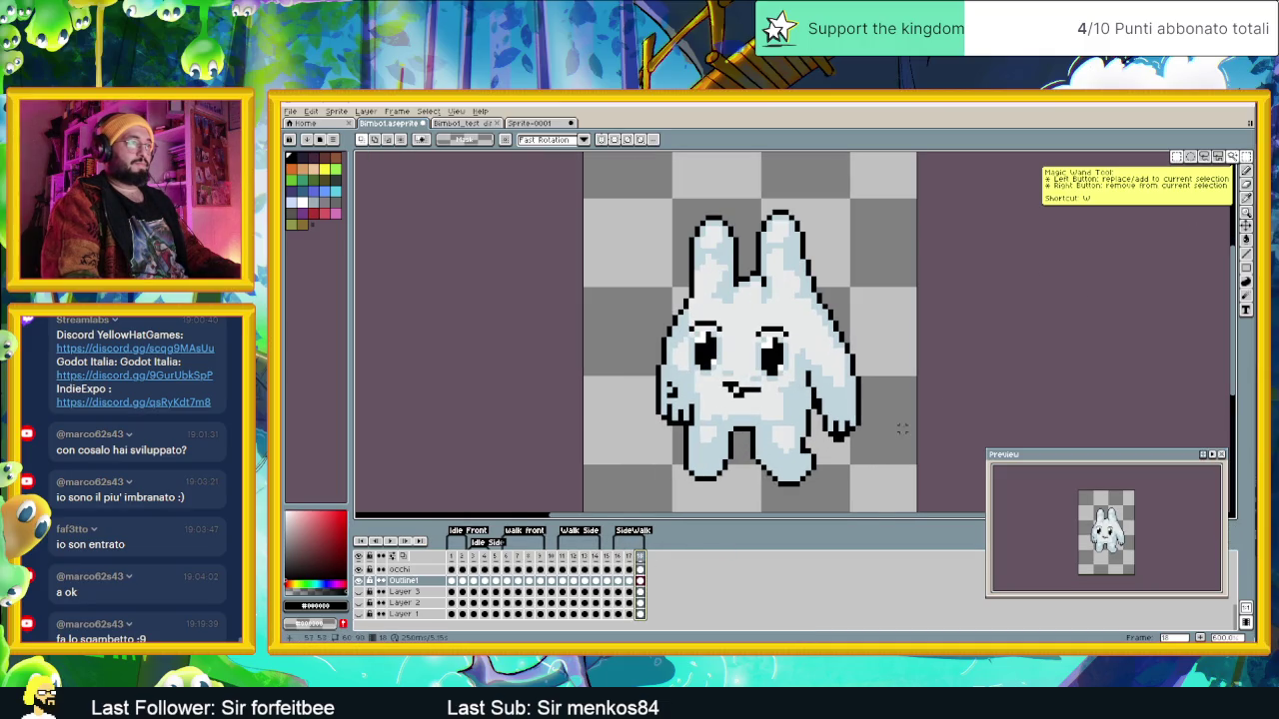
{"action": "left_click", "coordinate": [817, 444]}
{"action": "scroll", "coordinate": [859, 440], "scroll_direction": "up", "scroll_amount": 1}
{"action": "scroll", "coordinate": [865, 430], "scroll_direction": "up", "scroll_amount": 1}
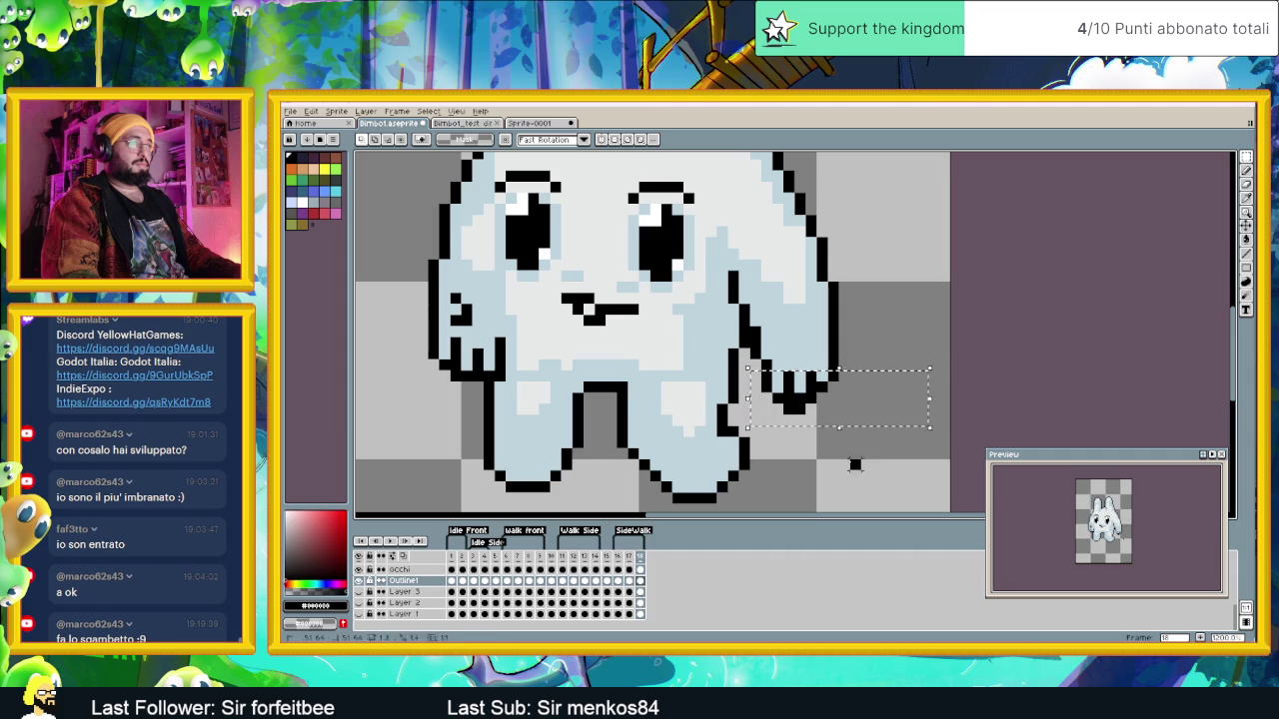
{"action": "key", "text": "ctrl+z"}
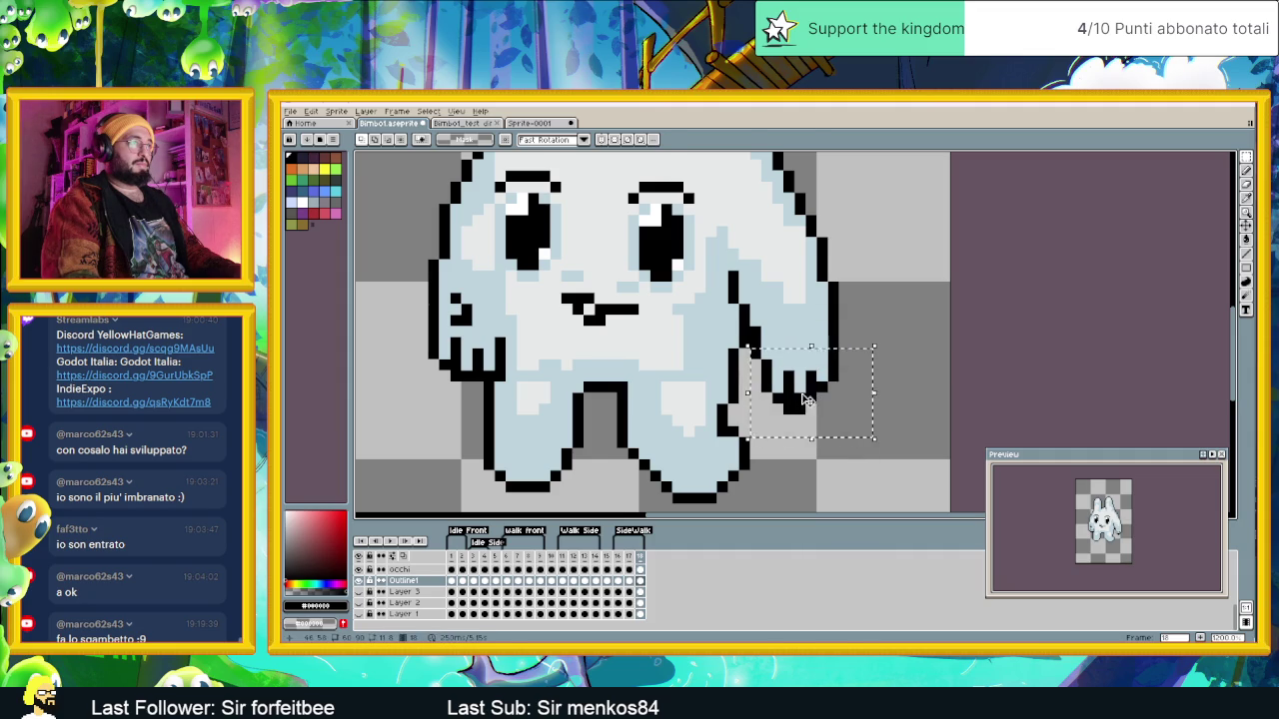
{"action": "left_click", "coordinate": [799, 420]}
{"action": "key", "text": "ctrl+d"}
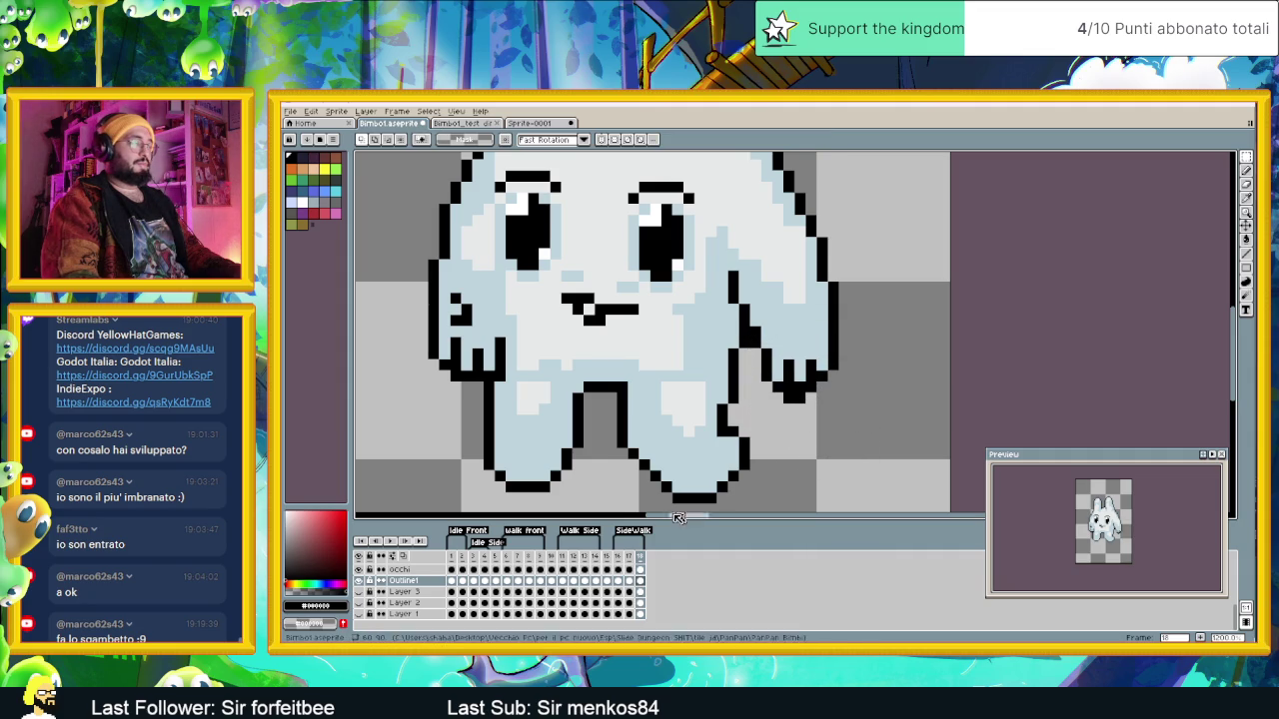
Step: Recentre the bunny and flip through frames 16, 17 and 18 to compare poses
{"action": "left_click", "coordinate": [637, 563]}
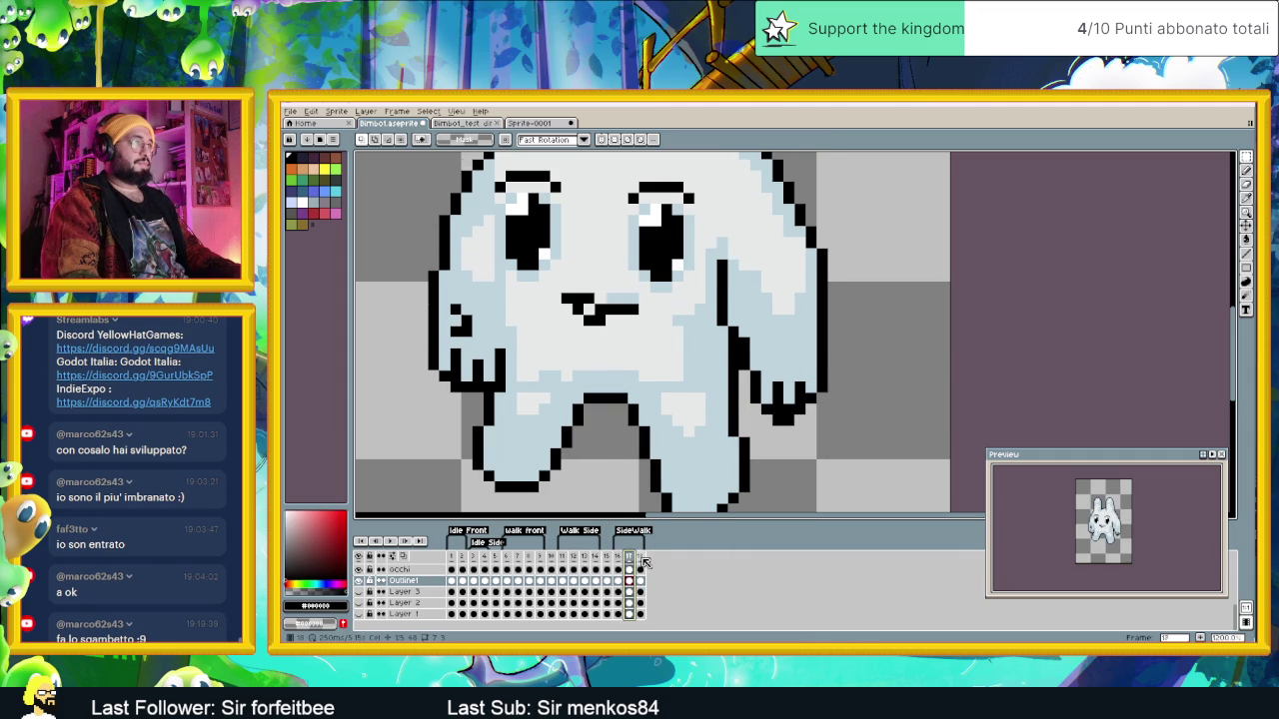
{"action": "scroll", "coordinate": [872, 297], "scroll_direction": "down", "scroll_amount": 2}
{"action": "left_click_drag", "start_coordinate": [872, 297], "coordinate": [844, 341]}
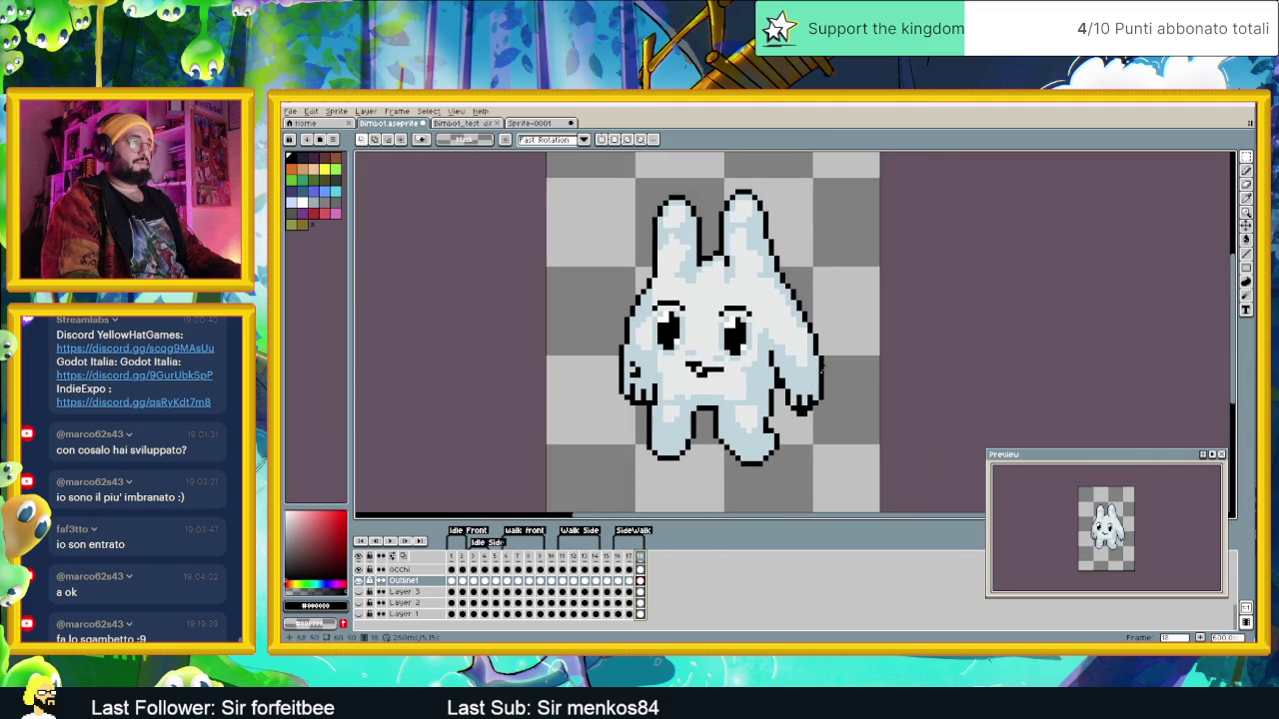
{"action": "left_click", "coordinate": [628, 559]}
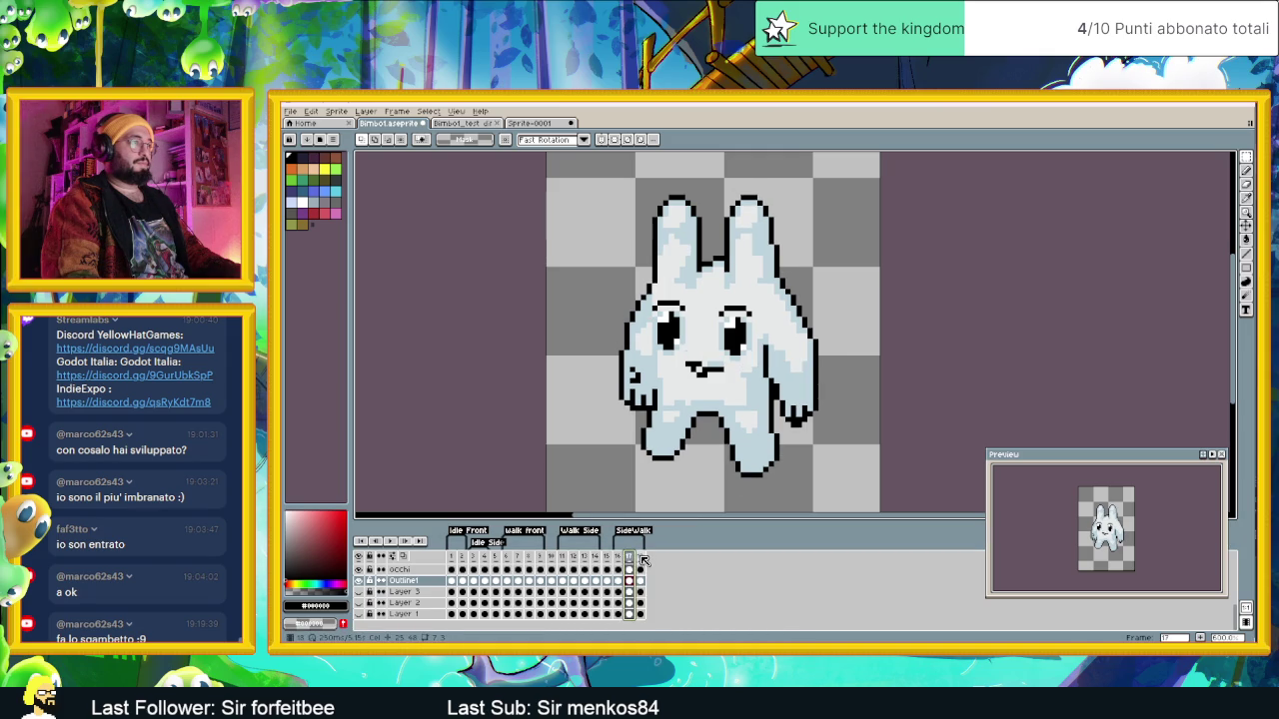
{"action": "left_click", "coordinate": [641, 559]}
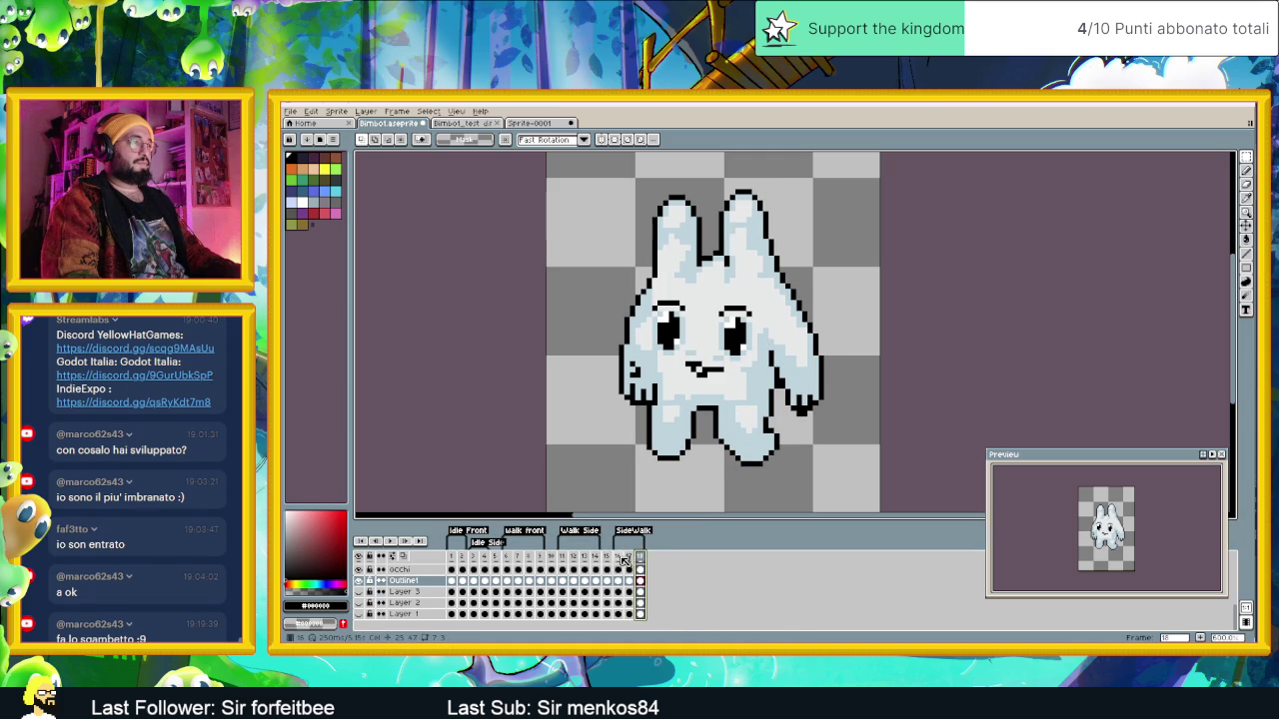
{"action": "left_click", "coordinate": [627, 560]}
{"action": "left_click", "coordinate": [641, 559]}
{"action": "left_click", "coordinate": [628, 560]}
{"action": "left_click", "coordinate": [617, 559]}
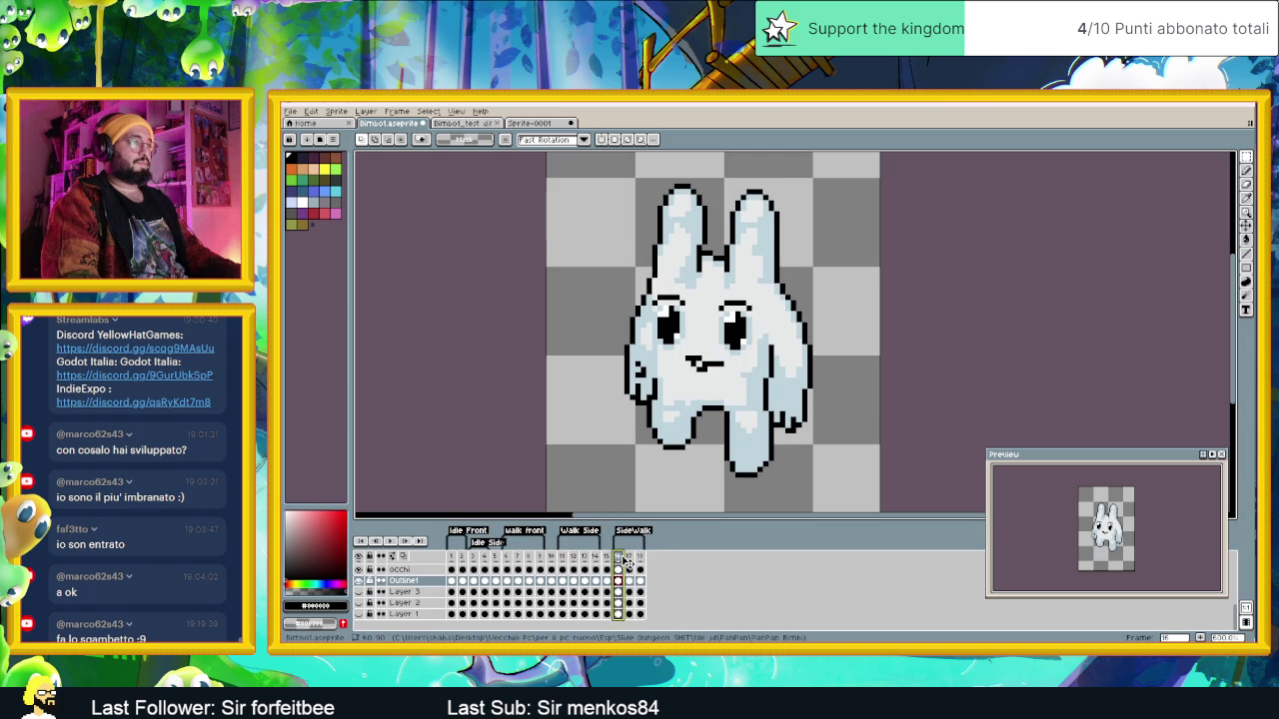
{"action": "left_click", "coordinate": [628, 560]}
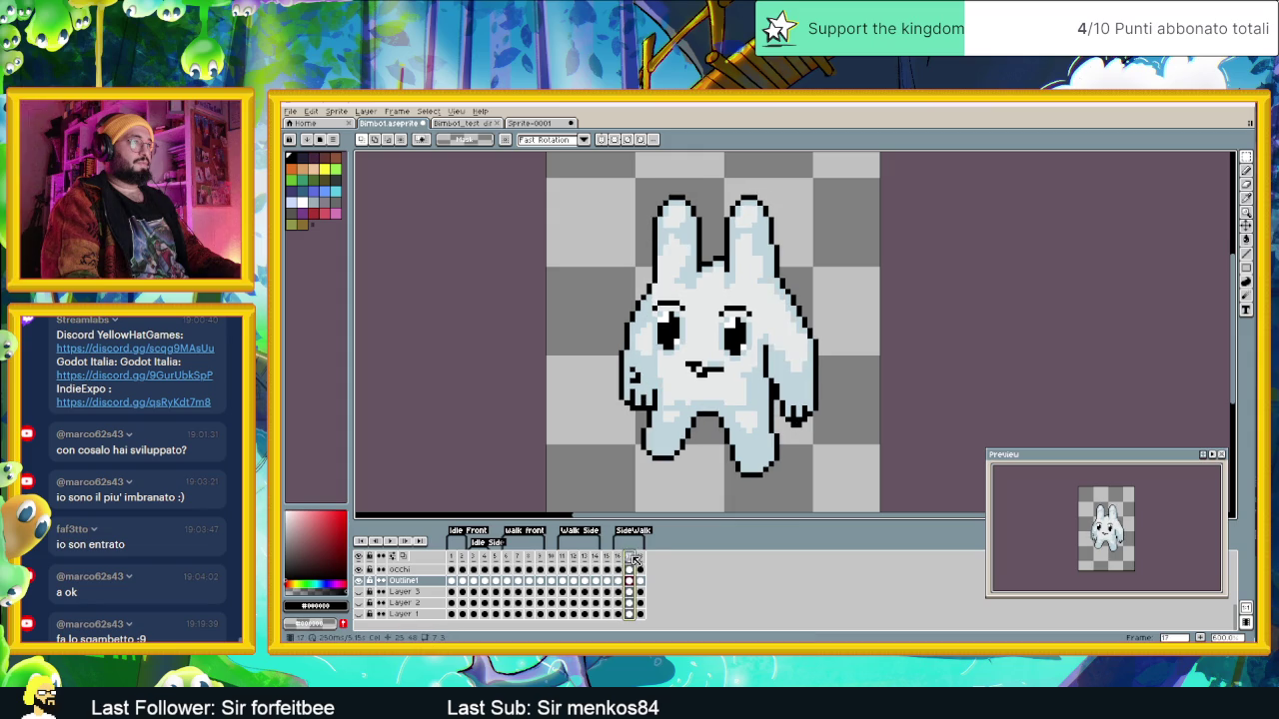
{"action": "left_click", "coordinate": [640, 560]}
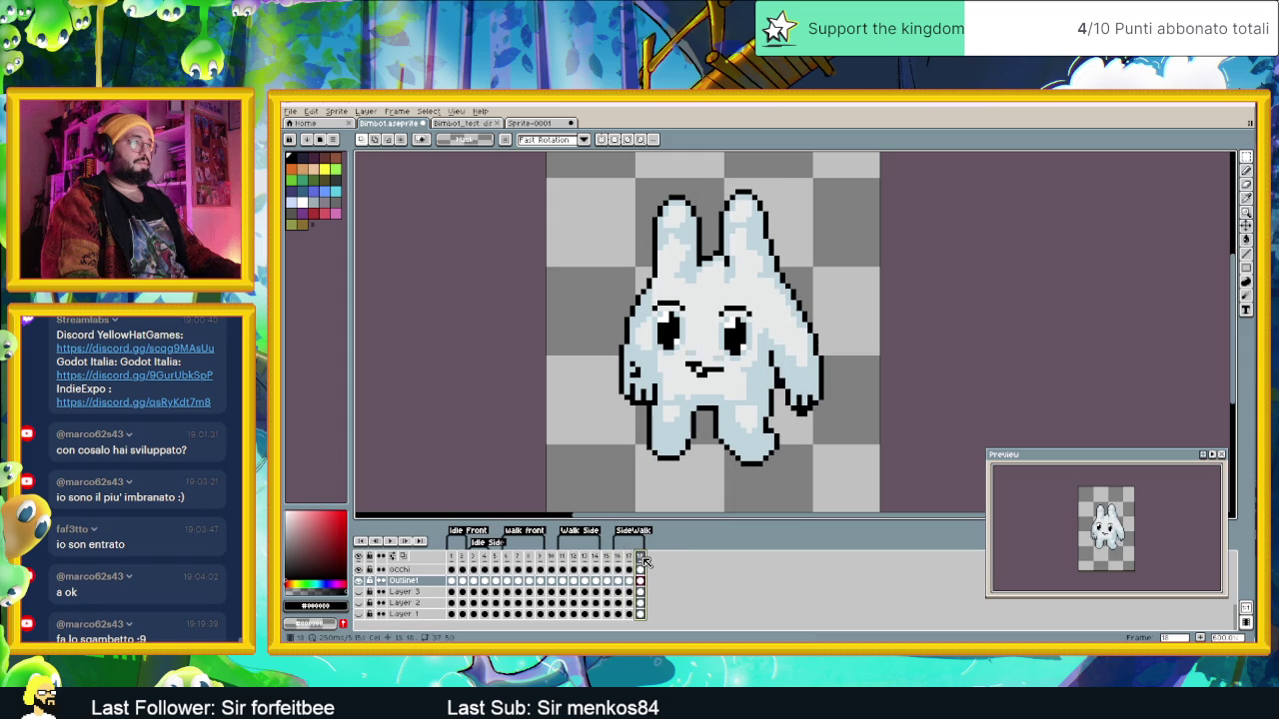
Step: Switch back to the pencil and flip between frames 17 and 18 with the arrow keys
{"action": "scroll", "coordinate": [720, 255], "scroll_direction": "up", "scroll_amount": 2}
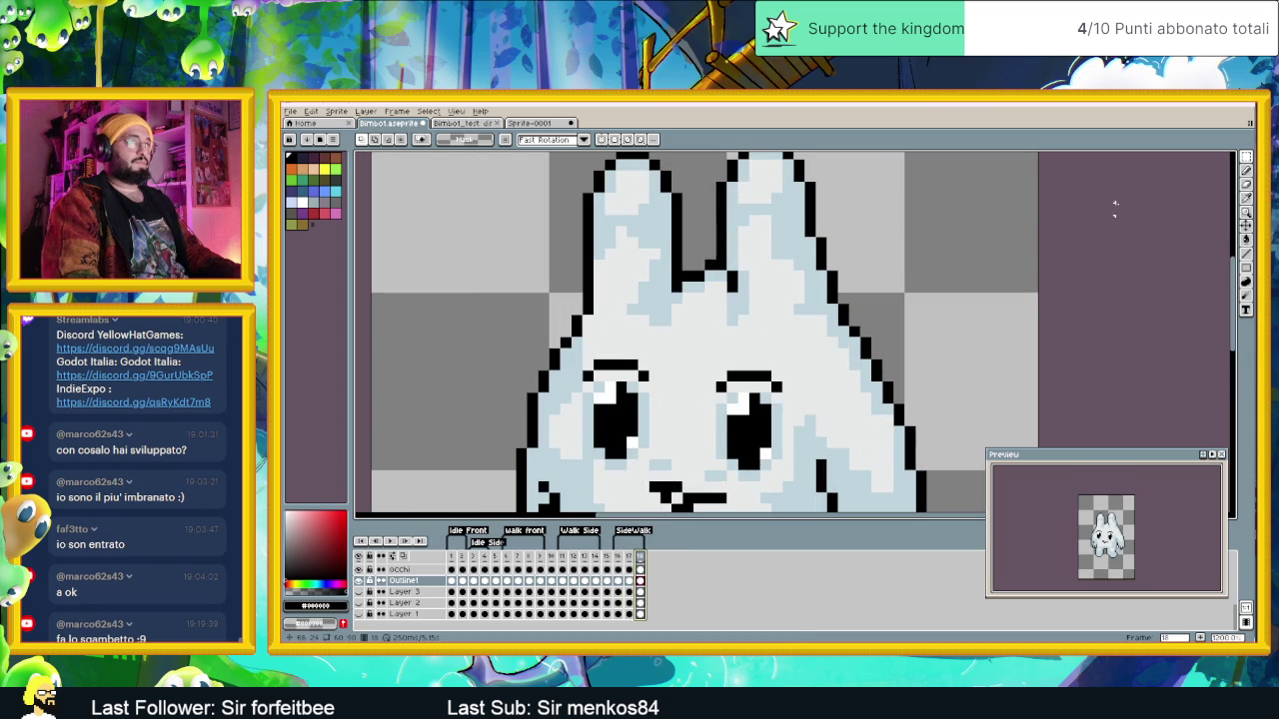
{"action": "left_click", "coordinate": [1247, 240]}
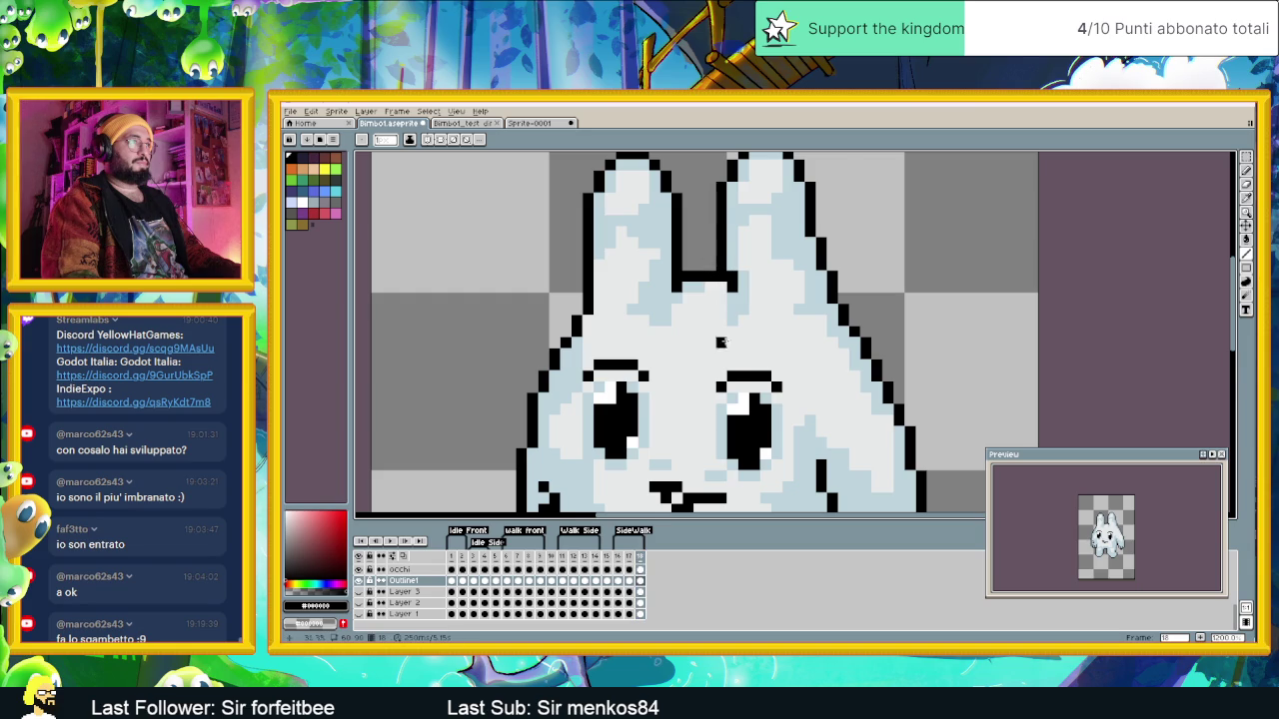
{"action": "scroll", "coordinate": [738, 354], "scroll_direction": "down", "scroll_amount": 2}
{"action": "scroll", "coordinate": [716, 329], "scroll_direction": "up", "scroll_amount": 1}
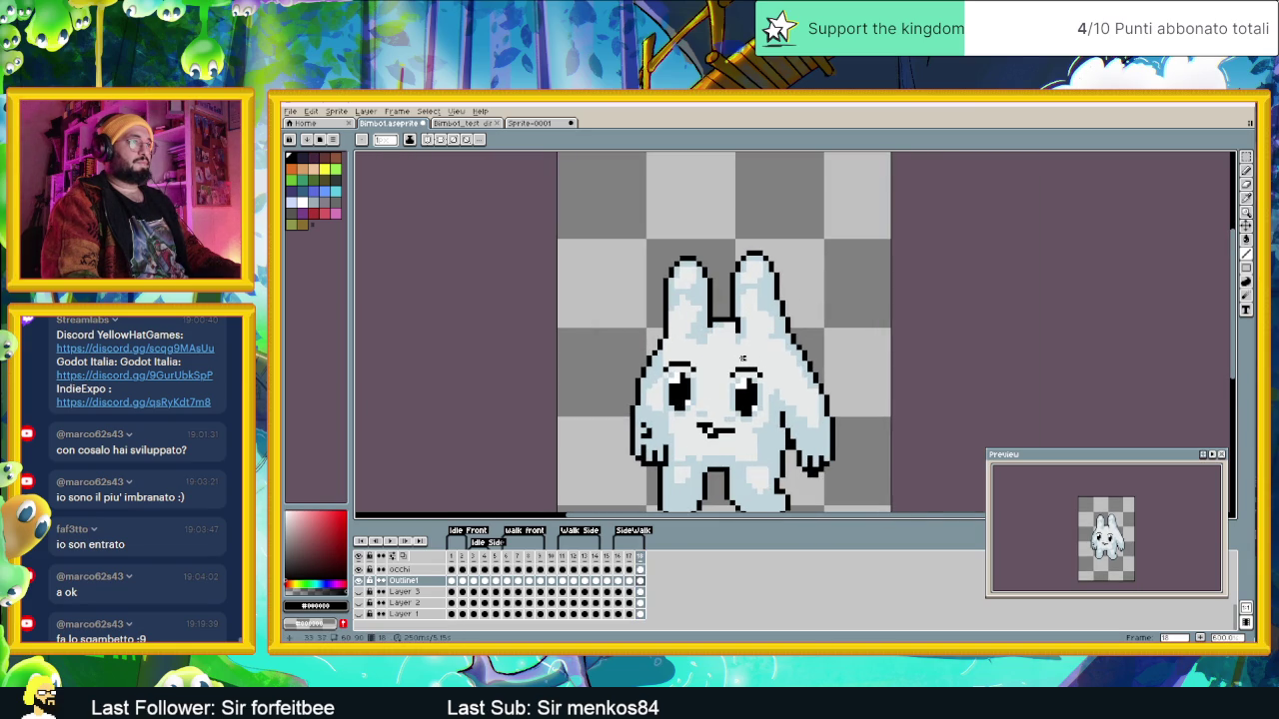
{"action": "scroll", "coordinate": [726, 386], "scroll_direction": "down", "scroll_amount": 1}
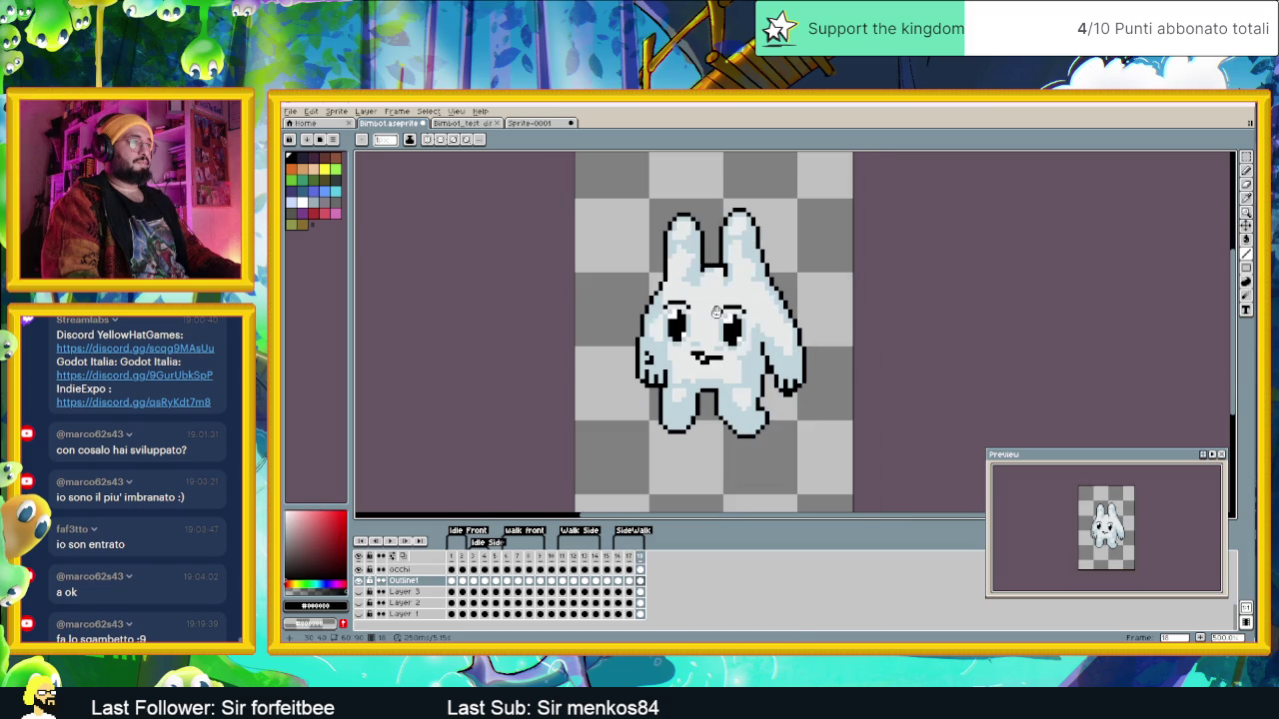
{"action": "key", "text": "Left"}
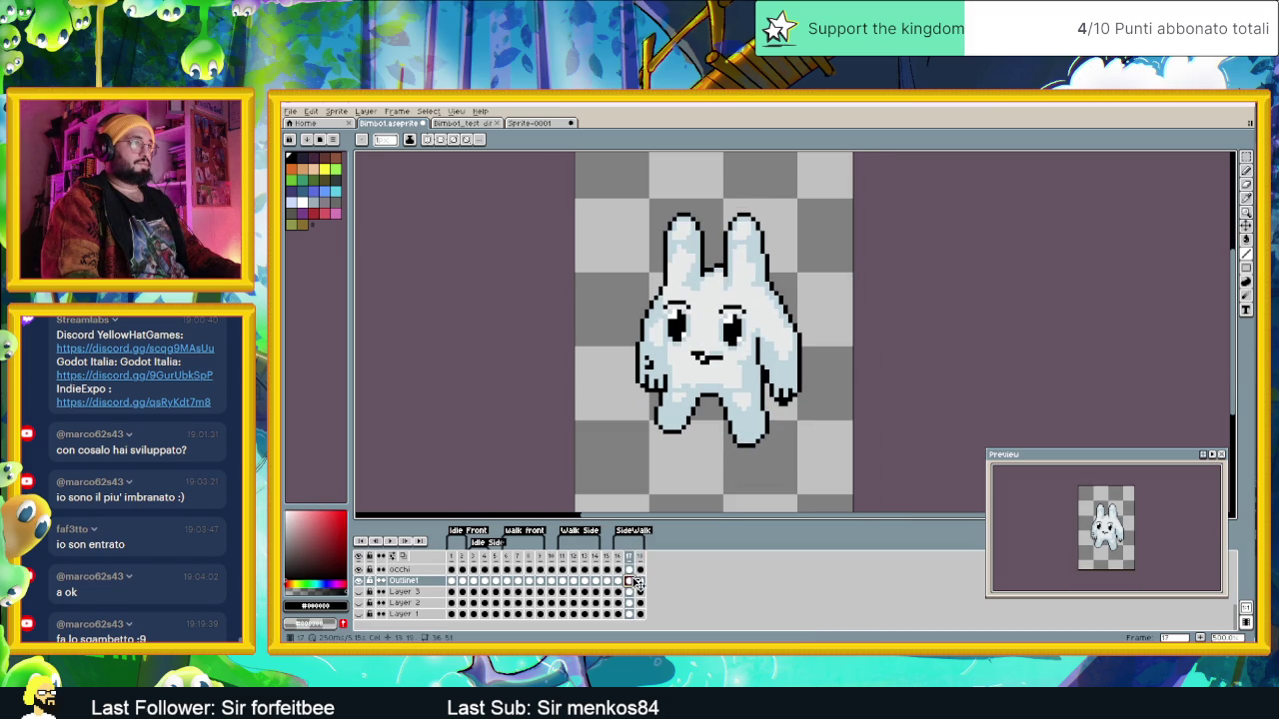
{"action": "key", "text": "Right"}
{"action": "key", "text": "Left"}
{"action": "key", "text": "Right"}
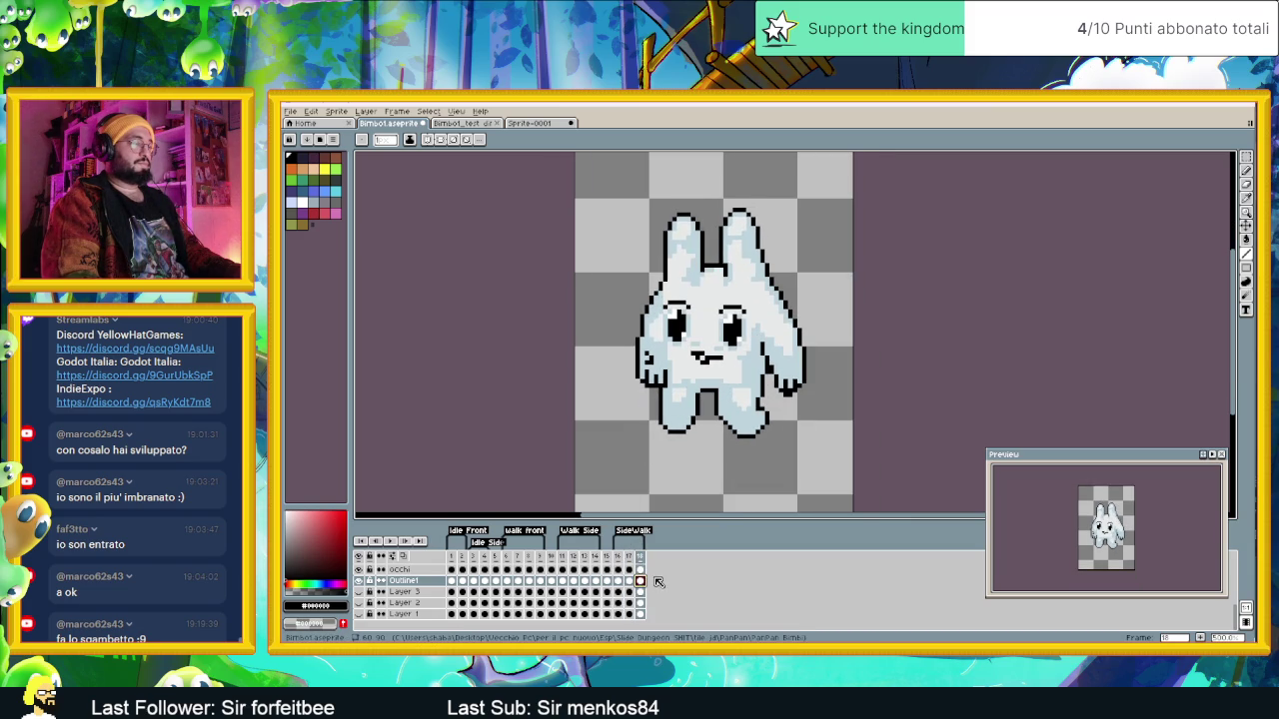
{"action": "scroll", "coordinate": [658, 583], "scroll_direction": "up", "scroll_amount": 1}
Step: Select the Sopracciglia layer and nudge the eyebrows up one pixel with the Move tool
{"action": "scroll", "coordinate": [649, 592], "scroll_direction": "up", "scroll_amount": 2}
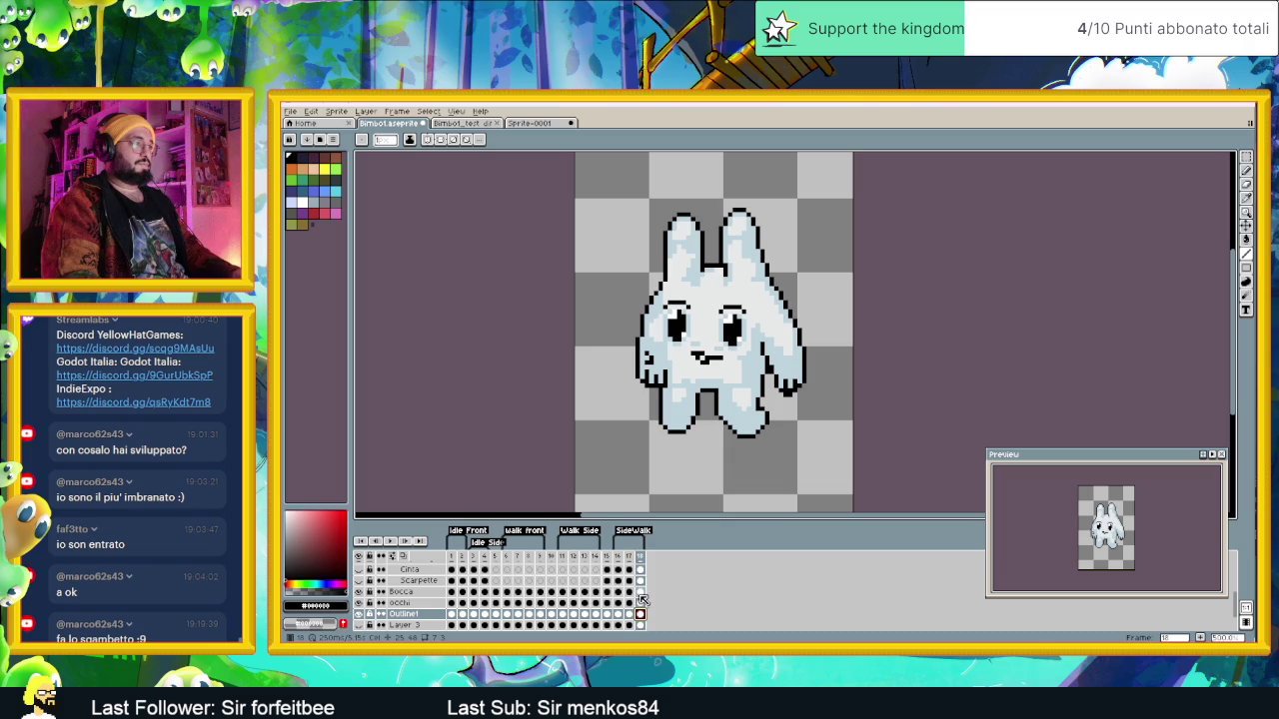
{"action": "left_click", "coordinate": [644, 591]}
{"action": "scroll", "coordinate": [647, 591], "scroll_direction": "up", "scroll_amount": 3}
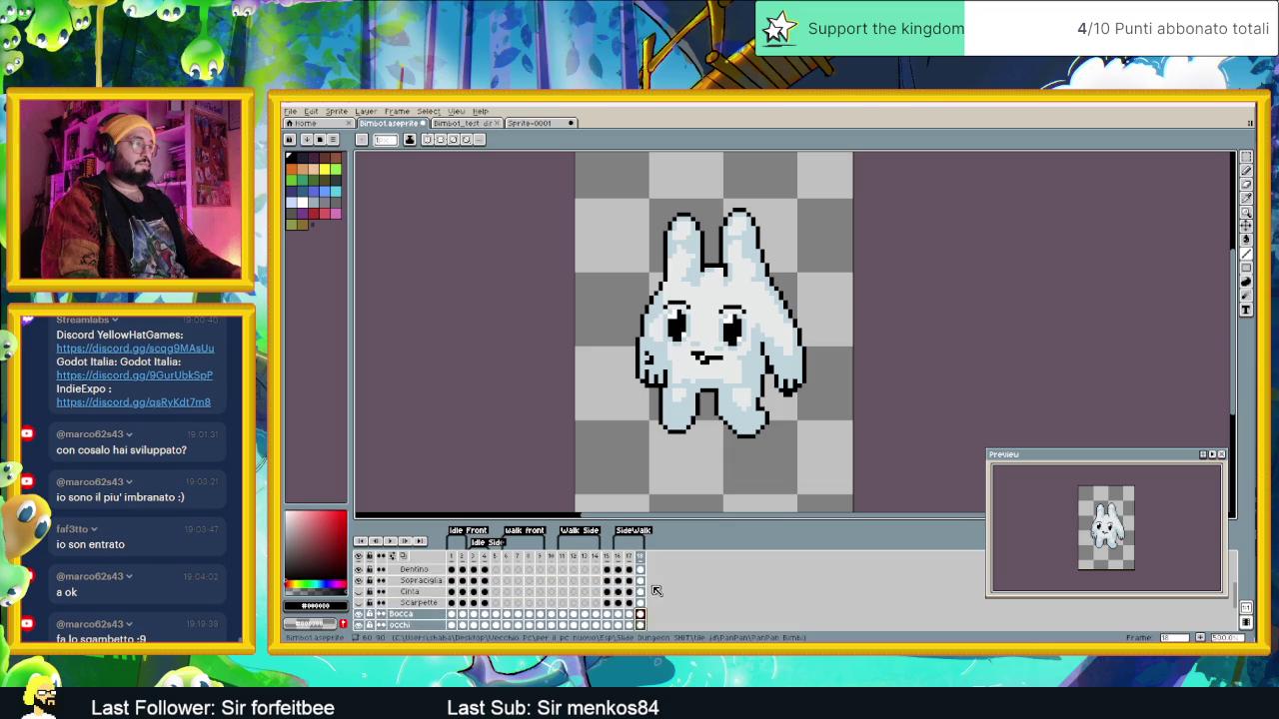
{"action": "left_click", "coordinate": [642, 592]}
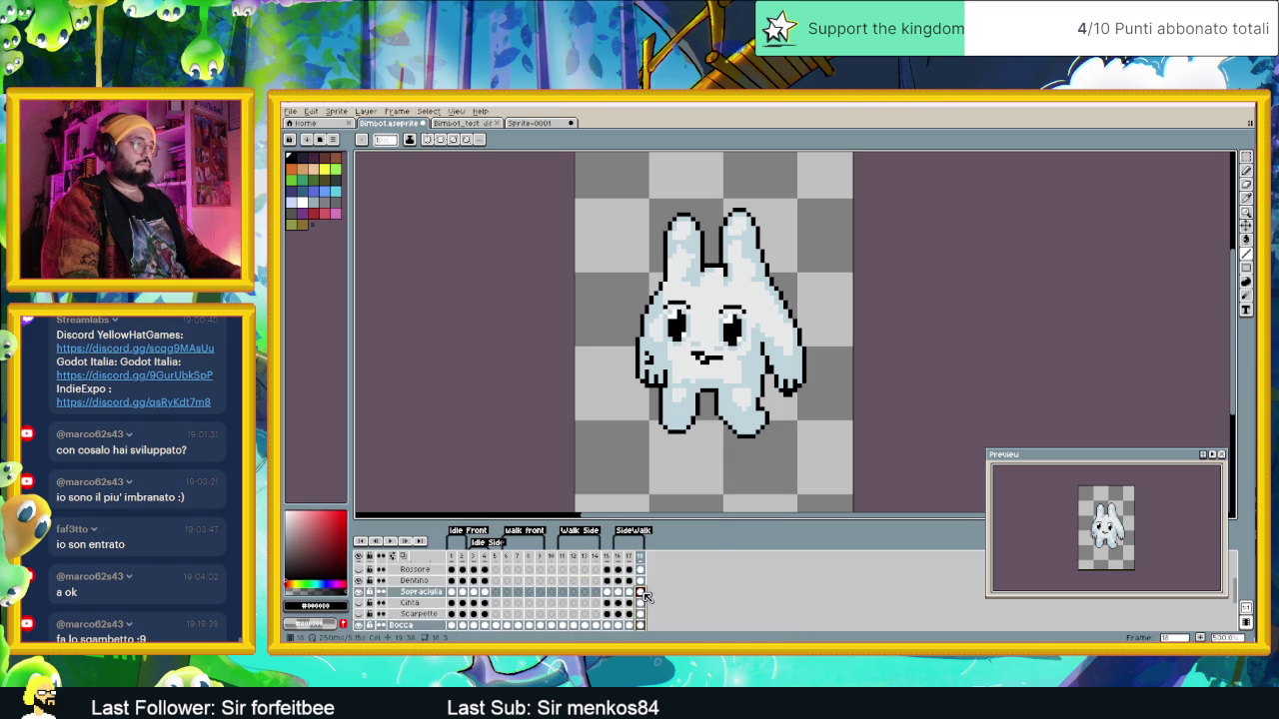
{"action": "left_click", "coordinate": [1247, 228]}
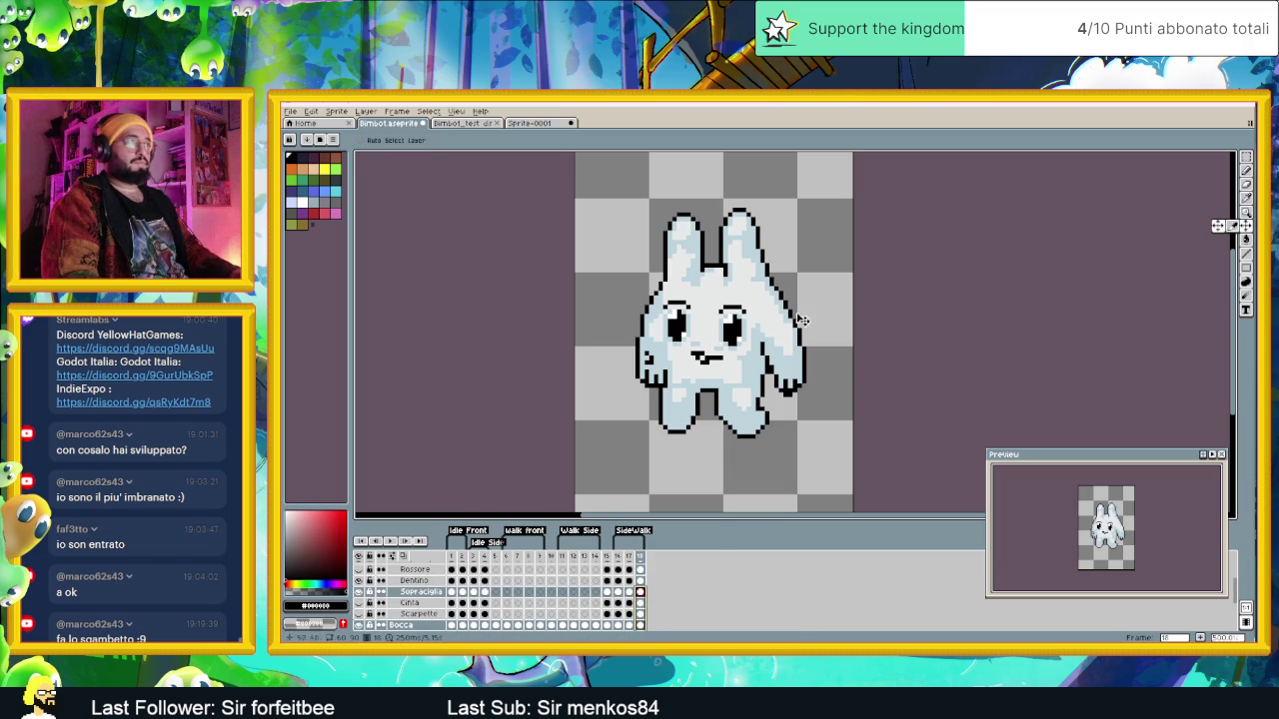
{"action": "key", "text": "Up"}
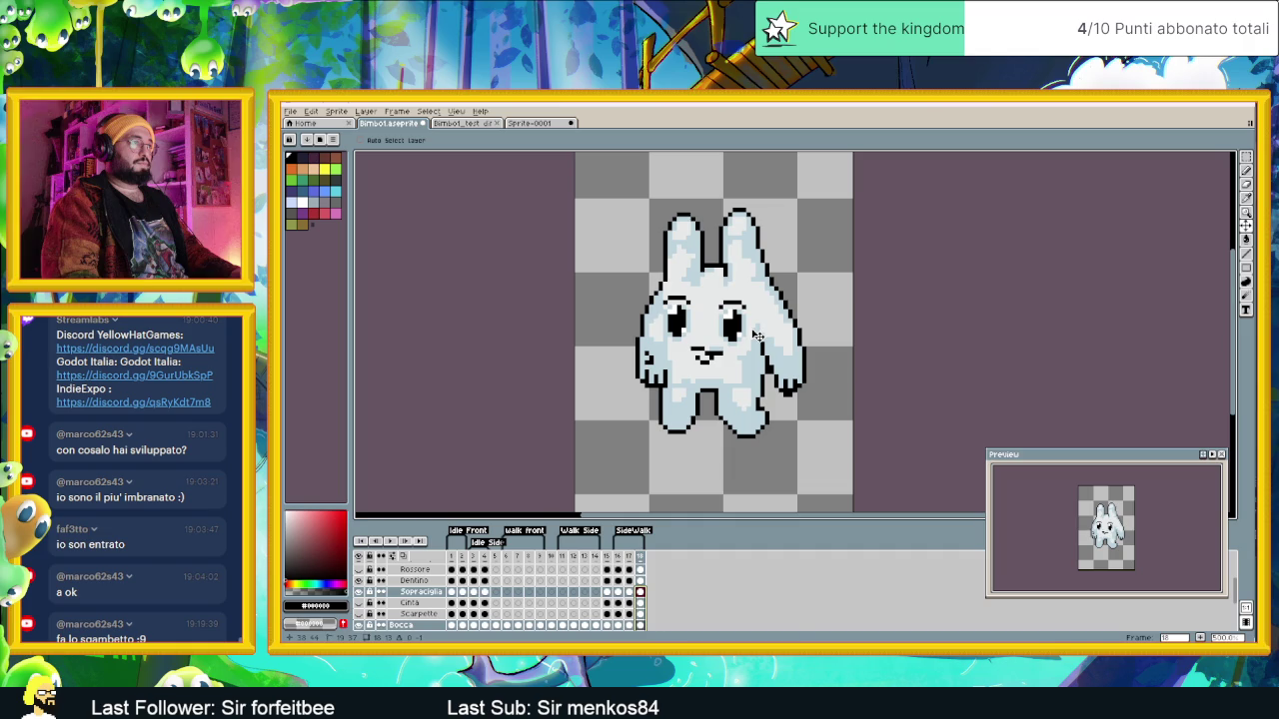
Step: Select the Dentino layer and step through frames 17, 18 and 16 to check the poses
{"action": "left_click", "coordinate": [641, 580]}
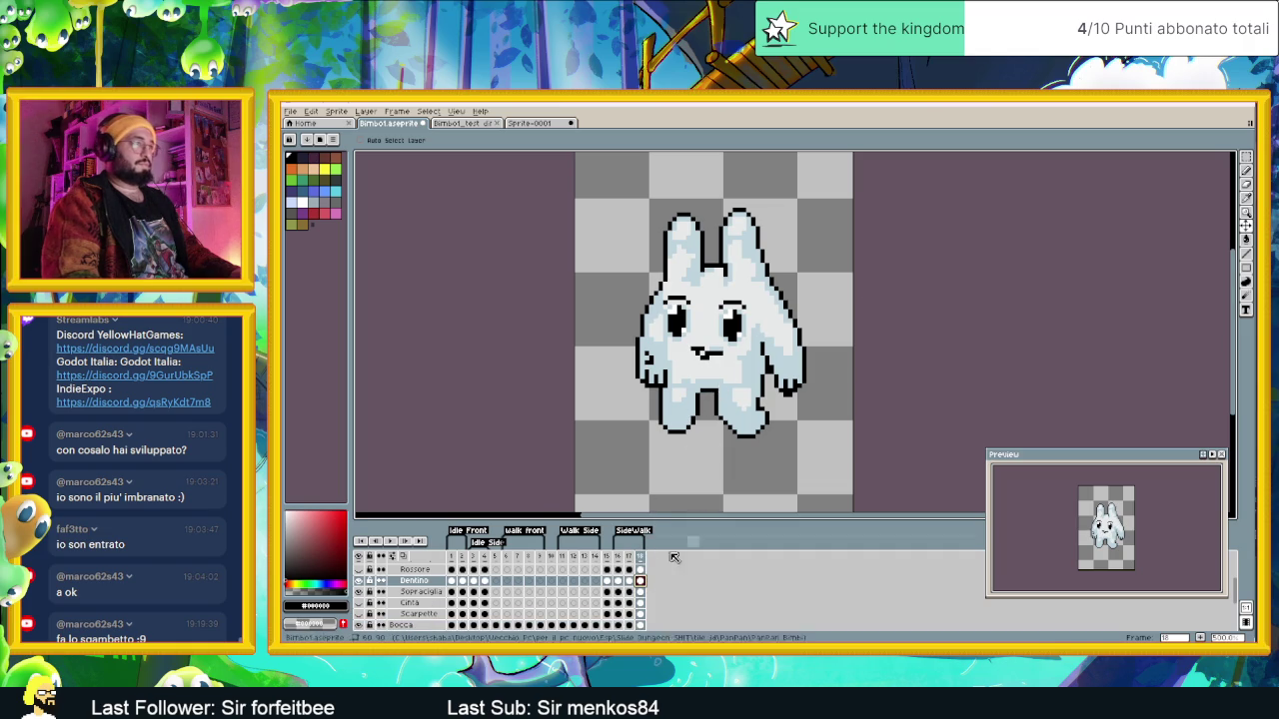
{"action": "left_click", "coordinate": [633, 556]}
{"action": "left_click", "coordinate": [642, 557]}
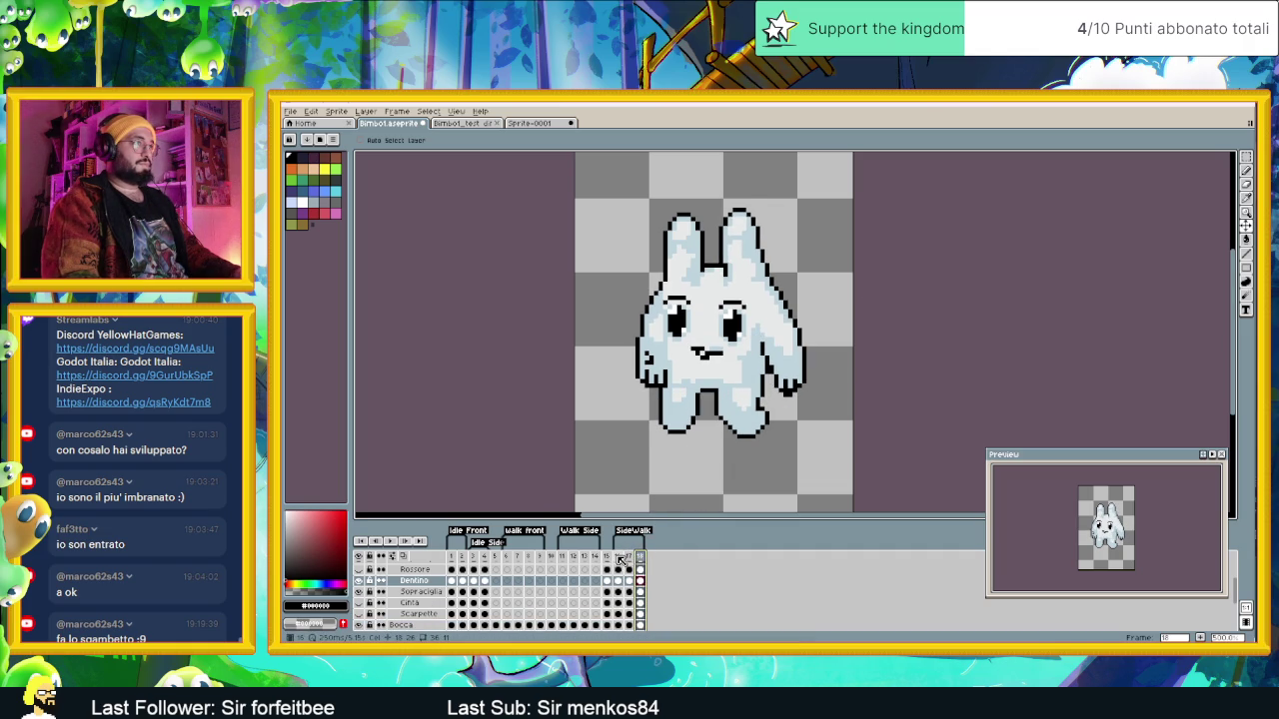
{"action": "left_click", "coordinate": [618, 558]}
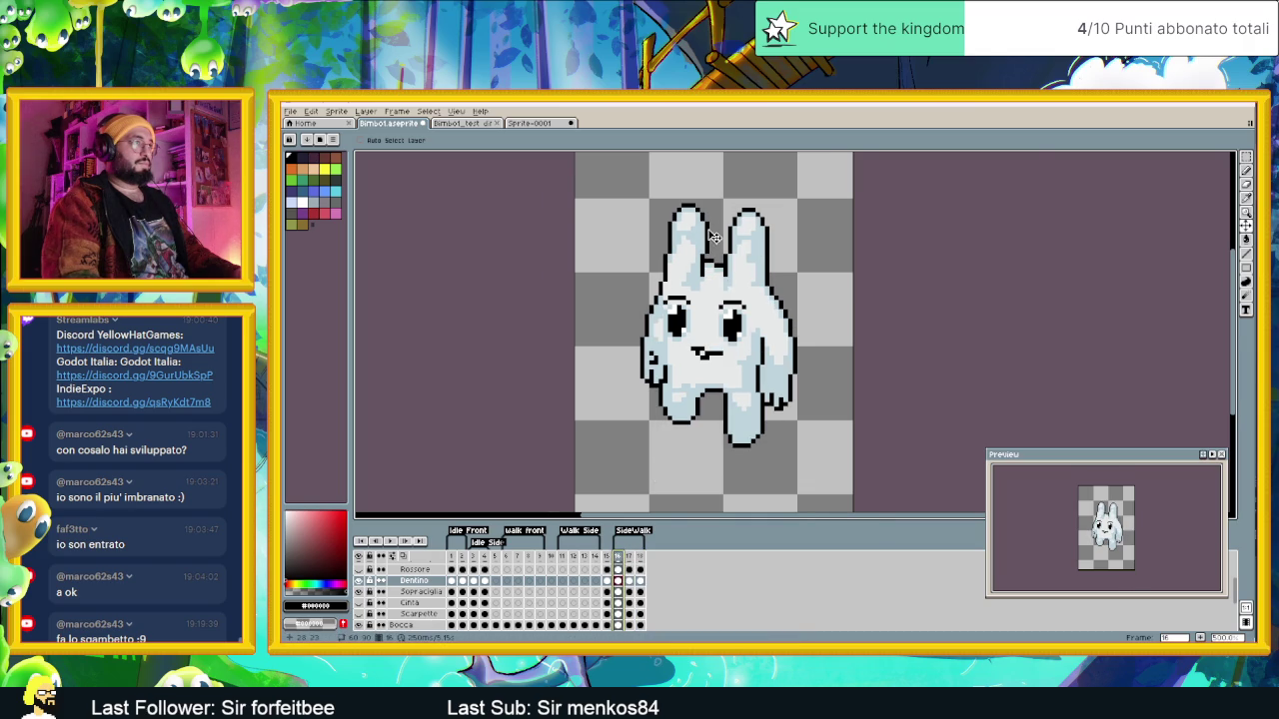
Step: Zoom out to see the whole sprite and move to SideWalk frame 18
{"action": "scroll", "coordinate": [724, 211], "scroll_direction": "up", "scroll_amount": 4}
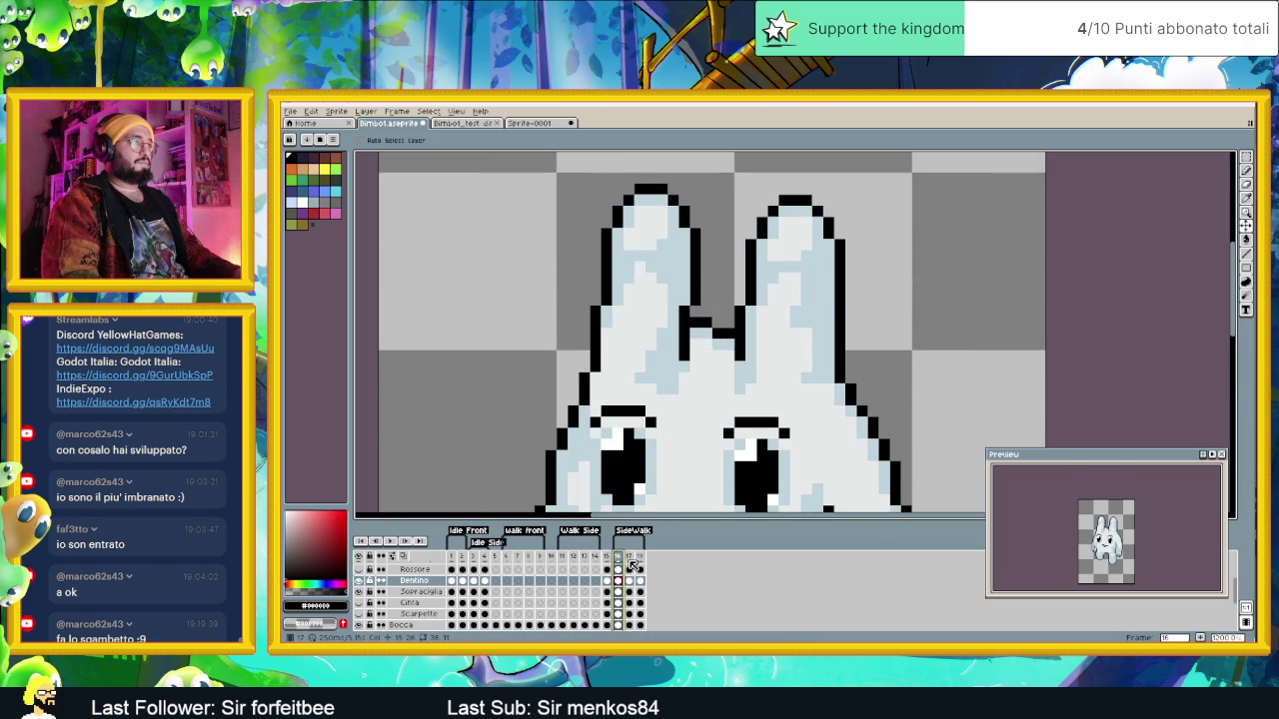
{"action": "left_click", "coordinate": [629, 560]}
{"action": "key", "text": "minus"}
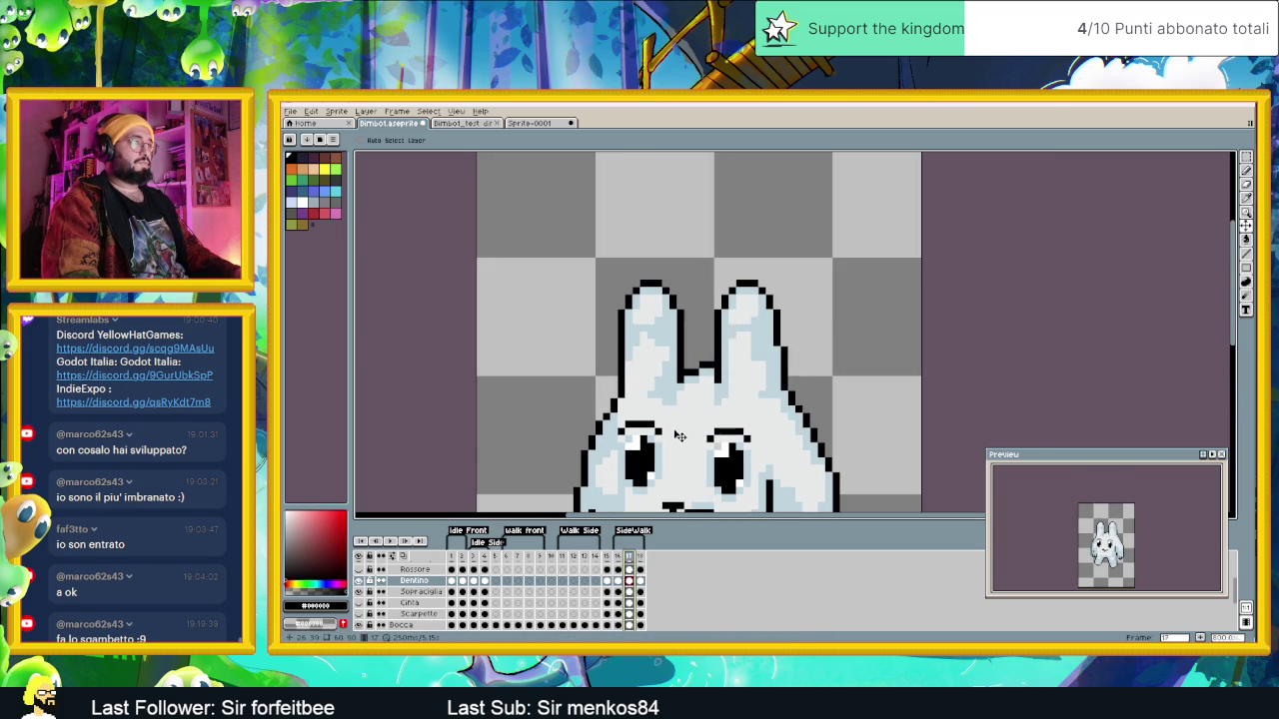
{"action": "key", "text": "minus"}
{"action": "left_click", "coordinate": [640, 558]}
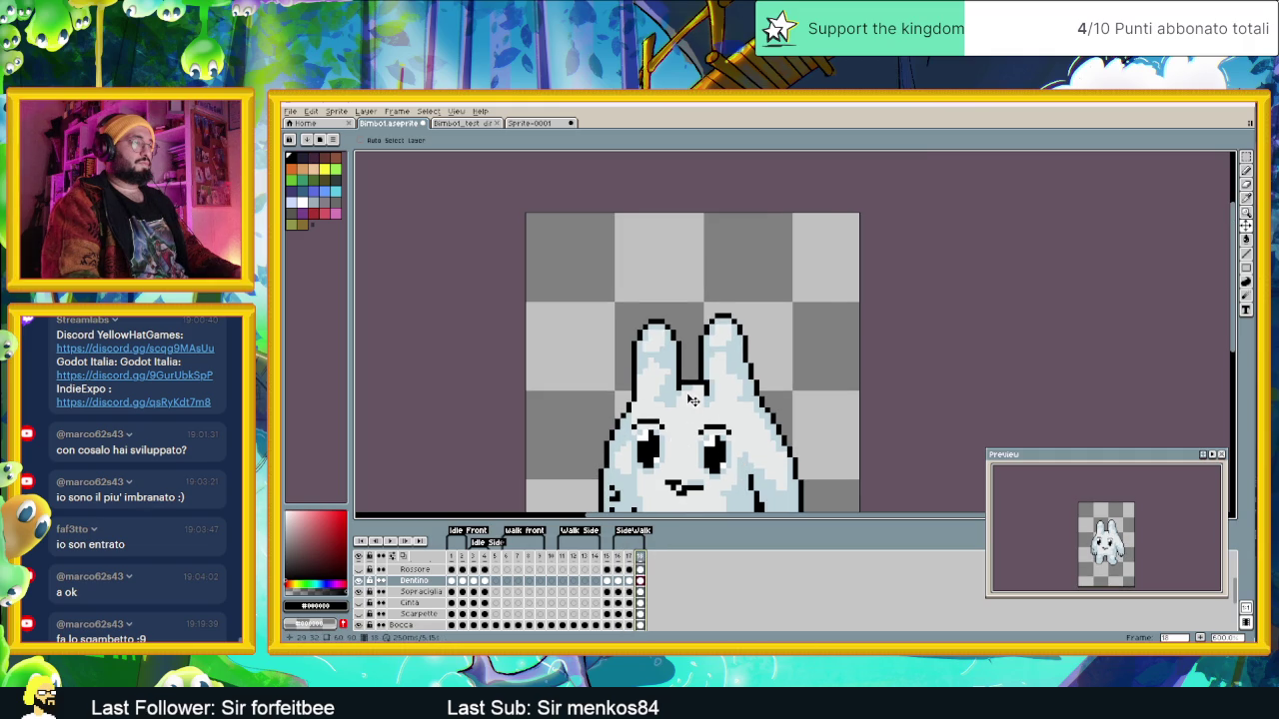
{"action": "scroll", "coordinate": [693, 400], "scroll_direction": "up", "scroll_amount": 1}
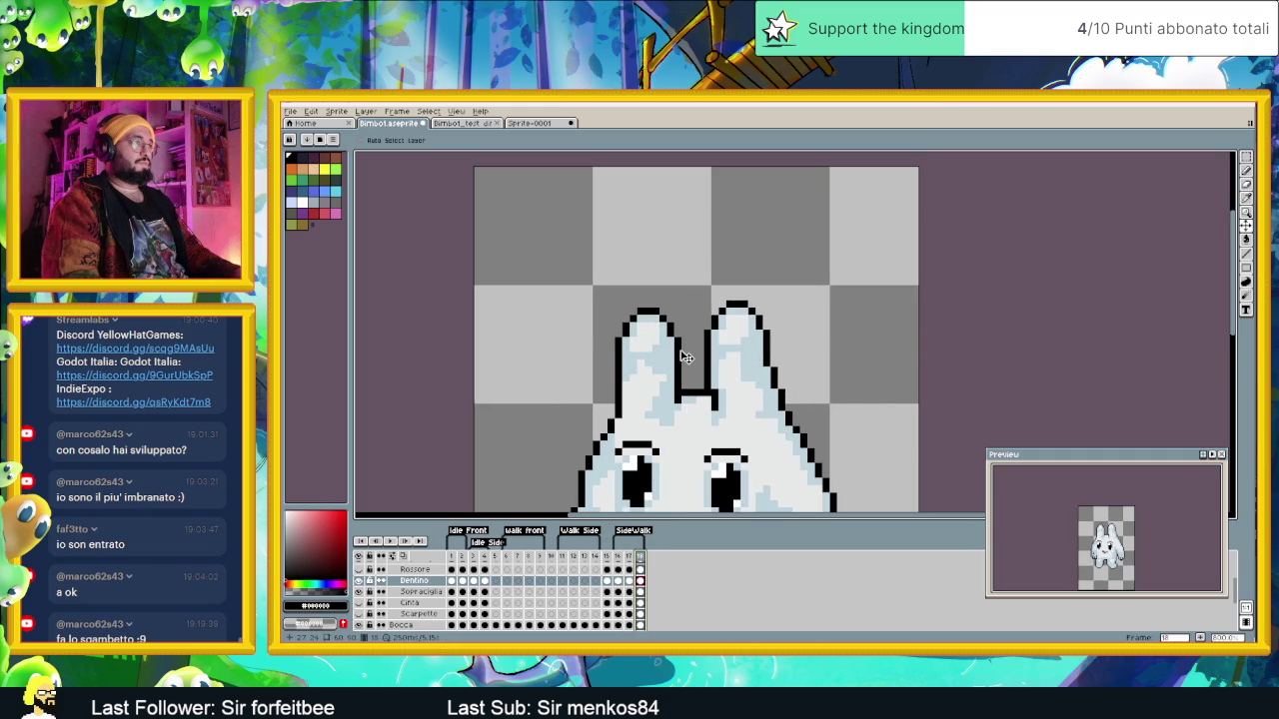
Step: Switch to the pencil and compare frame 17's ear outline with frame 18's
{"action": "left_click", "coordinate": [1247, 172]}
{"action": "scroll", "coordinate": [761, 358], "scroll_direction": "up", "scroll_amount": 1}
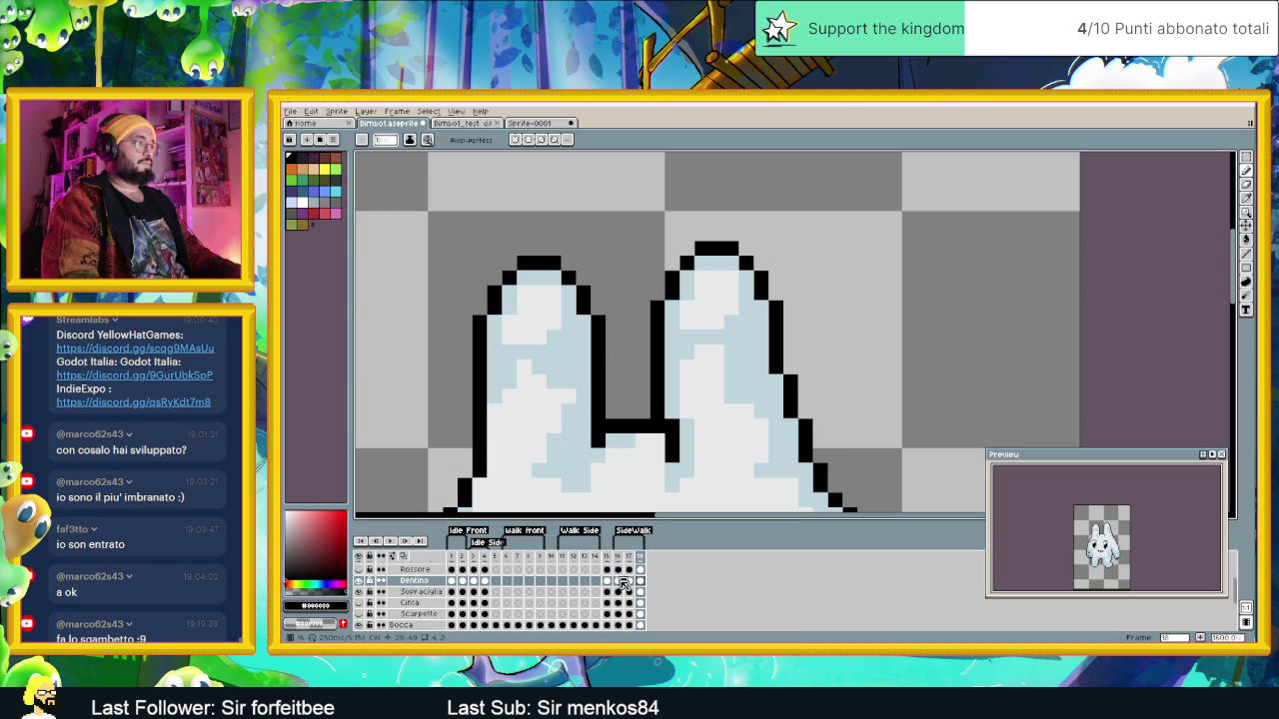
{"action": "scroll", "coordinate": [630, 579], "scroll_direction": "down", "scroll_amount": 3}
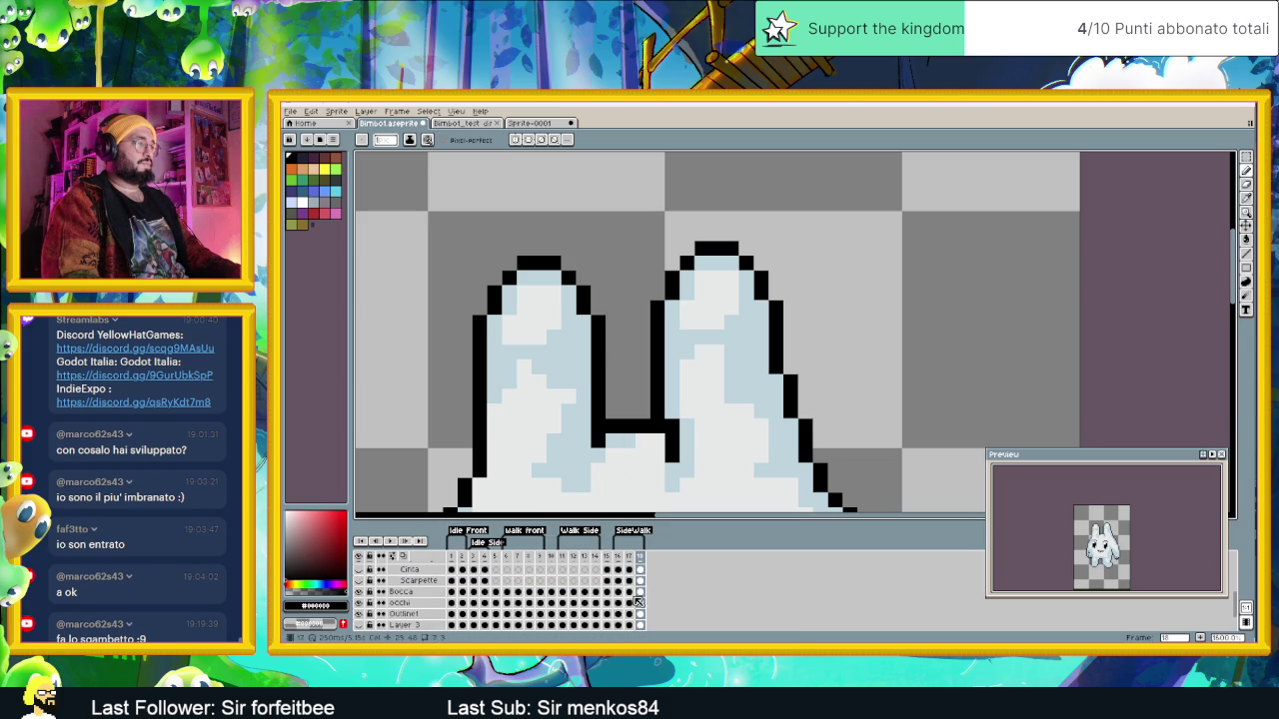
{"action": "left_click", "coordinate": [628, 614]}
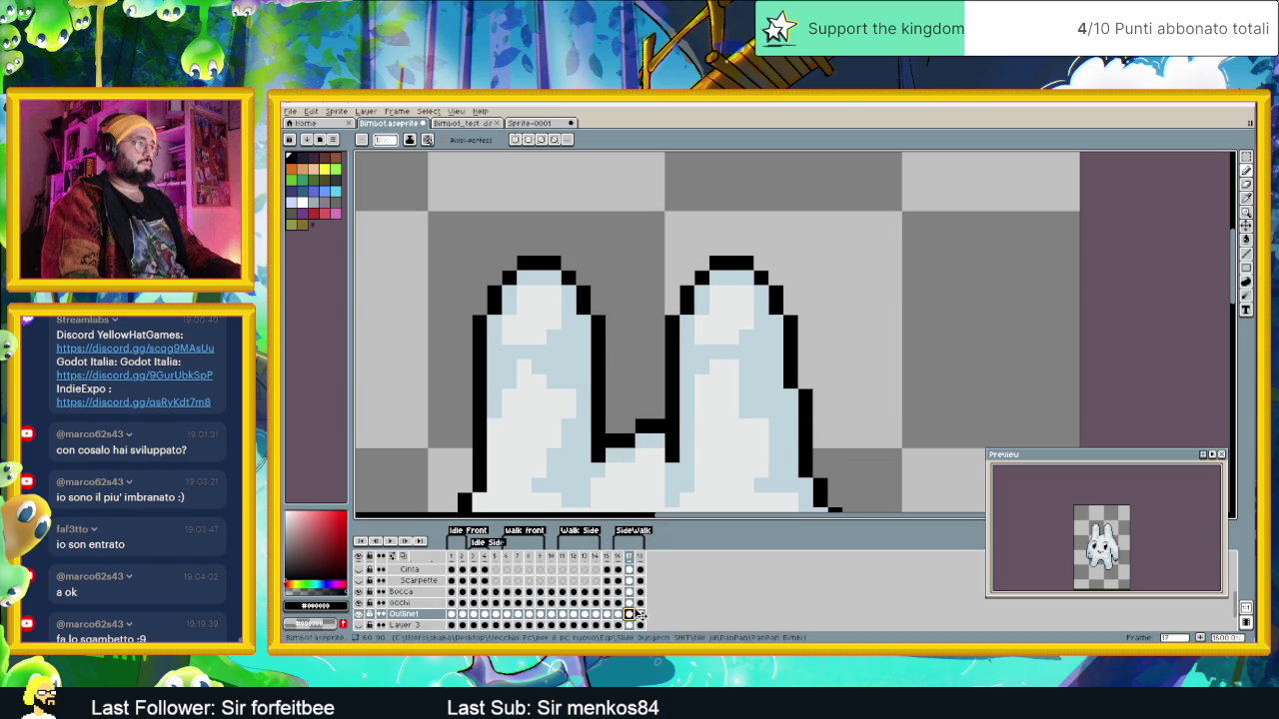
{"action": "left_click", "coordinate": [640, 613]}
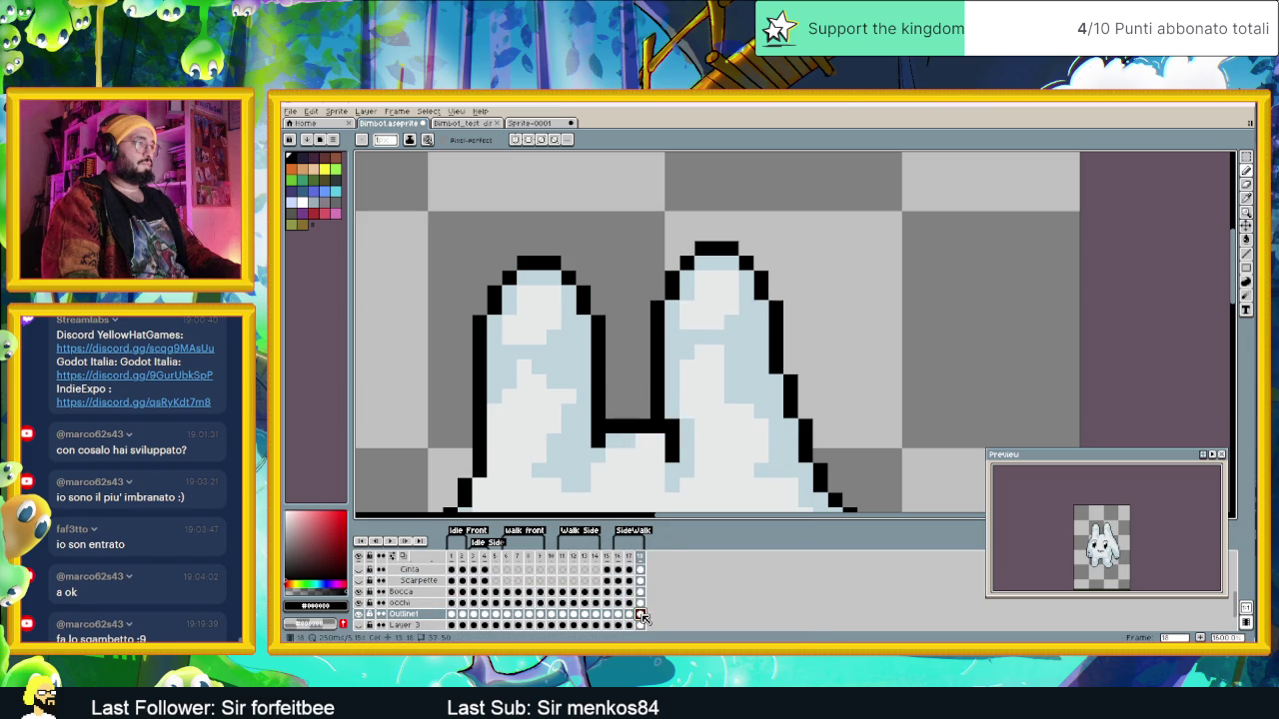
Step: Add black pixels and move the top-left corner of the left ear outline
{"action": "left_click", "coordinate": [510, 304]}
{"action": "left_click_drag", "start_coordinate": [518, 271], "coordinate": [510, 265]}
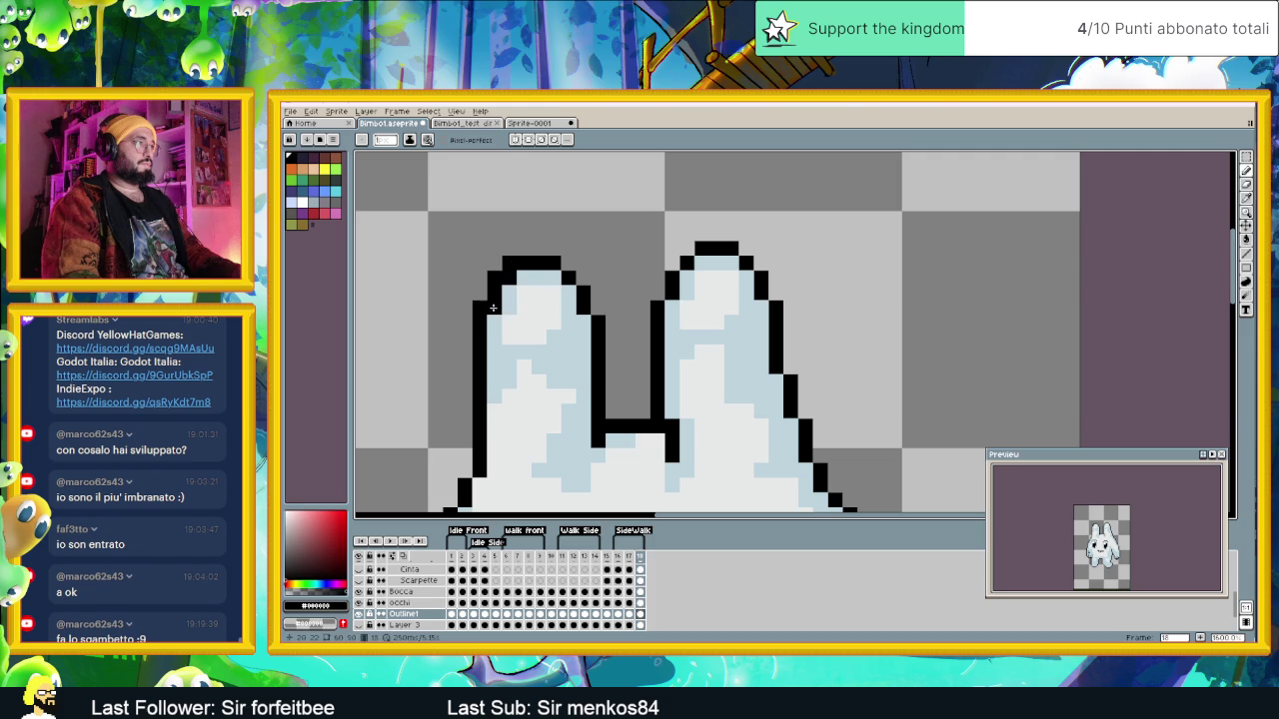
{"action": "left_click", "coordinate": [491, 307], "text": "alt"}
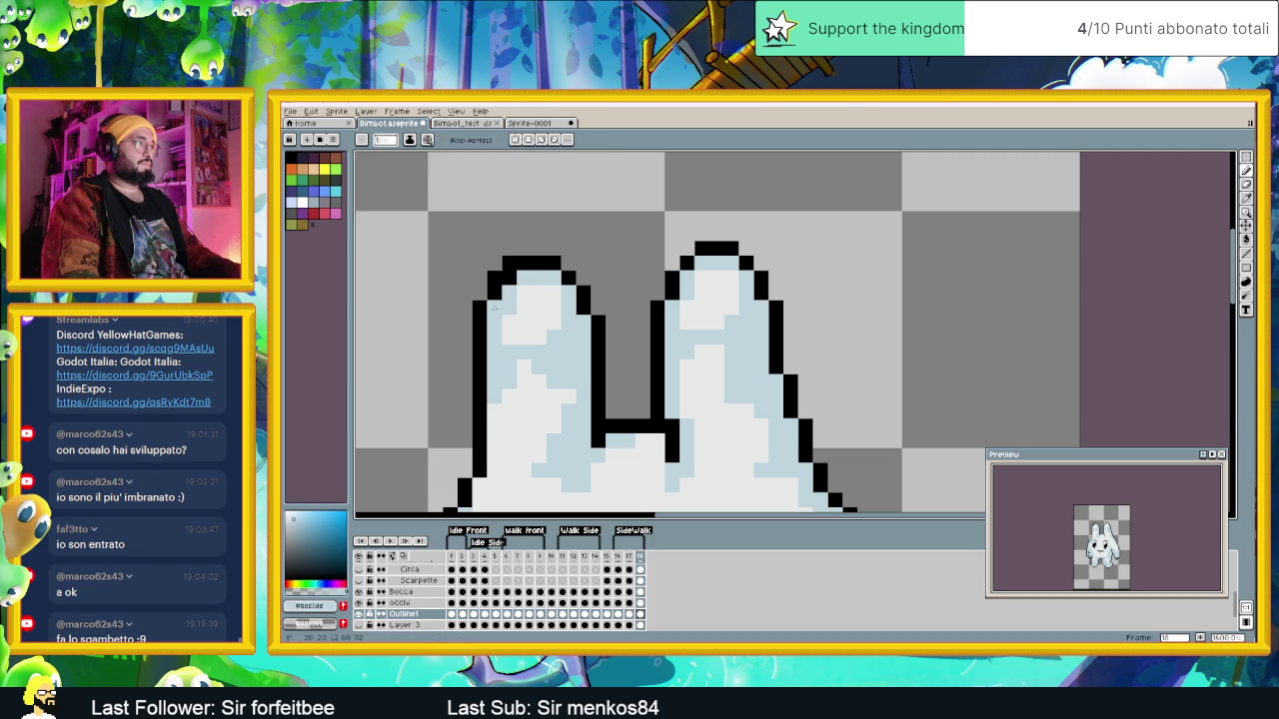
{"action": "left_click", "coordinate": [571, 277], "text": "alt"}
{"action": "left_click", "coordinate": [554, 277]}
Step: Erase and redraw outline pixels to form a stepped top-right corner and side on the left ear
{"action": "right_click", "coordinate": [554, 263]}
{"action": "right_click", "coordinate": [583, 291]}
{"action": "right_click", "coordinate": [569, 280]}
{"action": "left_click", "coordinate": [570, 278]}
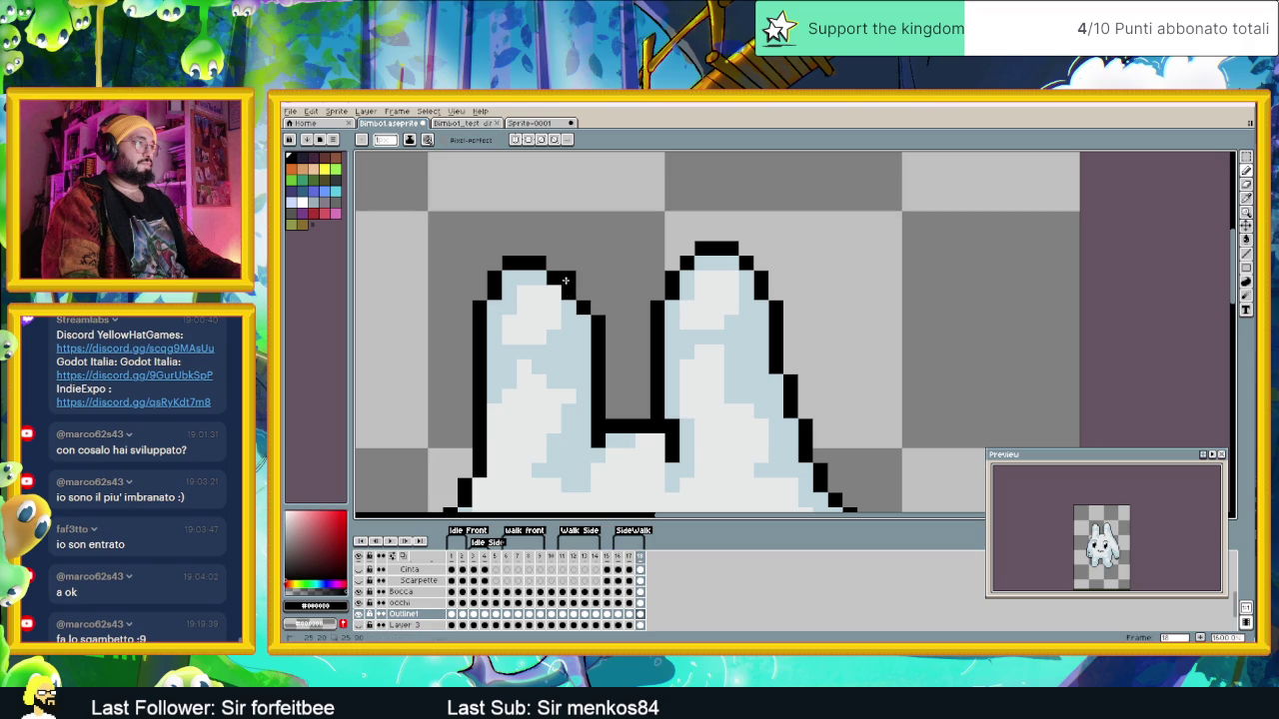
{"action": "right_click", "coordinate": [598, 318]}
{"action": "left_click", "coordinate": [583, 320]}
{"action": "scroll", "coordinate": [621, 344], "scroll_direction": "down", "scroll_amount": 3}
{"action": "left_click", "coordinate": [629, 565]}
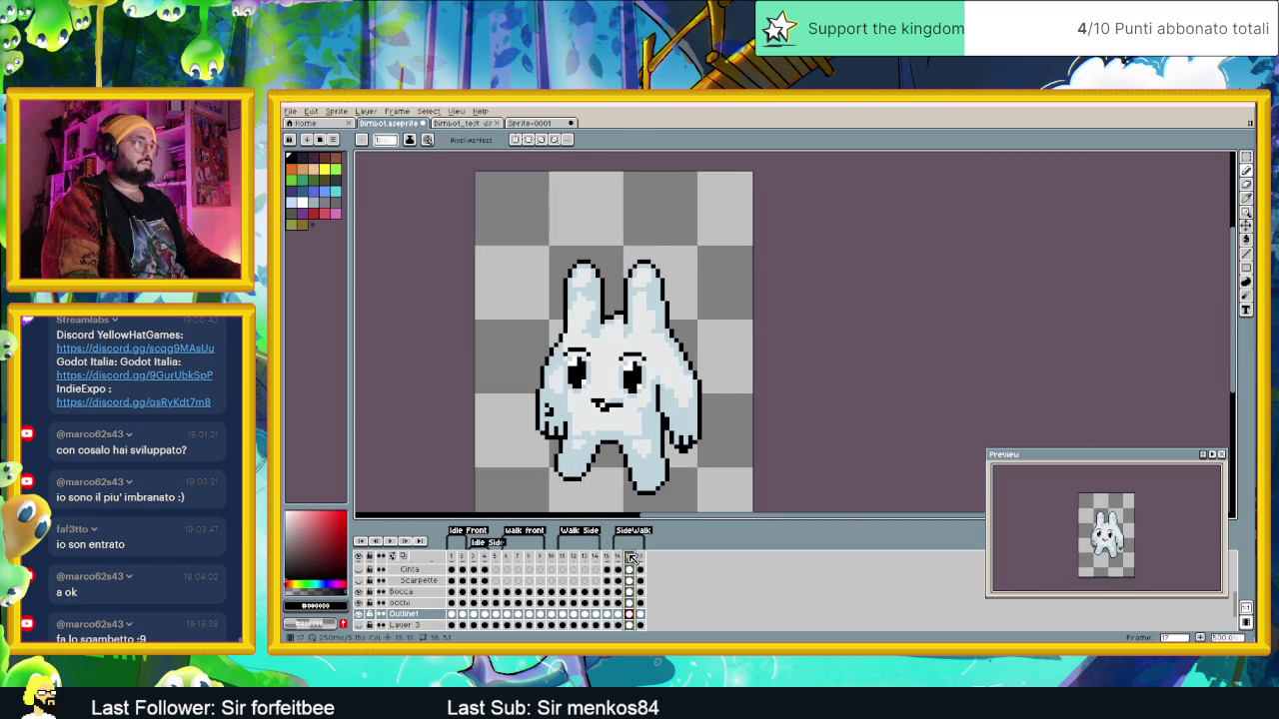
Step: Compare the arm poses in SideWalk frames 17 and 18, ending on frame 18
{"action": "left_click", "coordinate": [641, 565]}
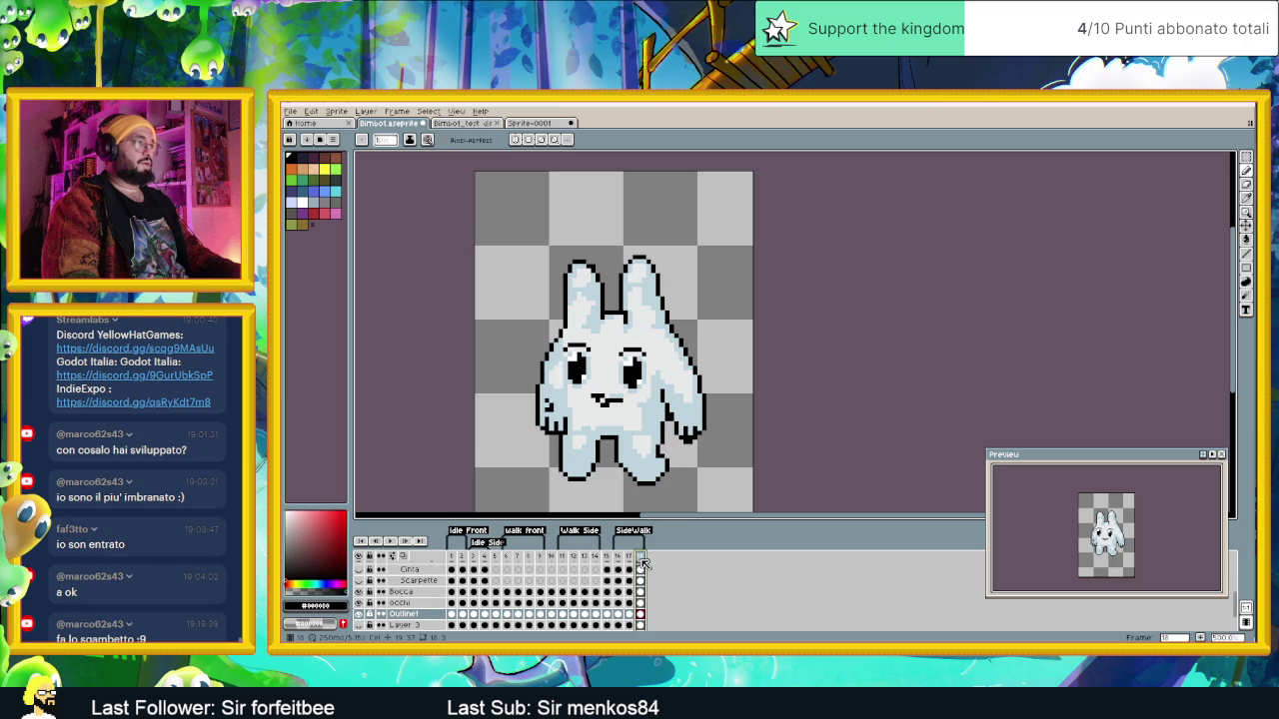
{"action": "key", "text": "Left"}
{"action": "left_click", "coordinate": [641, 562]}
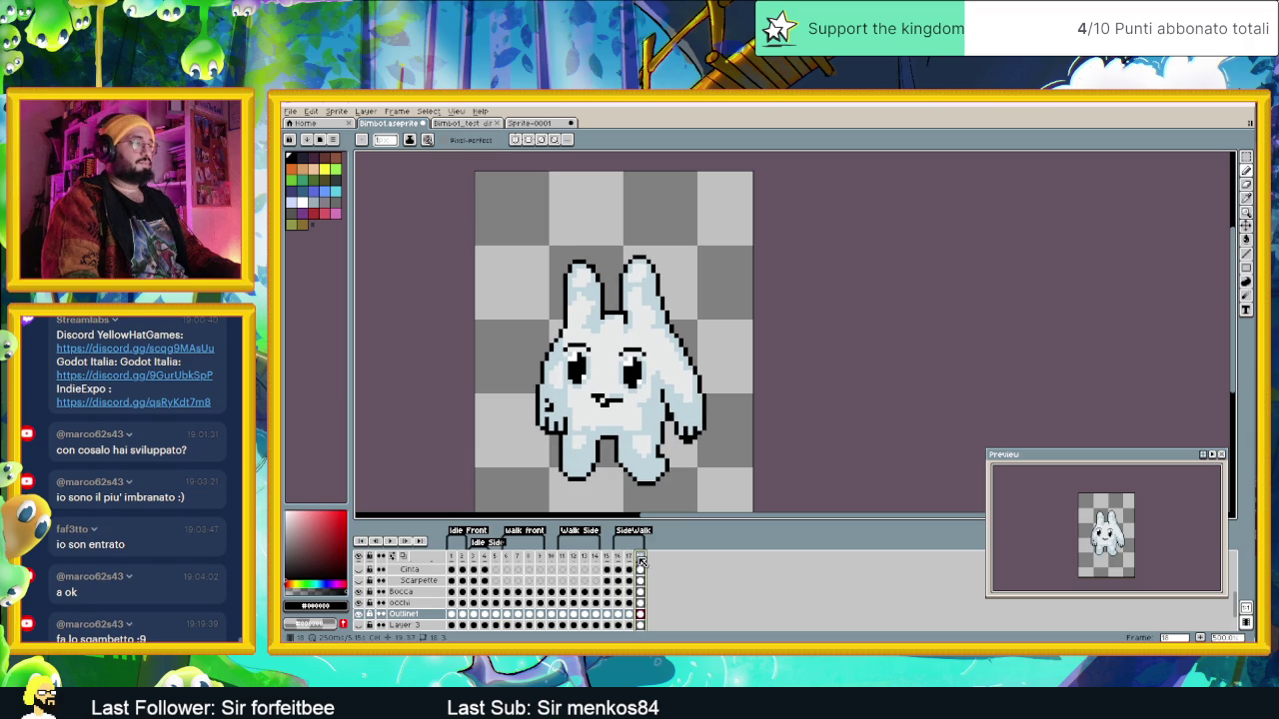
{"action": "left_click", "coordinate": [630, 563]}
{"action": "left_click", "coordinate": [641, 563]}
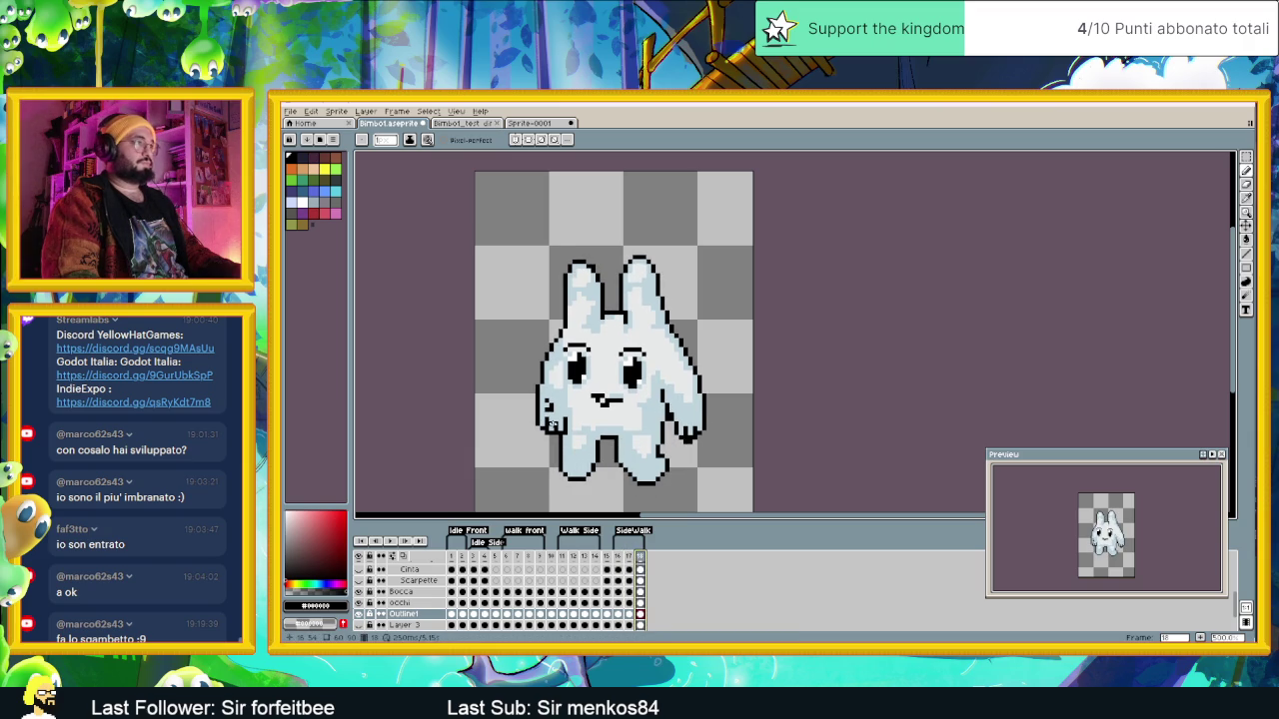
Step: Marquee-select the lower-left arm outline on frame 18 and nudge it inward toward the body
{"action": "scroll", "coordinate": [552, 428], "scroll_direction": "up", "scroll_amount": 1}
{"action": "scroll", "coordinate": [552, 427], "scroll_direction": "up", "scroll_amount": 1}
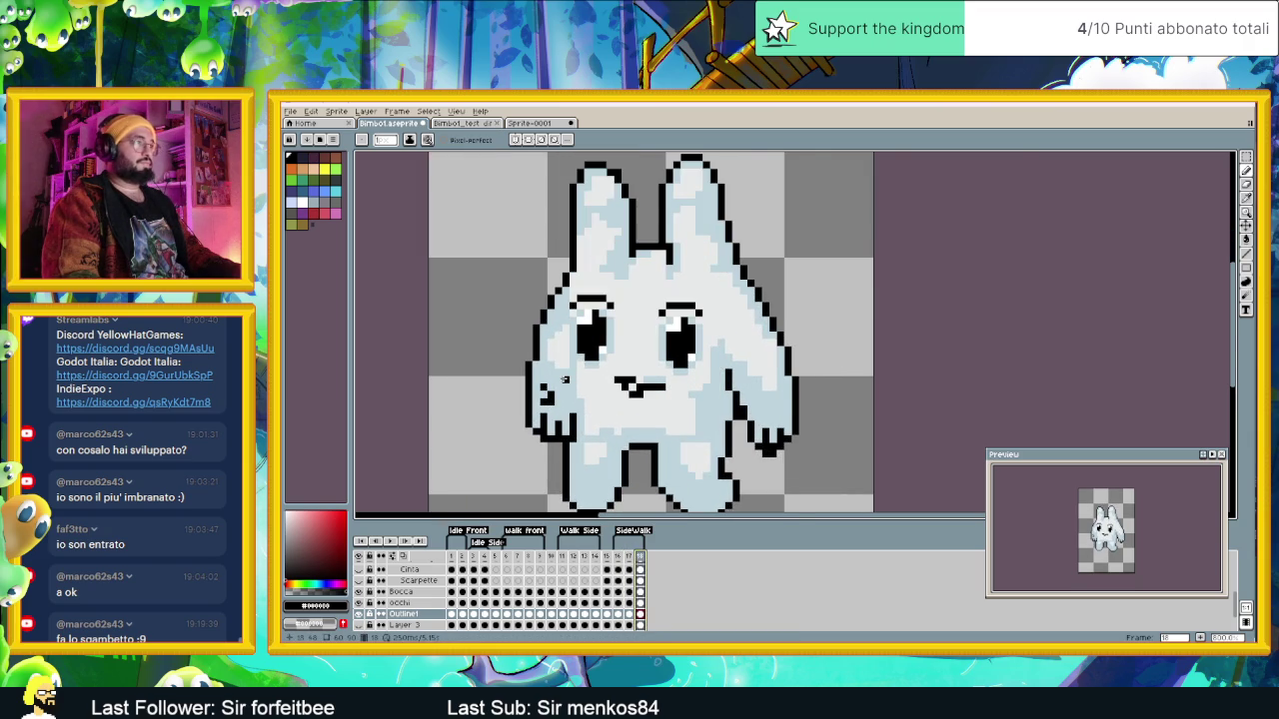
{"action": "scroll", "coordinate": [552, 428], "scroll_direction": "up", "scroll_amount": 1}
{"action": "left_click", "coordinate": [1246, 157]}
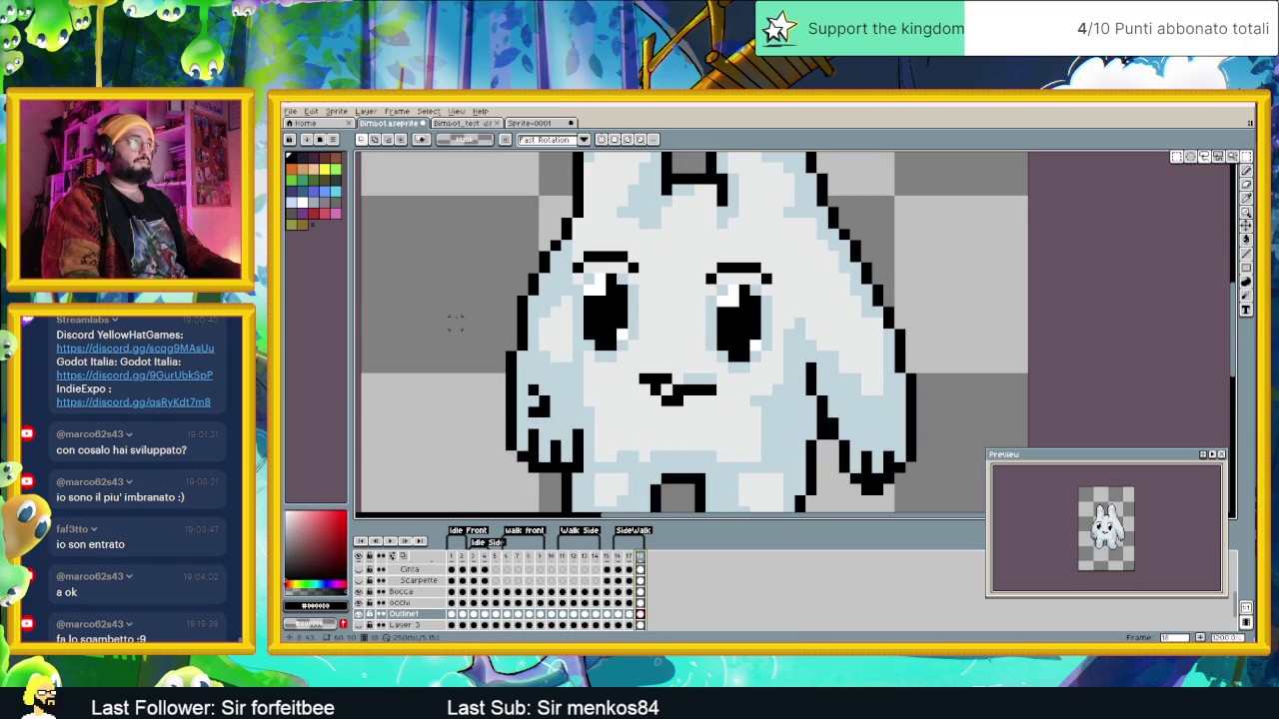
{"action": "mouse_move", "coordinate": [462, 208]}
{"action": "left_mouse_down"}
{"action": "mouse_move", "coordinate": [547, 398]}
{"action": "mouse_move", "coordinate": [540, 468]}
{"action": "mouse_move", "coordinate": [551, 474]}
{"action": "left_mouse_up"}
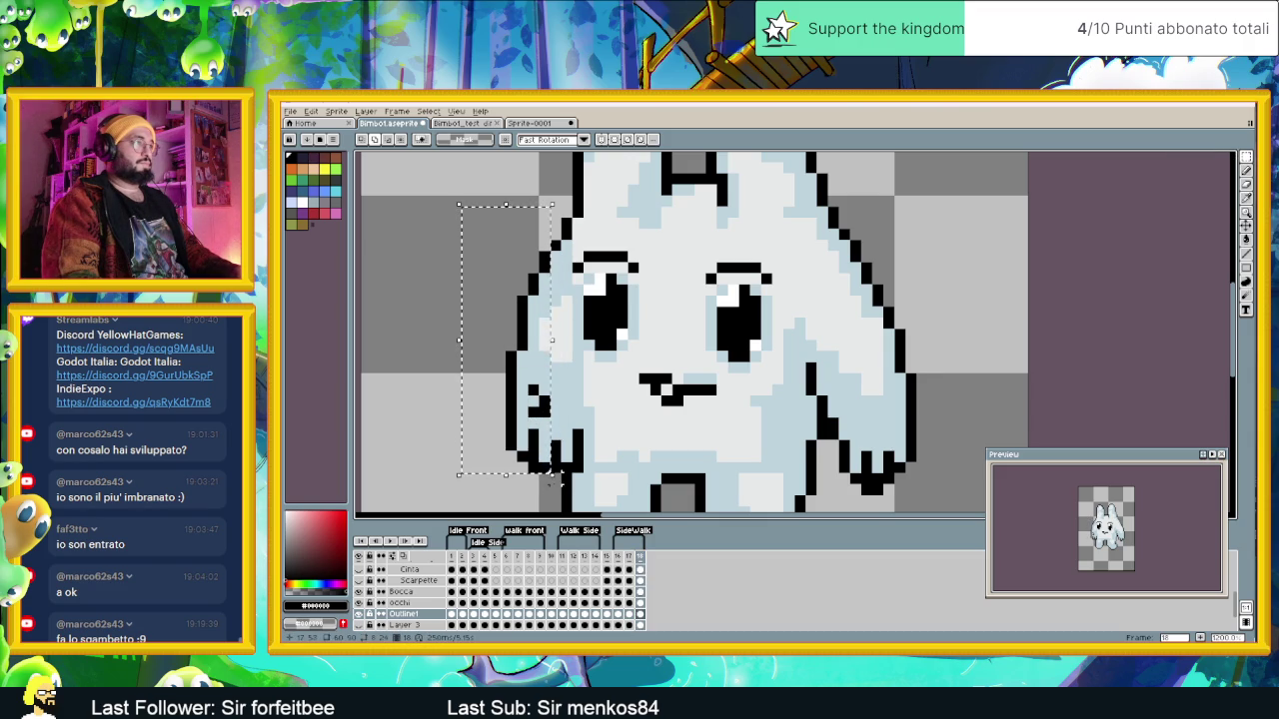
{"action": "left_click_drag", "start_coordinate": [556, 468], "coordinate": [524, 441]}
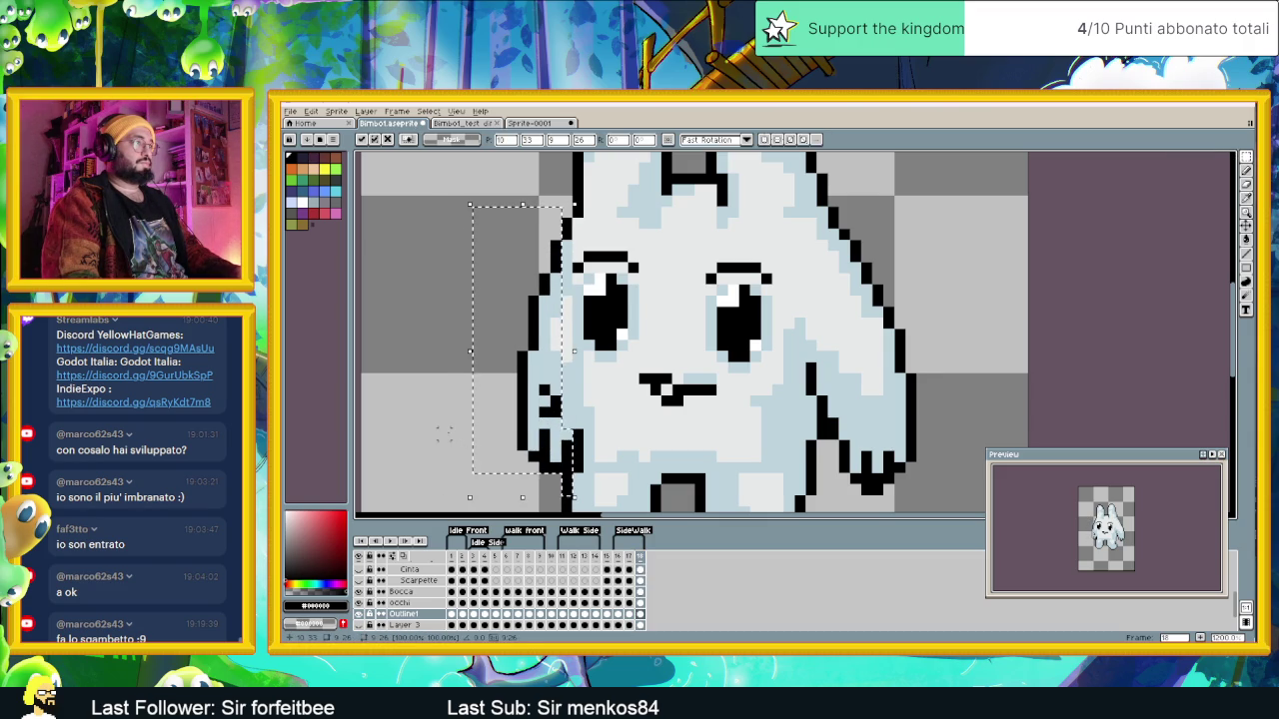
{"action": "key", "text": "Return"}
{"action": "scroll", "coordinate": [443, 433], "scroll_direction": "down", "scroll_amount": 2}
{"action": "scroll", "coordinate": [489, 444], "scroll_direction": "down", "scroll_amount": 1}
{"action": "scroll", "coordinate": [490, 445], "scroll_direction": "down", "scroll_amount": 1}
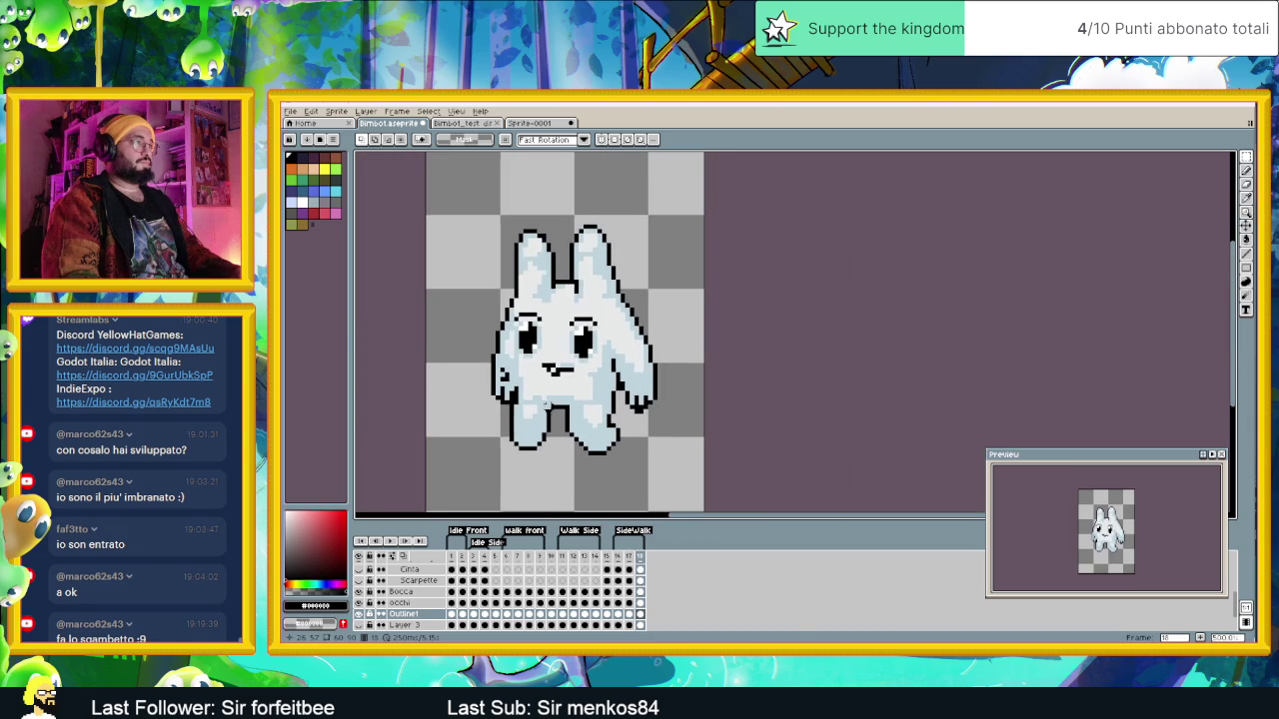
Step: Add a black outline pixel on the bunny's left edge and pick its light blue colour
{"action": "left_click", "coordinate": [630, 557]}
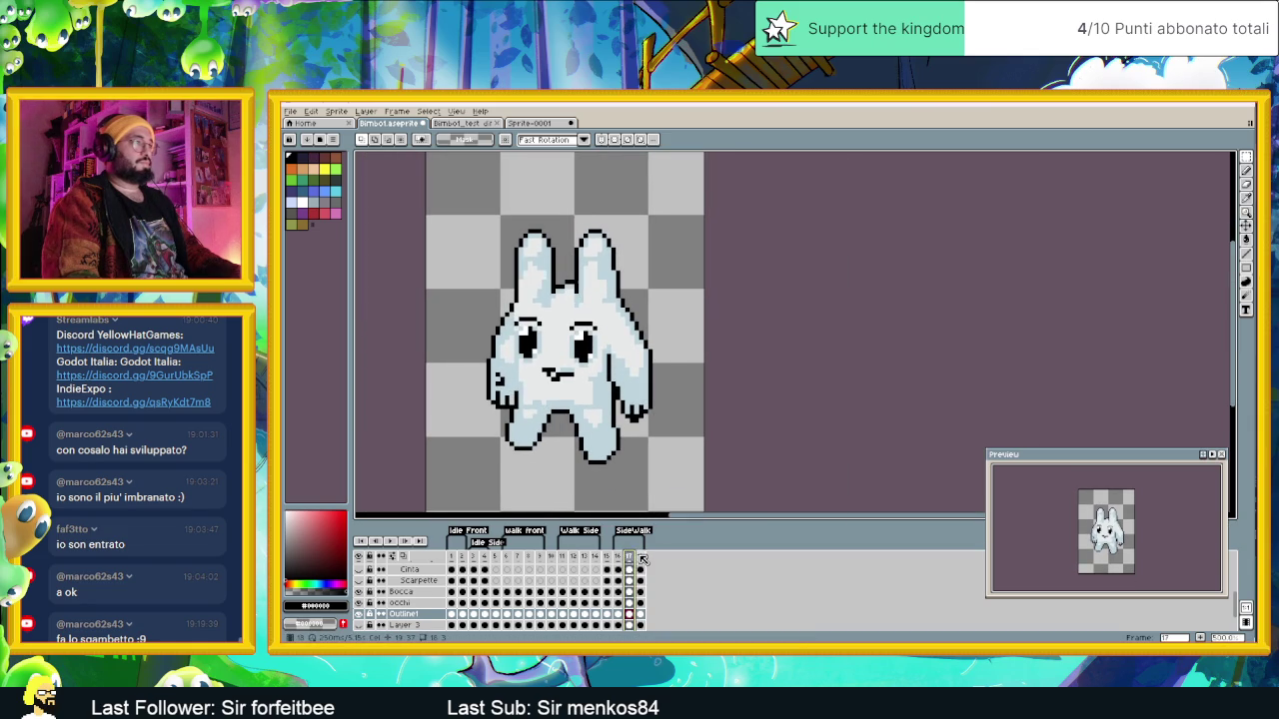
{"action": "left_click", "coordinate": [640, 557]}
{"action": "scroll", "coordinate": [485, 320], "scroll_direction": "up", "scroll_amount": 2}
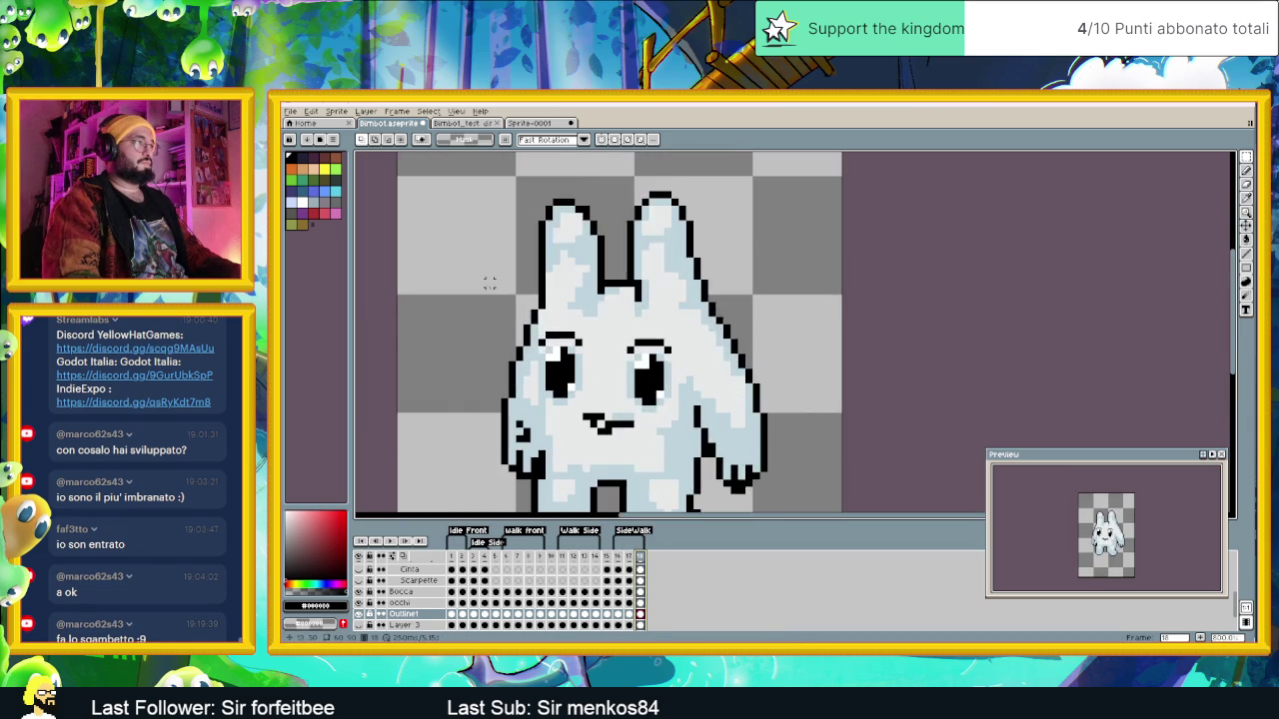
{"action": "scroll", "coordinate": [515, 310], "scroll_direction": "up", "scroll_amount": 2}
{"action": "key", "text": "b"}
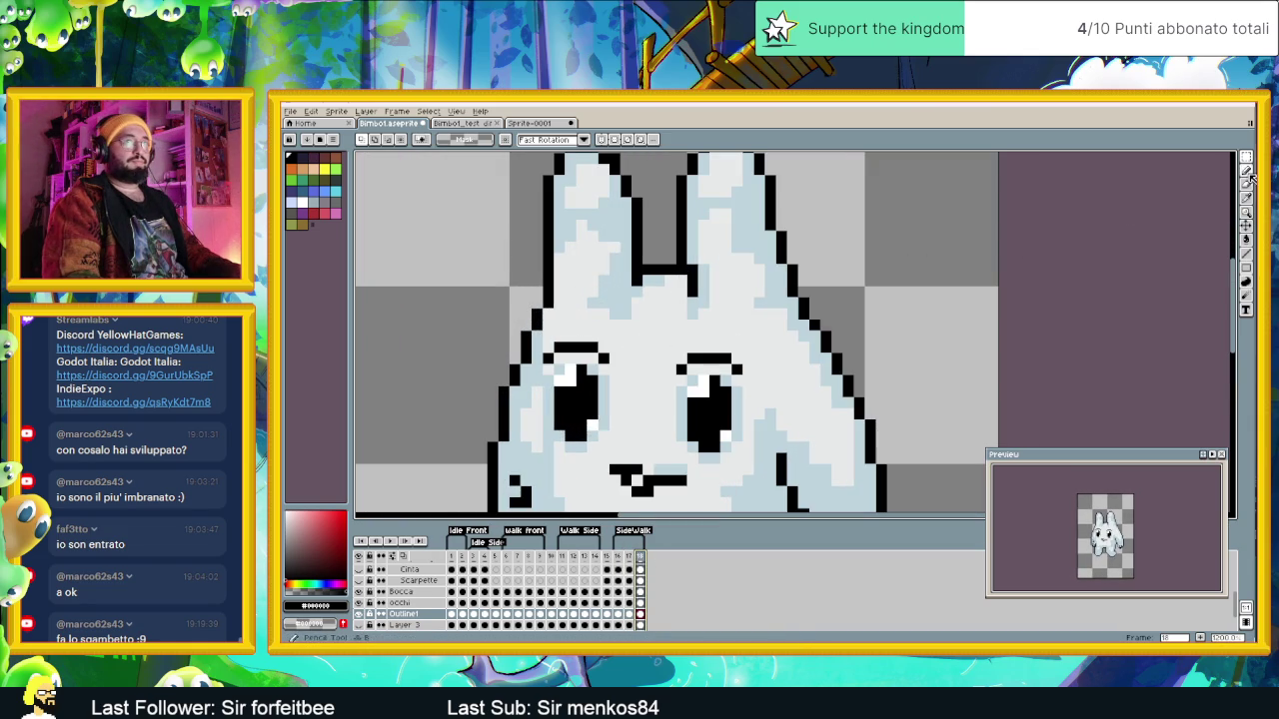
{"action": "left_click", "coordinate": [531, 323]}
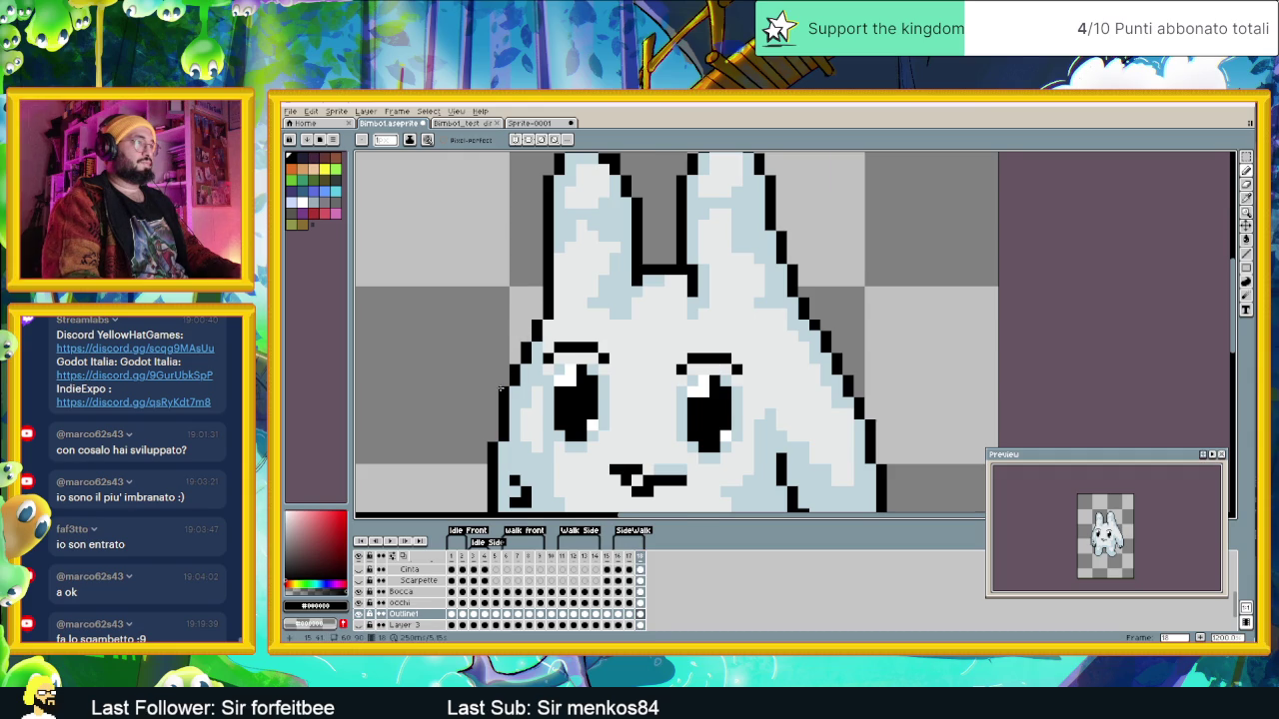
{"action": "scroll", "coordinate": [522, 350], "scroll_direction": "down", "scroll_amount": 1}
{"action": "scroll", "coordinate": [529, 352], "scroll_direction": "up", "scroll_amount": 1}
{"action": "key", "text": "alt"}
{"action": "left_click", "coordinate": [534, 352], "text": "alt"}
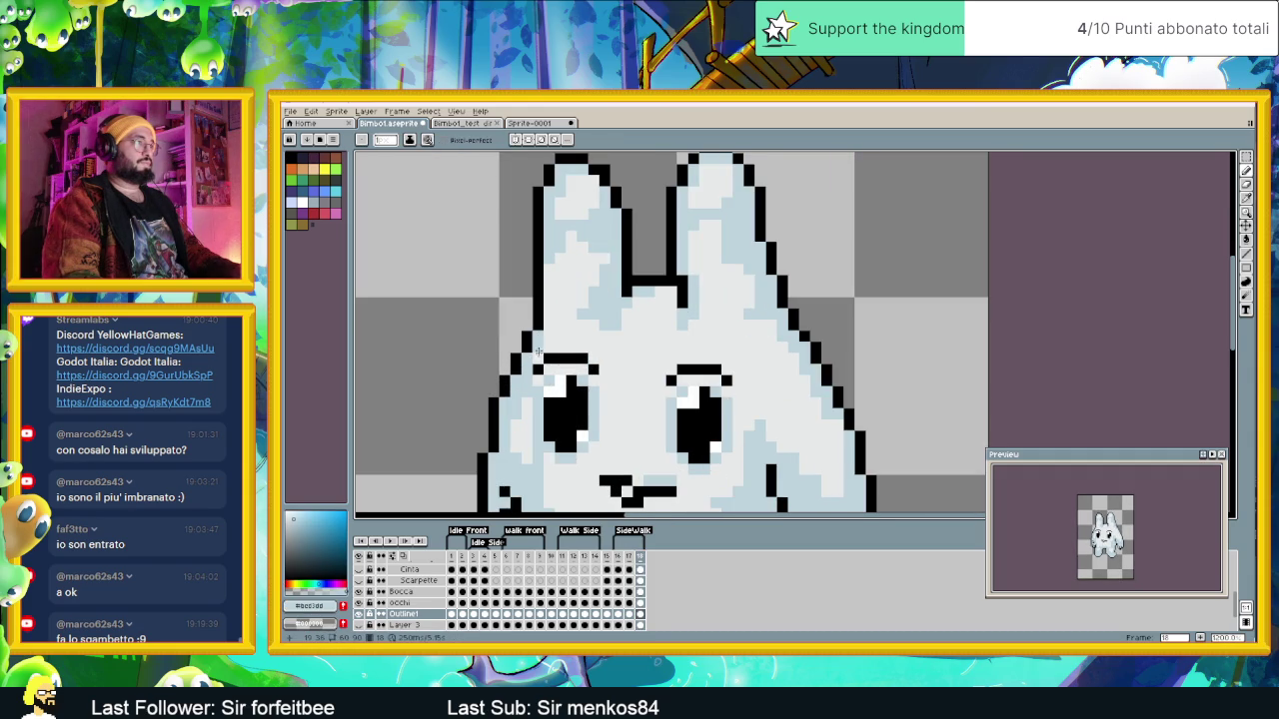
{"action": "scroll", "coordinate": [539, 350], "scroll_direction": "down", "scroll_amount": 3}
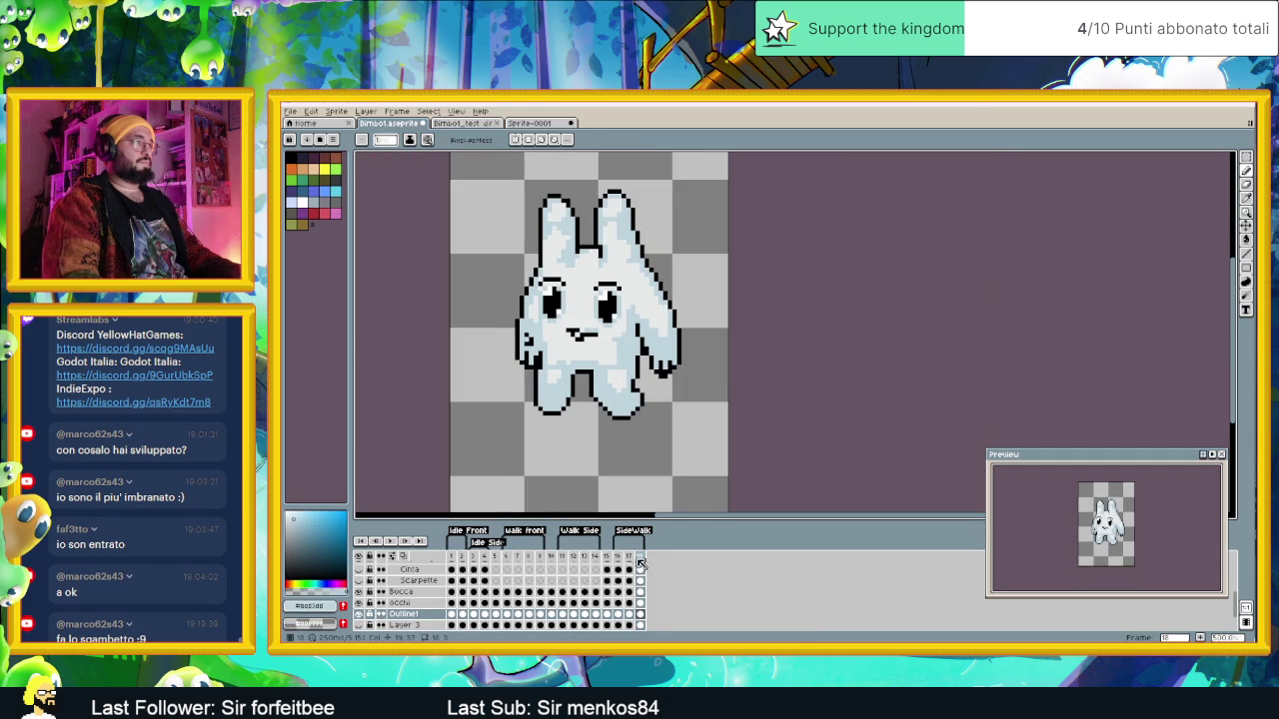
Step: Compare frames 17 and 18 and turn on onion-skin ghosting of the previous frame
{"action": "left_click", "coordinate": [628, 557]}
{"action": "left_click", "coordinate": [642, 558]}
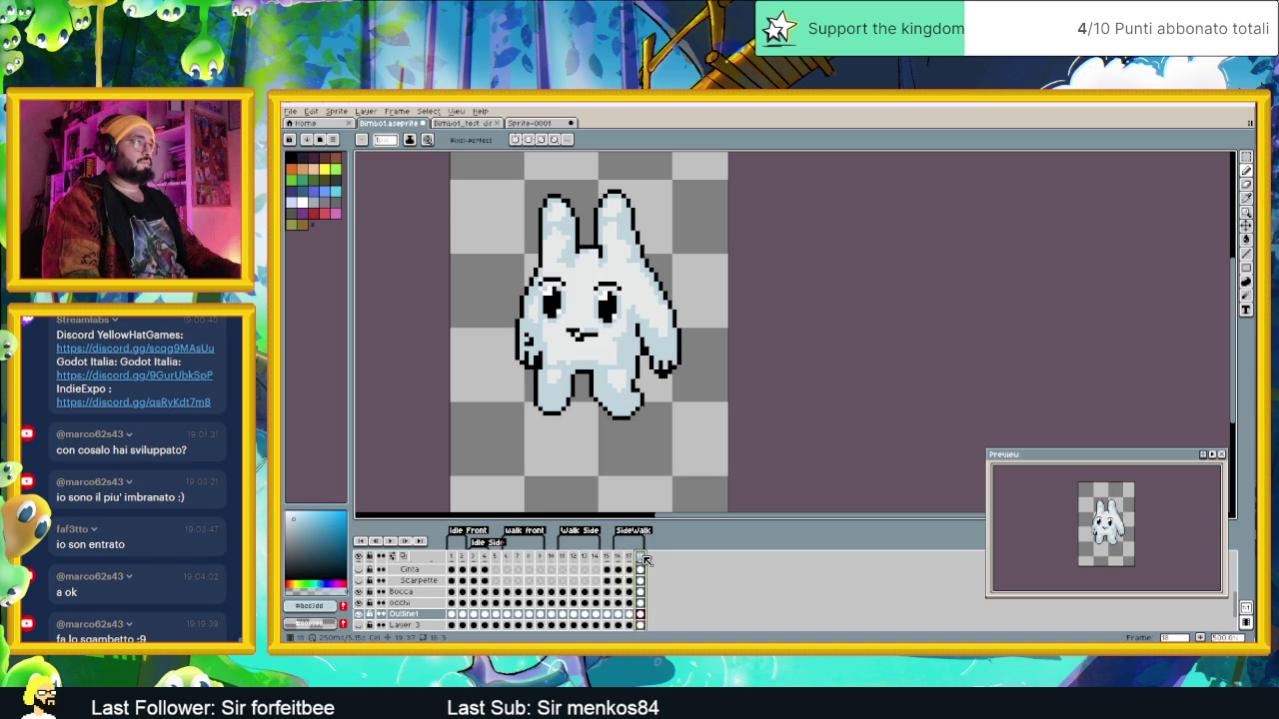
{"action": "left_click", "coordinate": [630, 560]}
{"action": "left_click", "coordinate": [640, 558]}
{"action": "scroll", "coordinate": [562, 303], "scroll_direction": "up", "scroll_amount": 1}
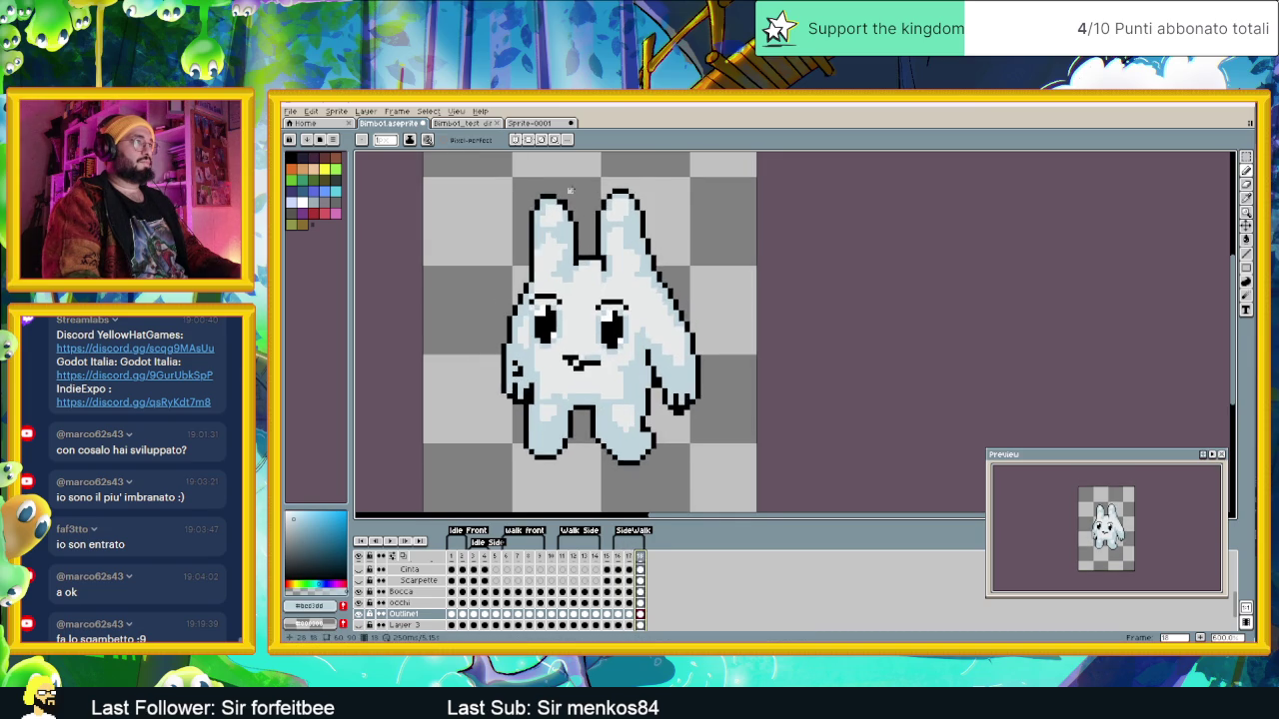
{"action": "left_click", "coordinate": [630, 558]}
{"action": "left_click", "coordinate": [641, 558]}
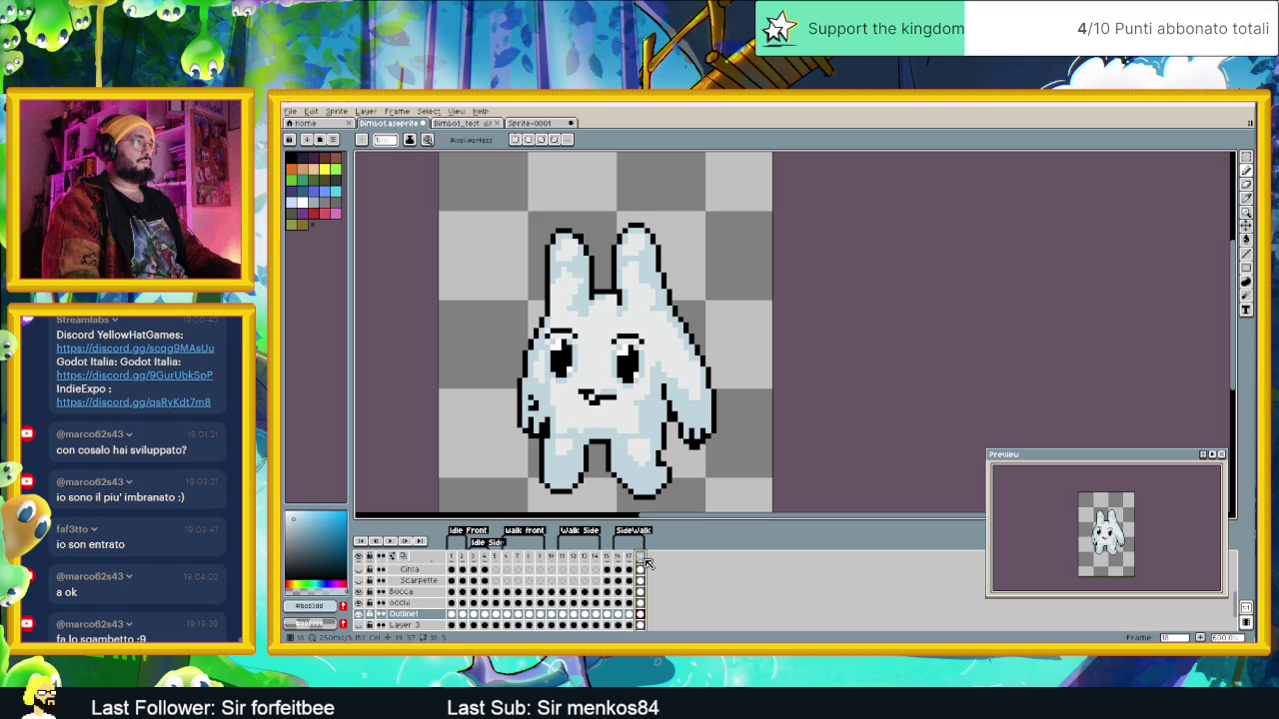
{"action": "left_click", "coordinate": [631, 559]}
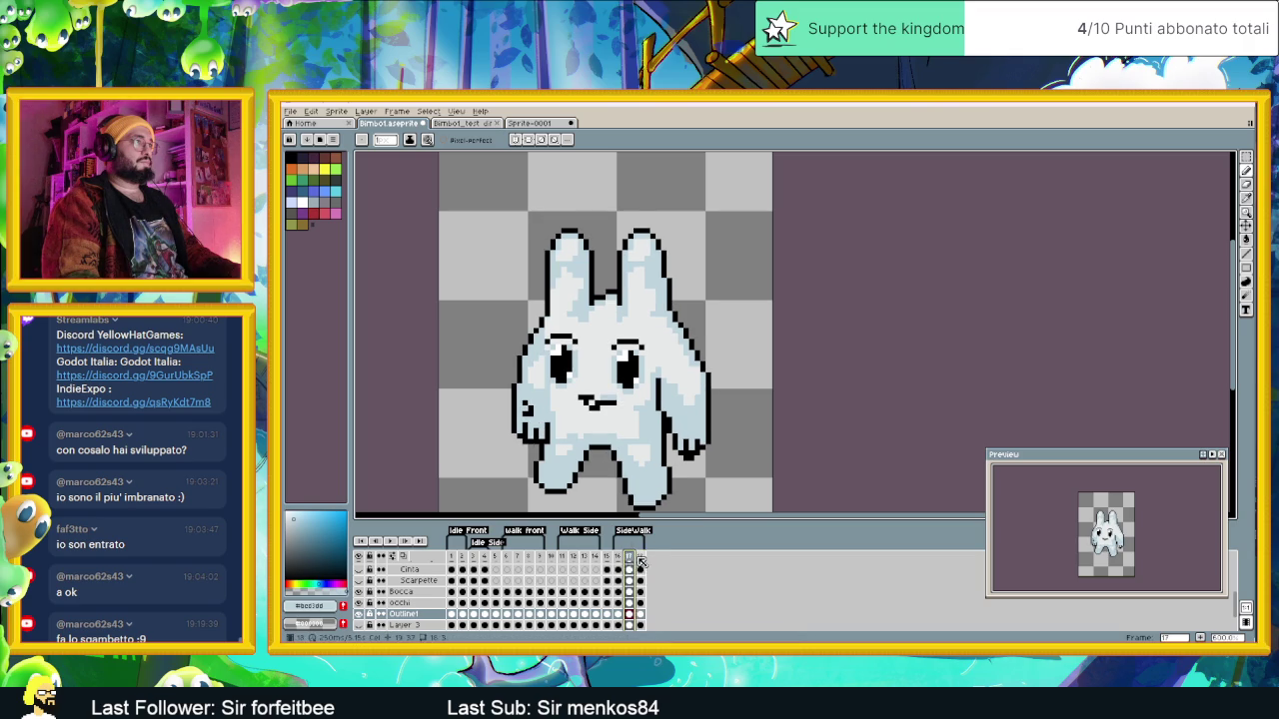
{"action": "left_click", "coordinate": [642, 559]}
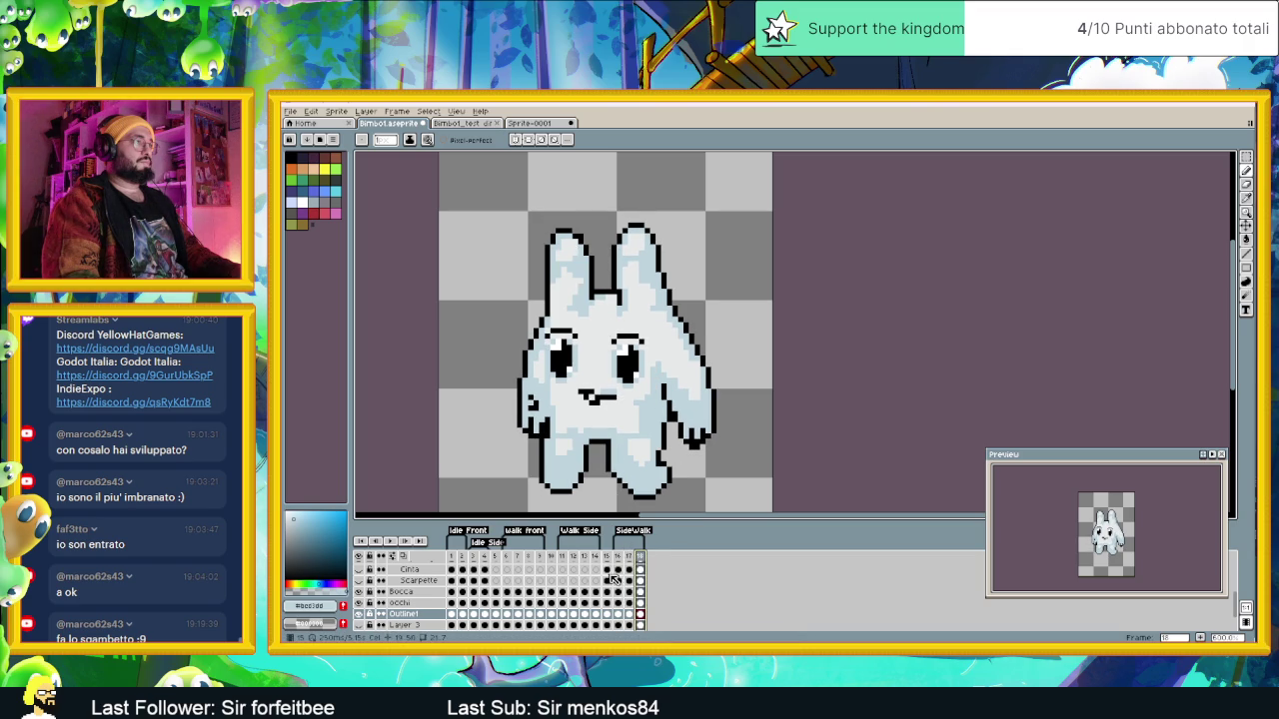
{"action": "left_click", "coordinate": [407, 557]}
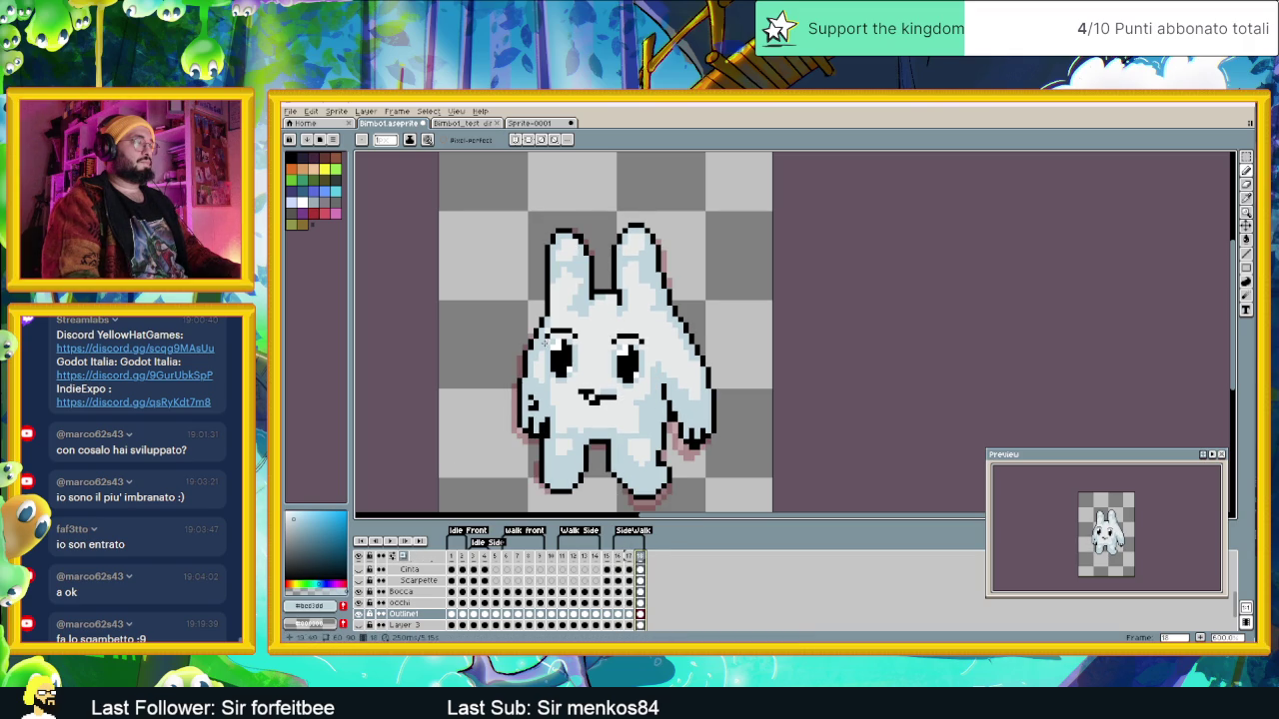
{"action": "scroll", "coordinate": [563, 213], "scroll_direction": "up", "scroll_amount": 1}
Step: Paint black outline pixels along the left ear's top-left edge
{"action": "left_click", "coordinate": [568, 228]}
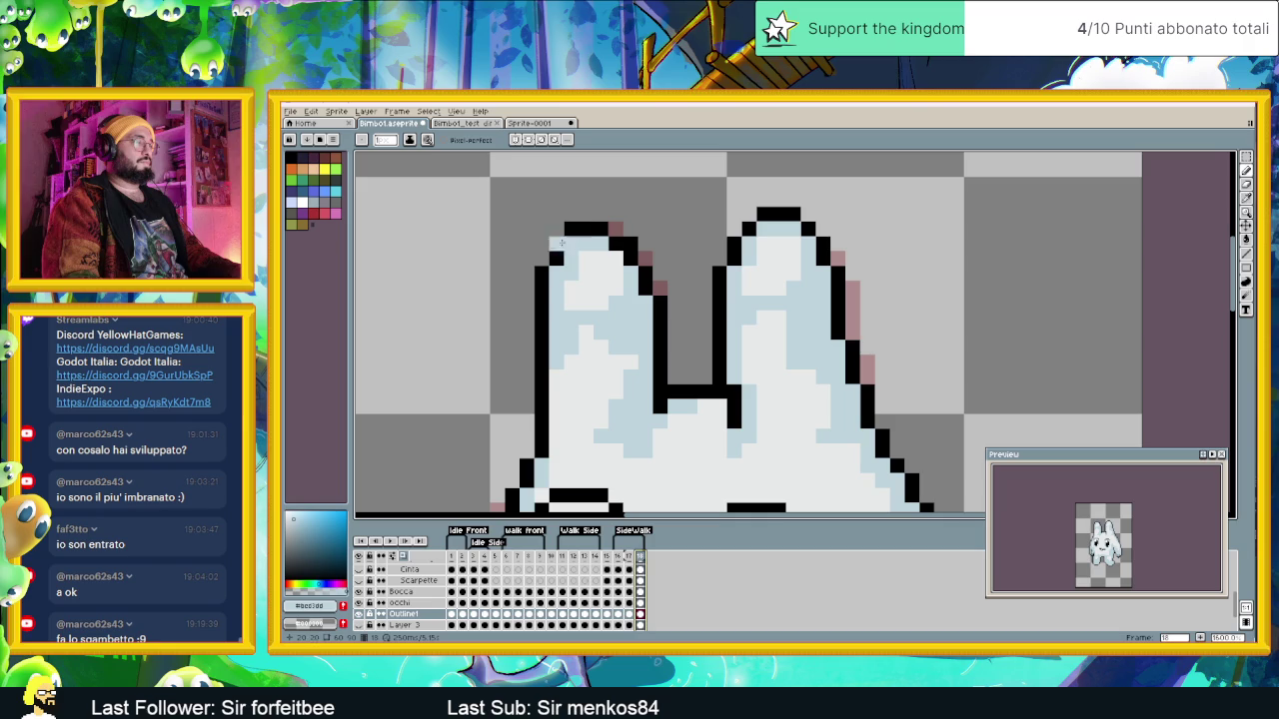
{"action": "key", "text": "i"}
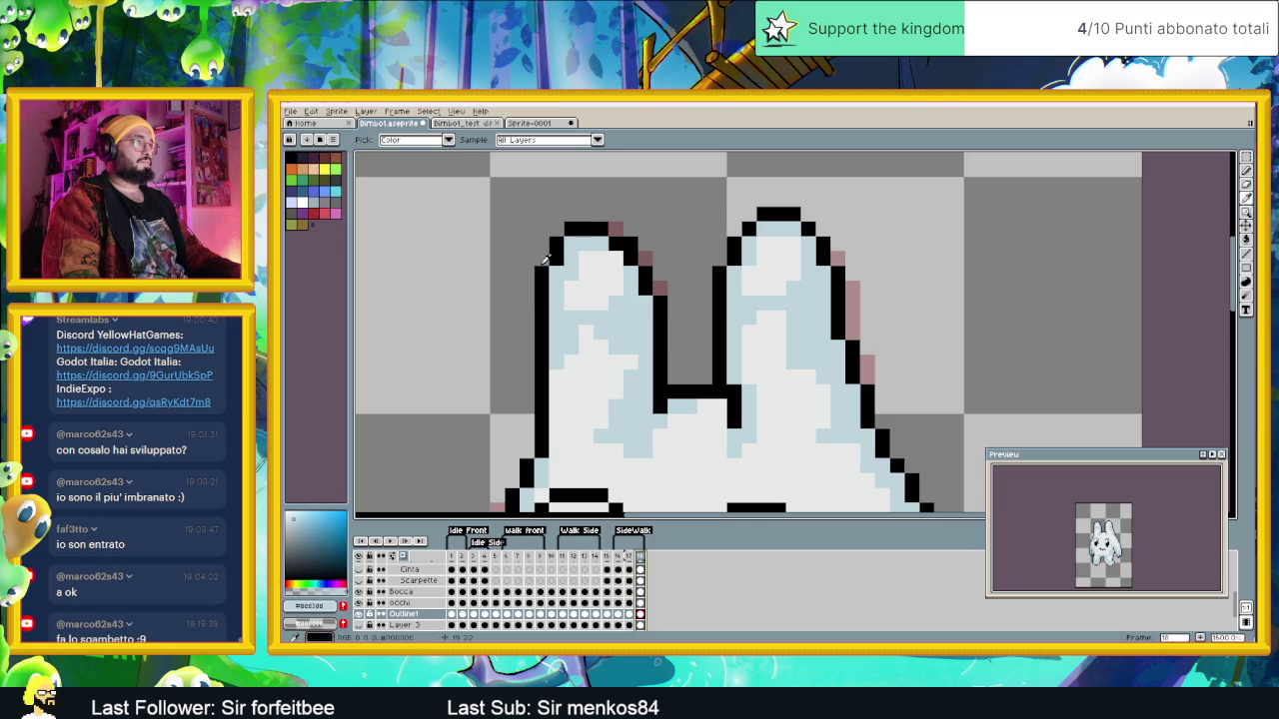
{"action": "left_click", "coordinate": [558, 254]}
{"action": "key", "text": "b"}
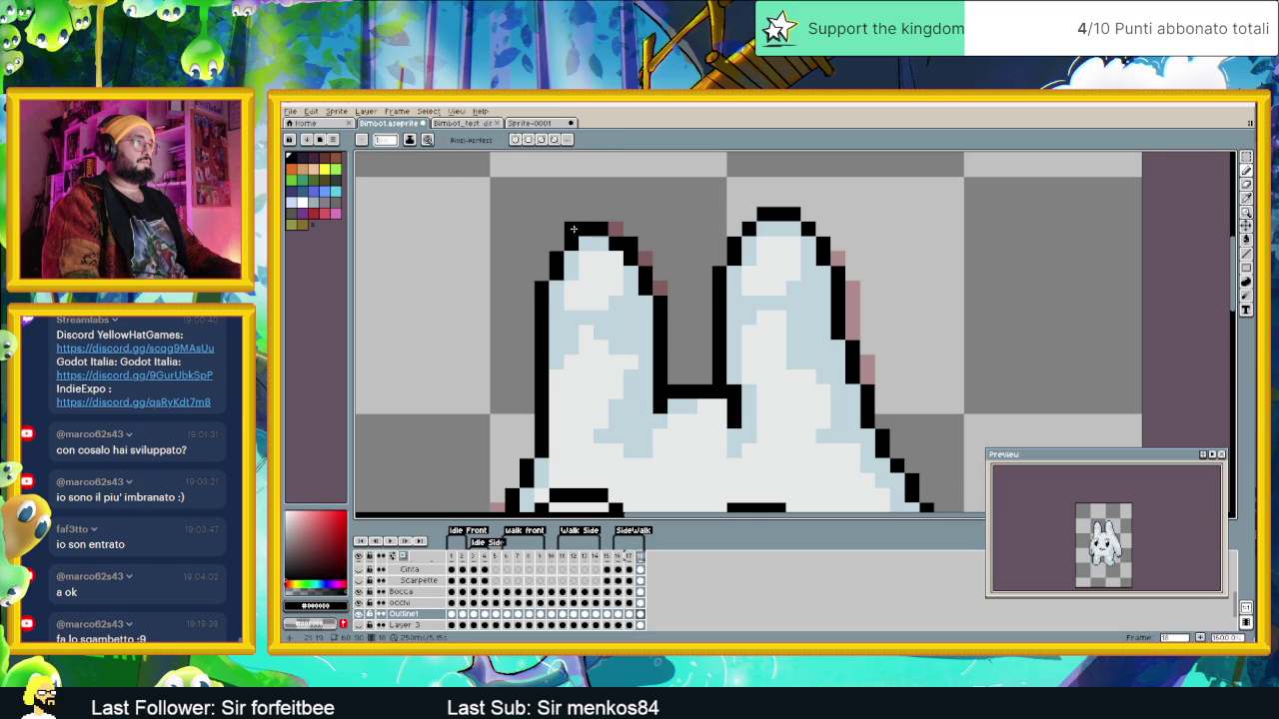
{"action": "scroll", "coordinate": [545, 356], "scroll_direction": "down", "scroll_amount": 2}
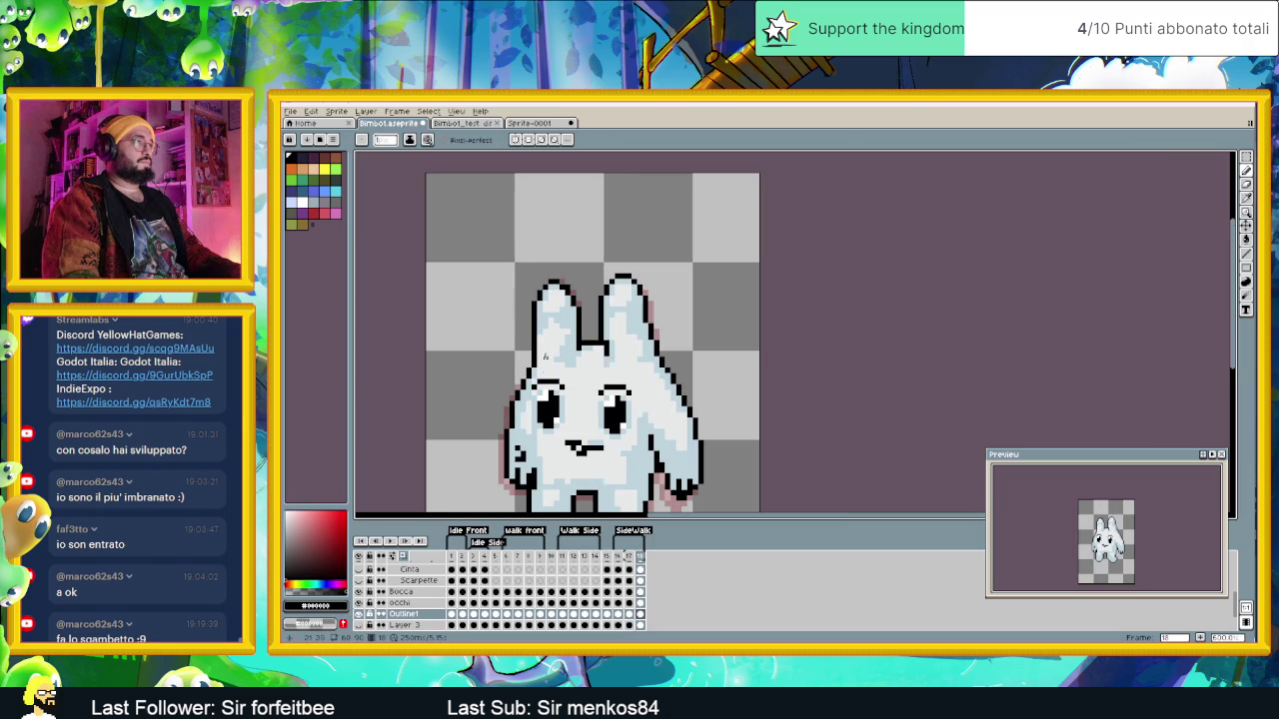
Step: Recheck frames 17 and 18 and sample the light blue from the ear
{"action": "left_click", "coordinate": [643, 558]}
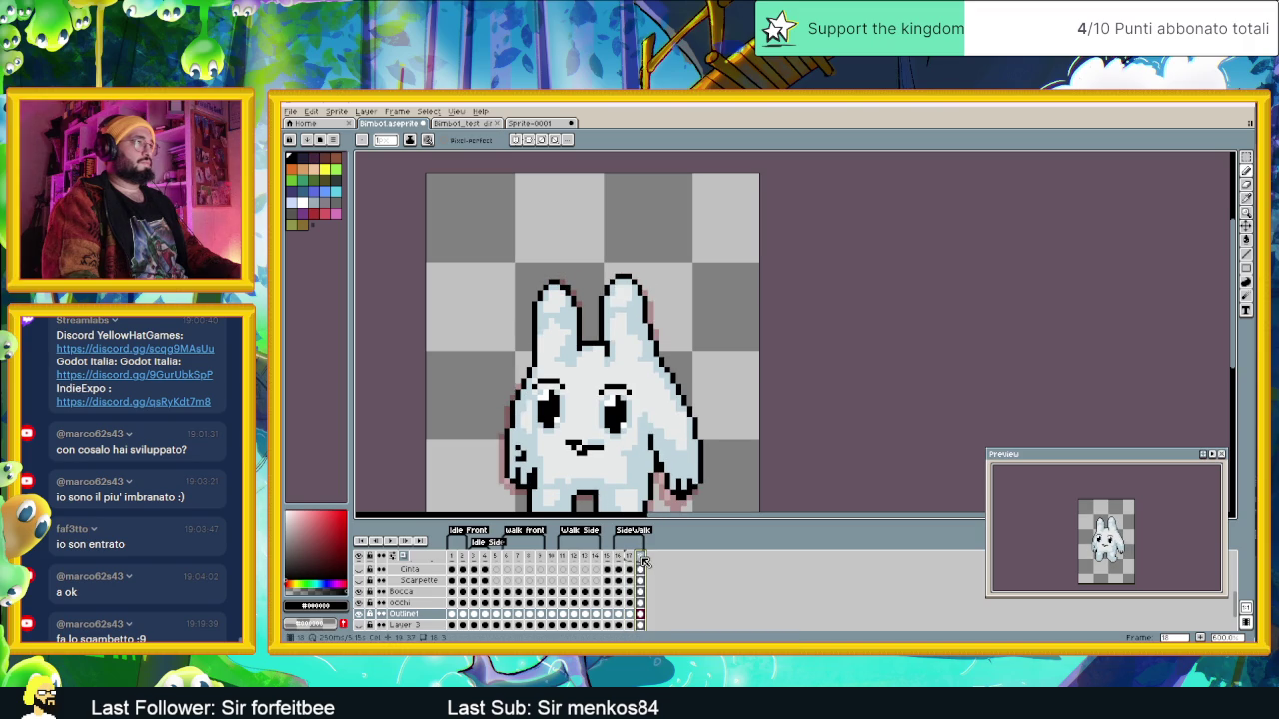
{"action": "key", "text": "Left"}
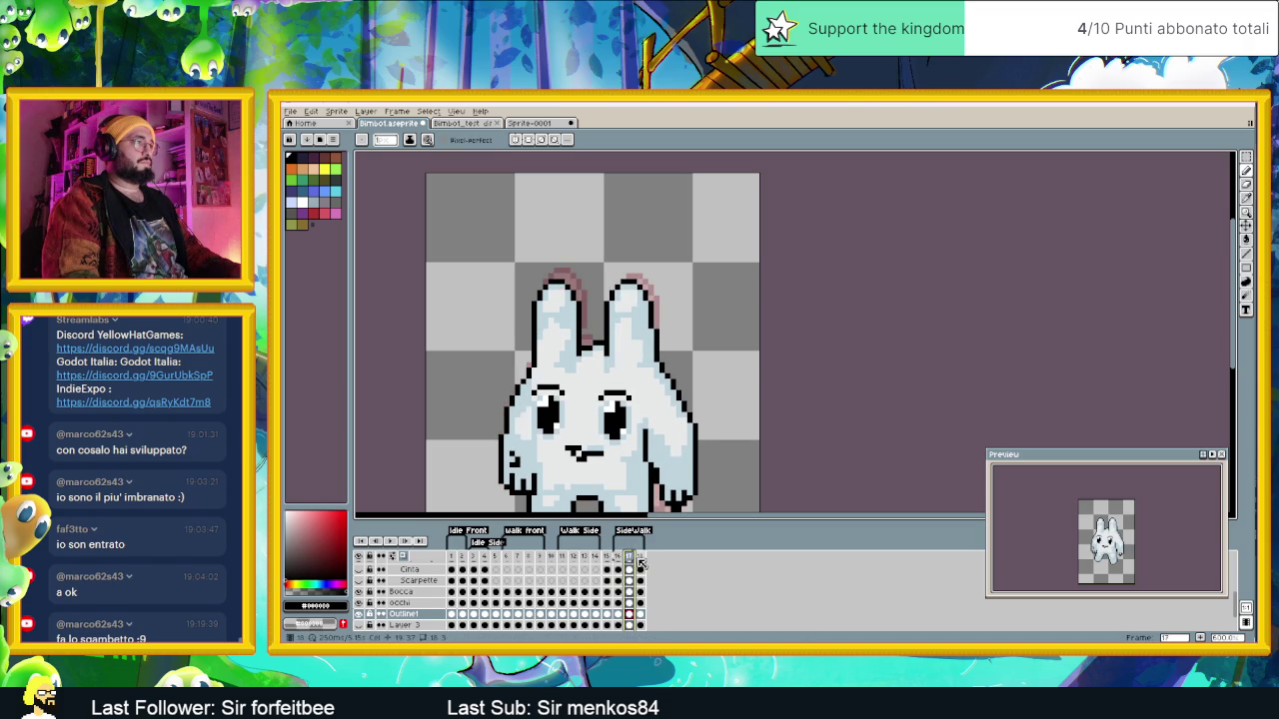
{"action": "left_click", "coordinate": [640, 563]}
{"action": "scroll", "coordinate": [522, 298], "scroll_direction": "up", "scroll_amount": 1}
{"action": "scroll", "coordinate": [522, 298], "scroll_direction": "up", "scroll_amount": 1}
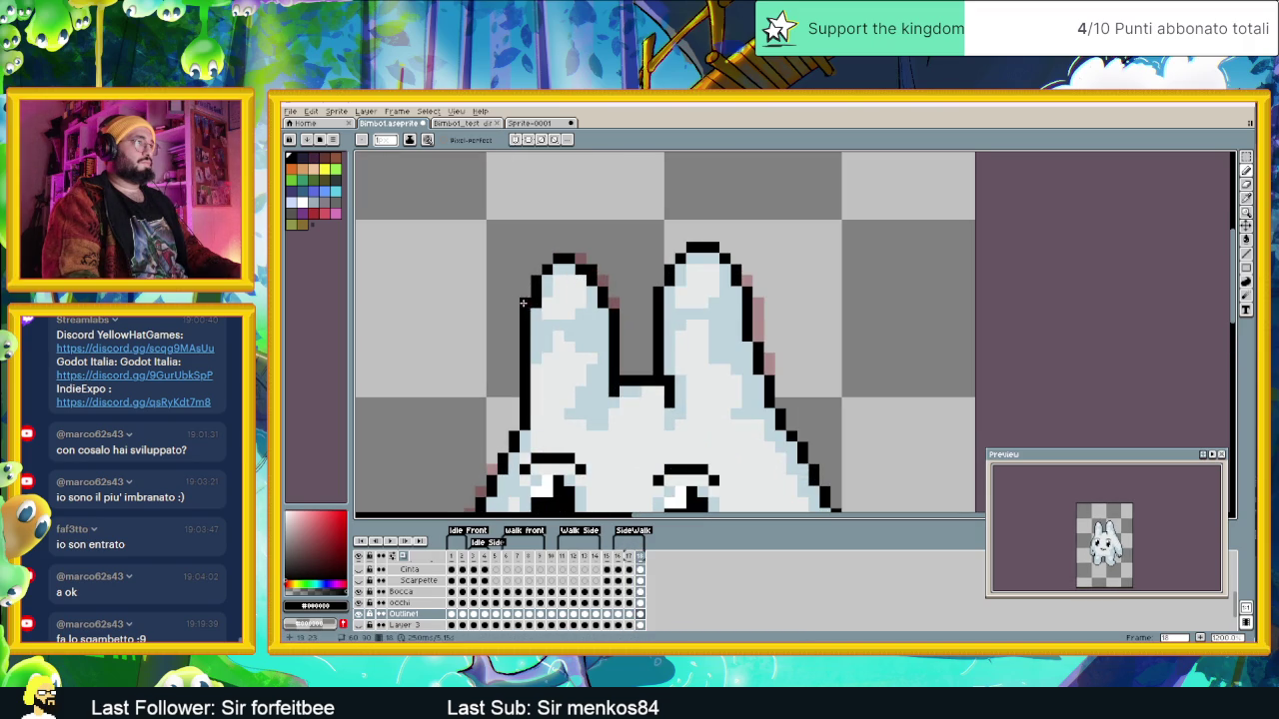
{"action": "left_click", "coordinate": [547, 297], "text": "alt"}
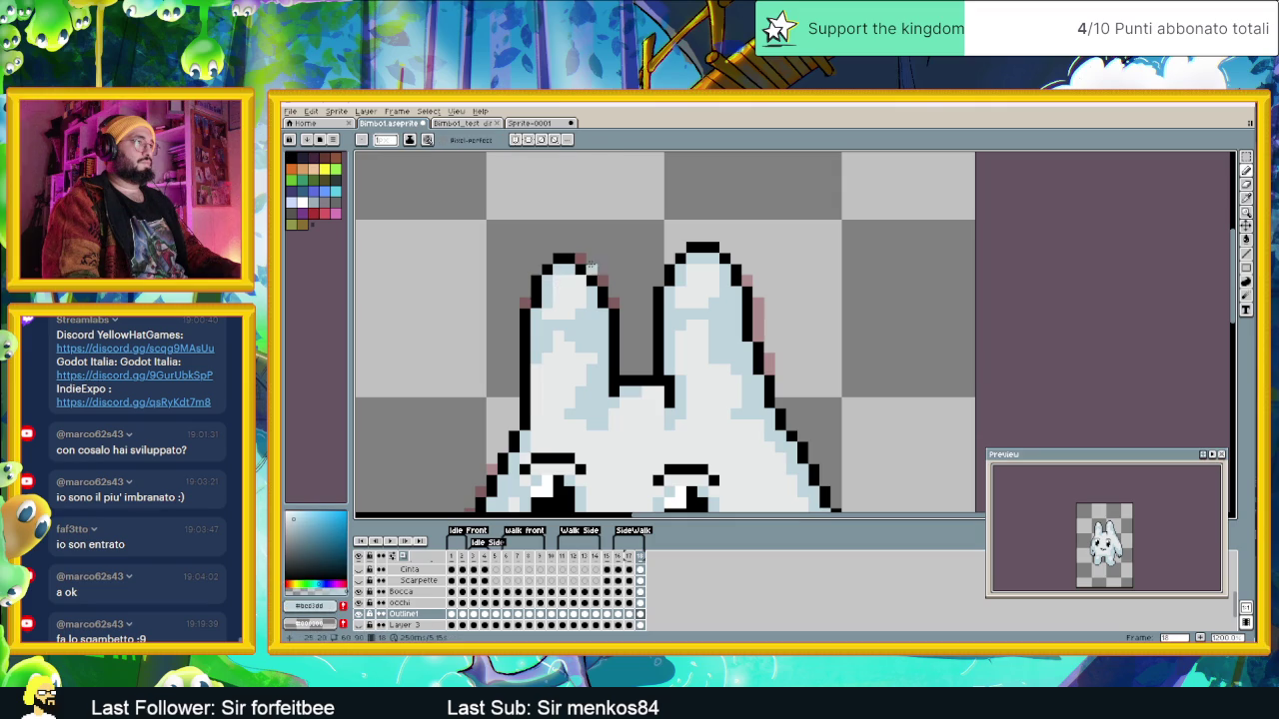
{"action": "scroll", "coordinate": [636, 293], "scroll_direction": "down", "scroll_amount": 2}
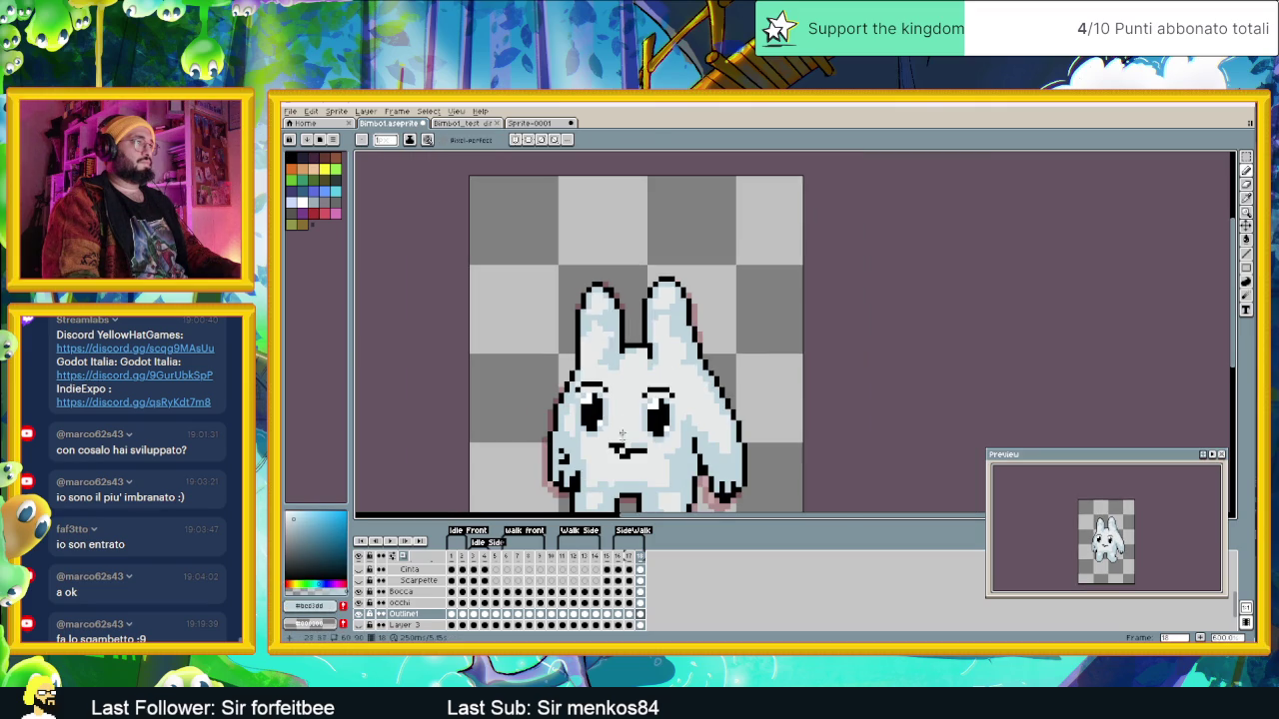
{"action": "left_click", "coordinate": [629, 556]}
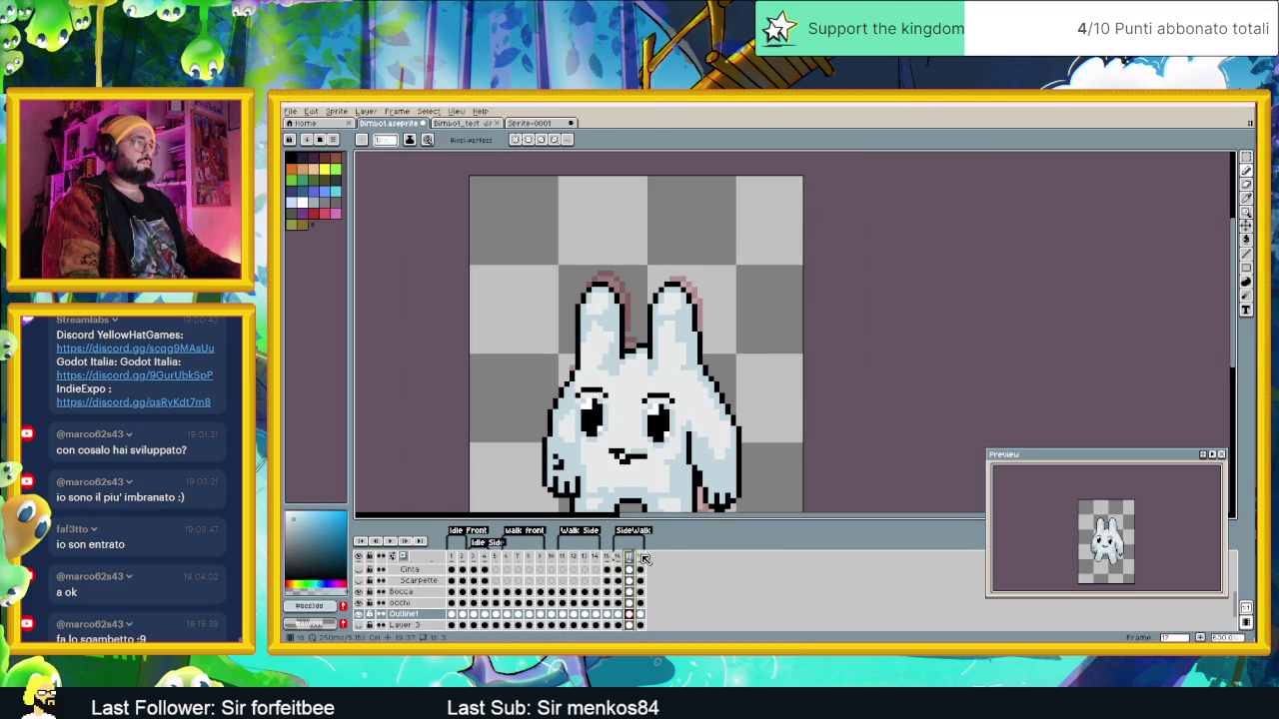
{"action": "left_click", "coordinate": [642, 556]}
{"action": "scroll", "coordinate": [605, 272], "scroll_direction": "up", "scroll_amount": 1}
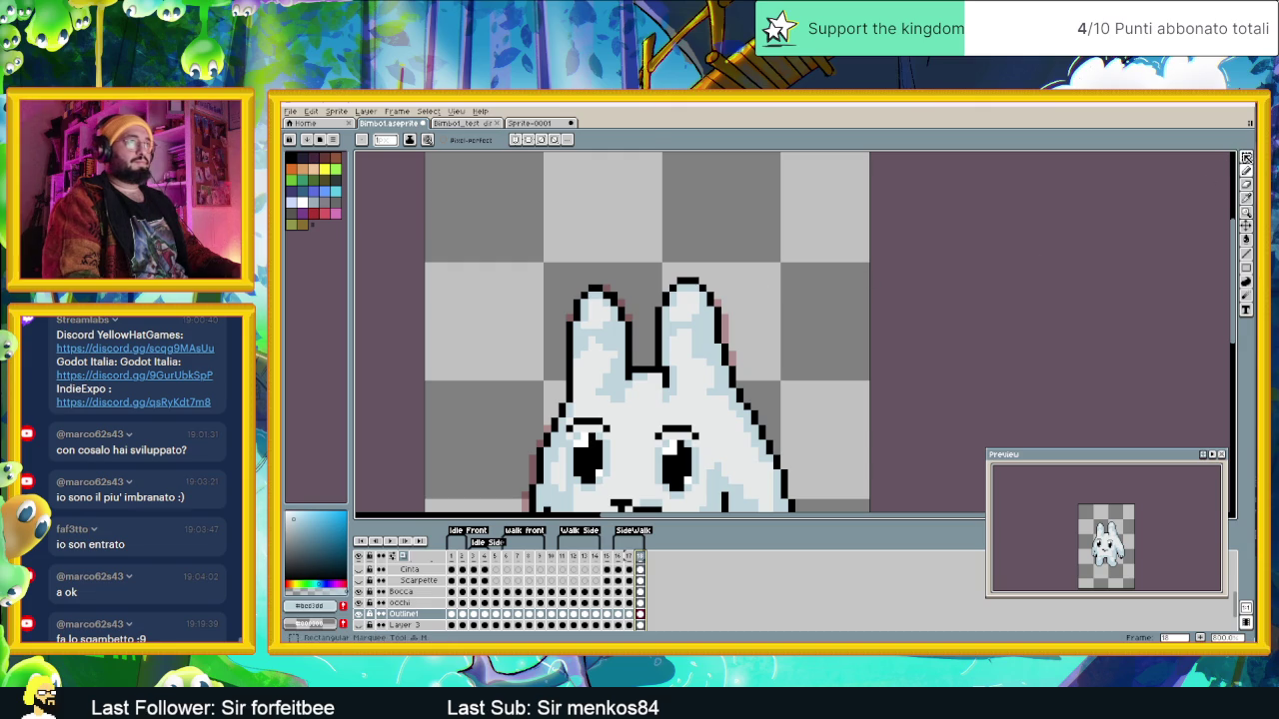
Step: Marquee-select the bunny's left ear, then drop the selection
{"action": "left_click", "coordinate": [1246, 157]}
{"action": "left_click_drag", "start_coordinate": [549, 246], "coordinate": [634, 316]}
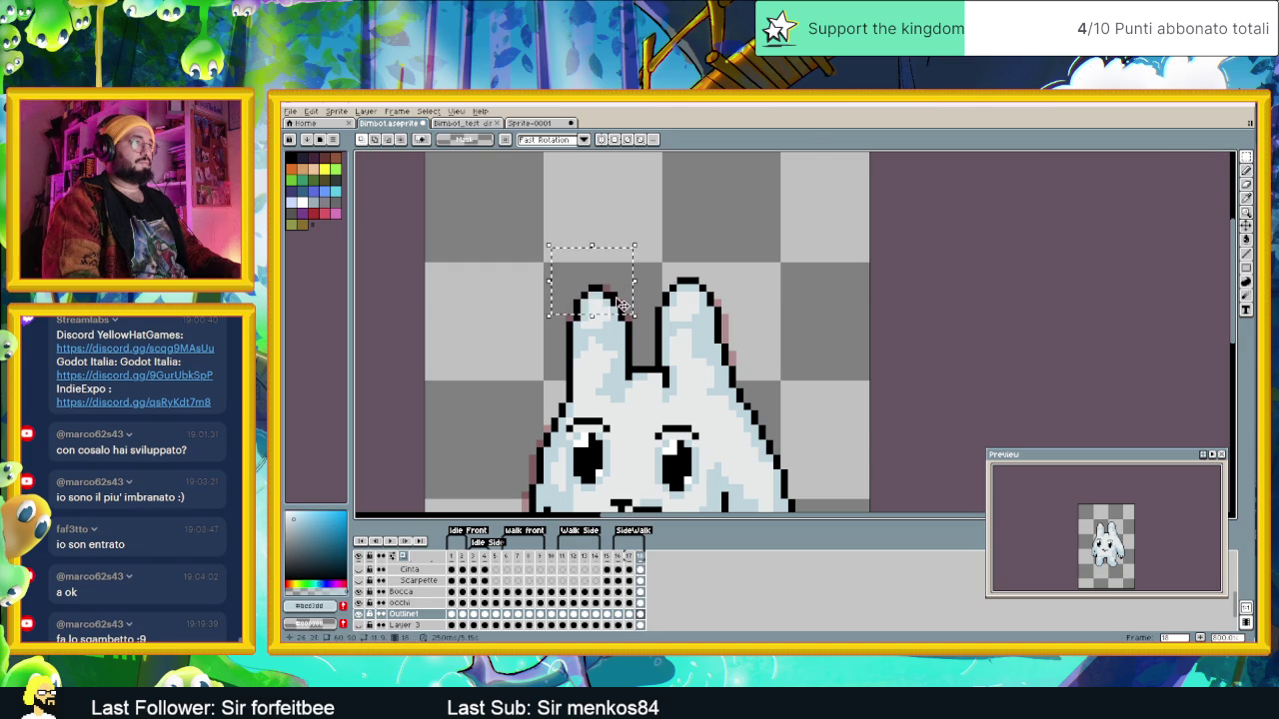
{"action": "key", "text": "ctrl+d"}
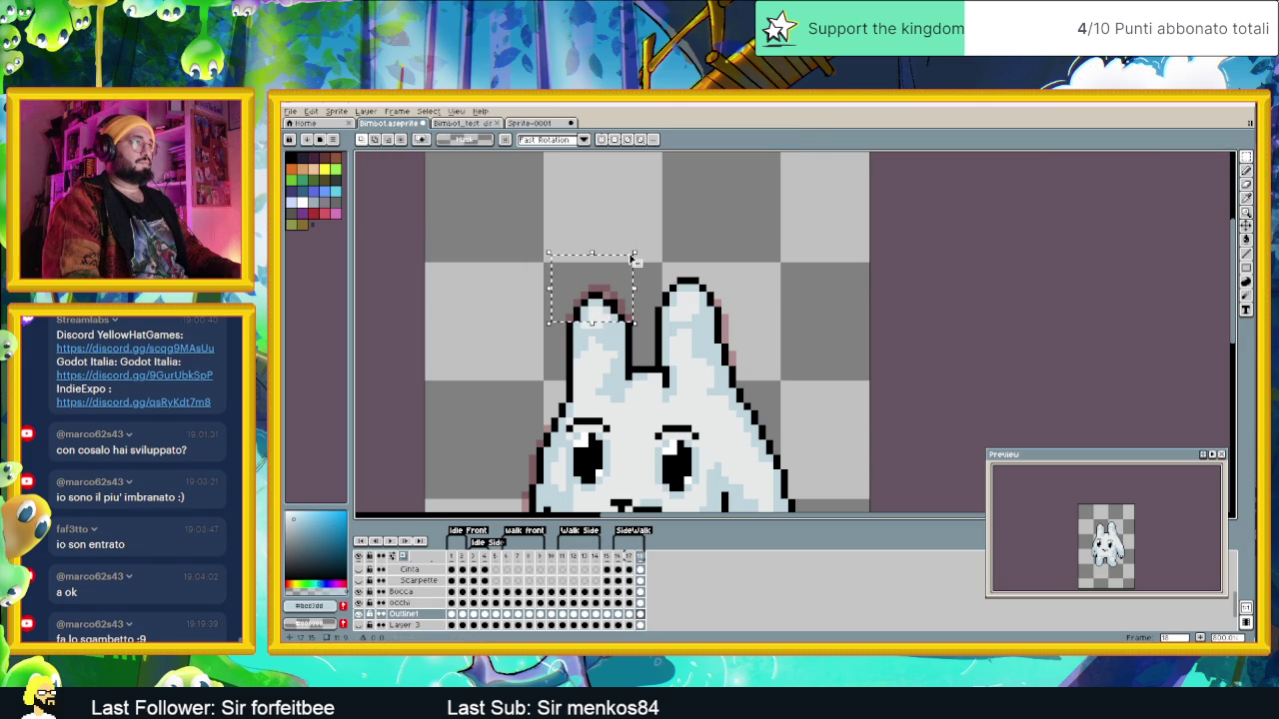
{"action": "scroll", "coordinate": [630, 337], "scroll_direction": "down", "scroll_amount": 1}
{"action": "scroll", "coordinate": [630, 339], "scroll_direction": "down", "scroll_amount": 1}
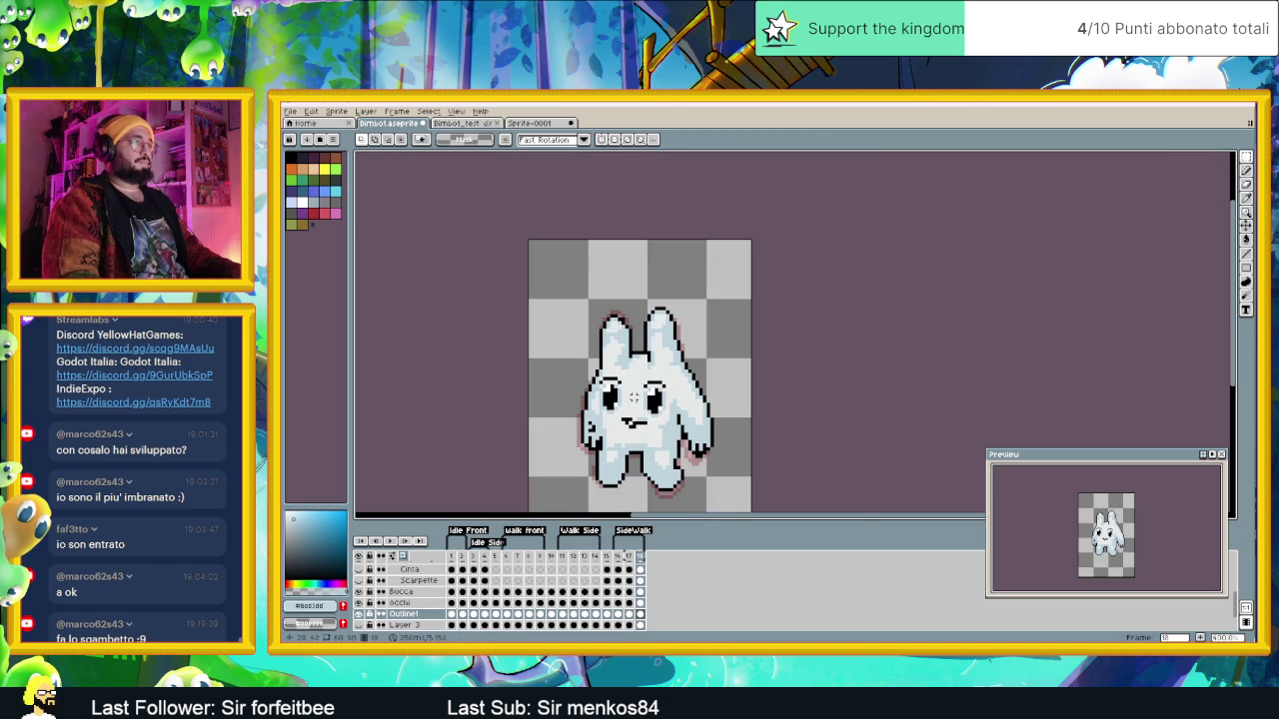
Step: Compare frames 16–18 and add a new frame at the end of SideWalk
{"action": "left_click", "coordinate": [630, 557]}
{"action": "left_click", "coordinate": [640, 556]}
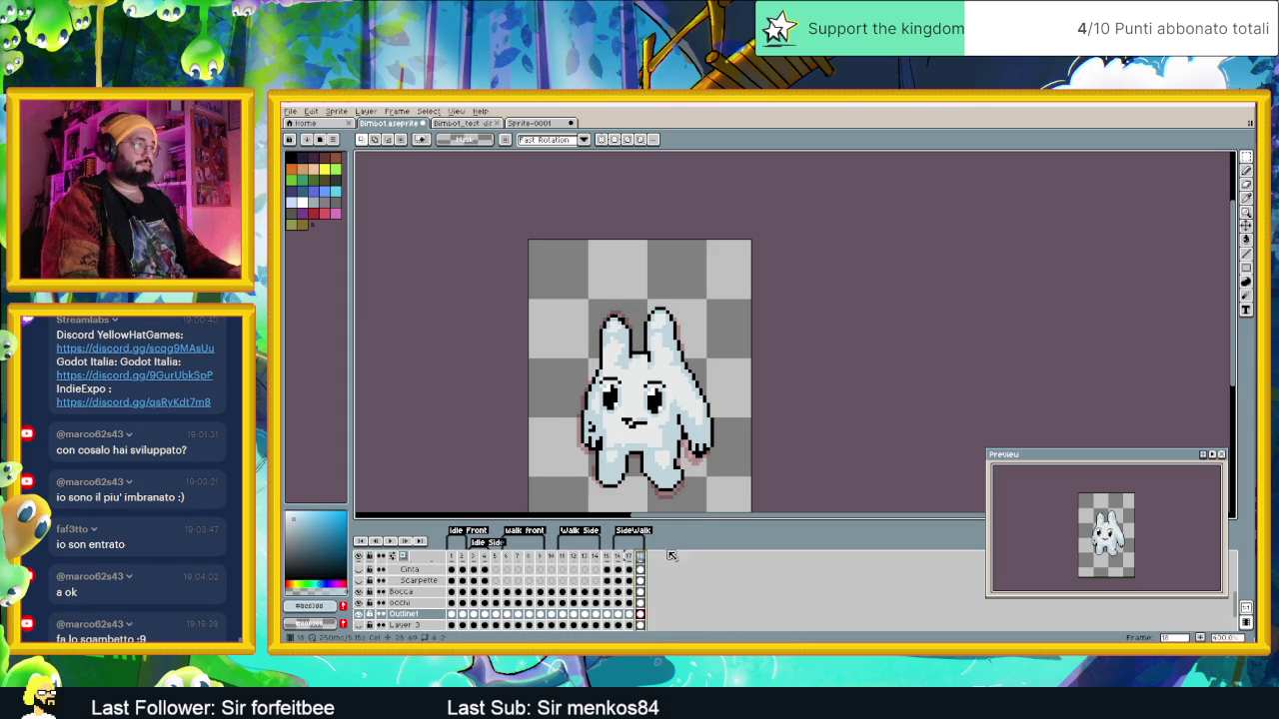
{"action": "left_click", "coordinate": [632, 553]}
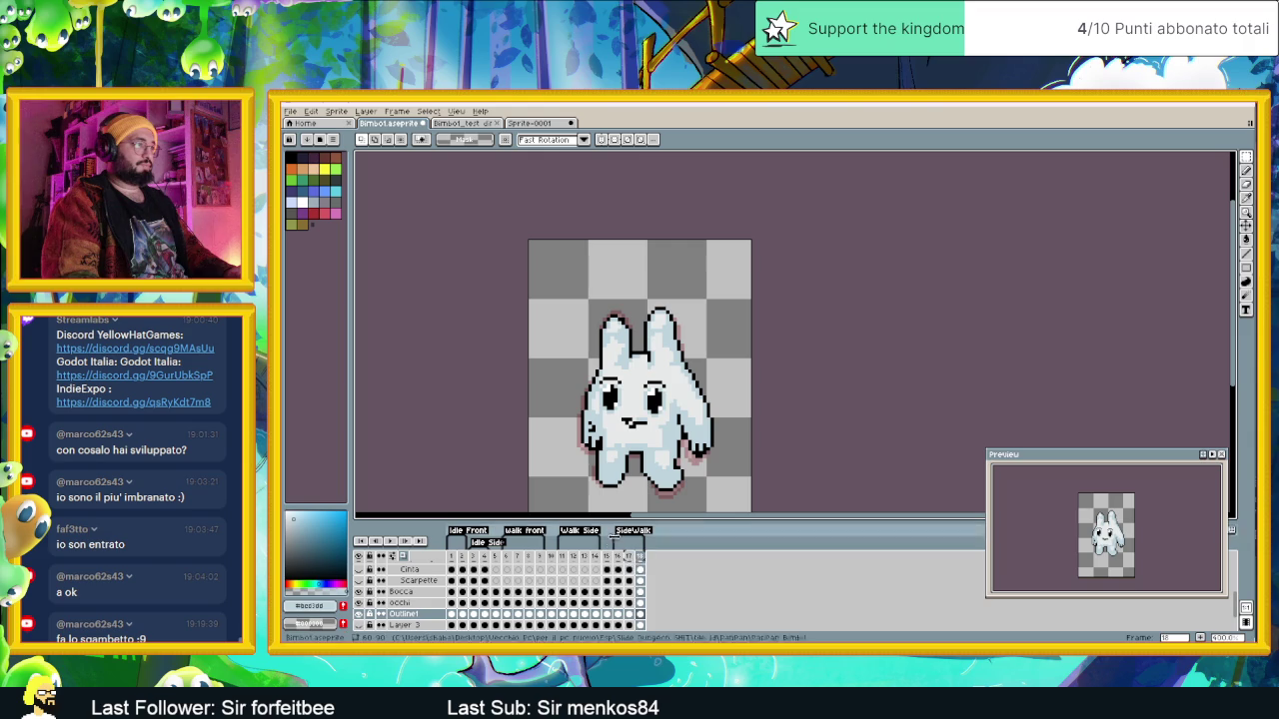
{"action": "left_click", "coordinate": [621, 561]}
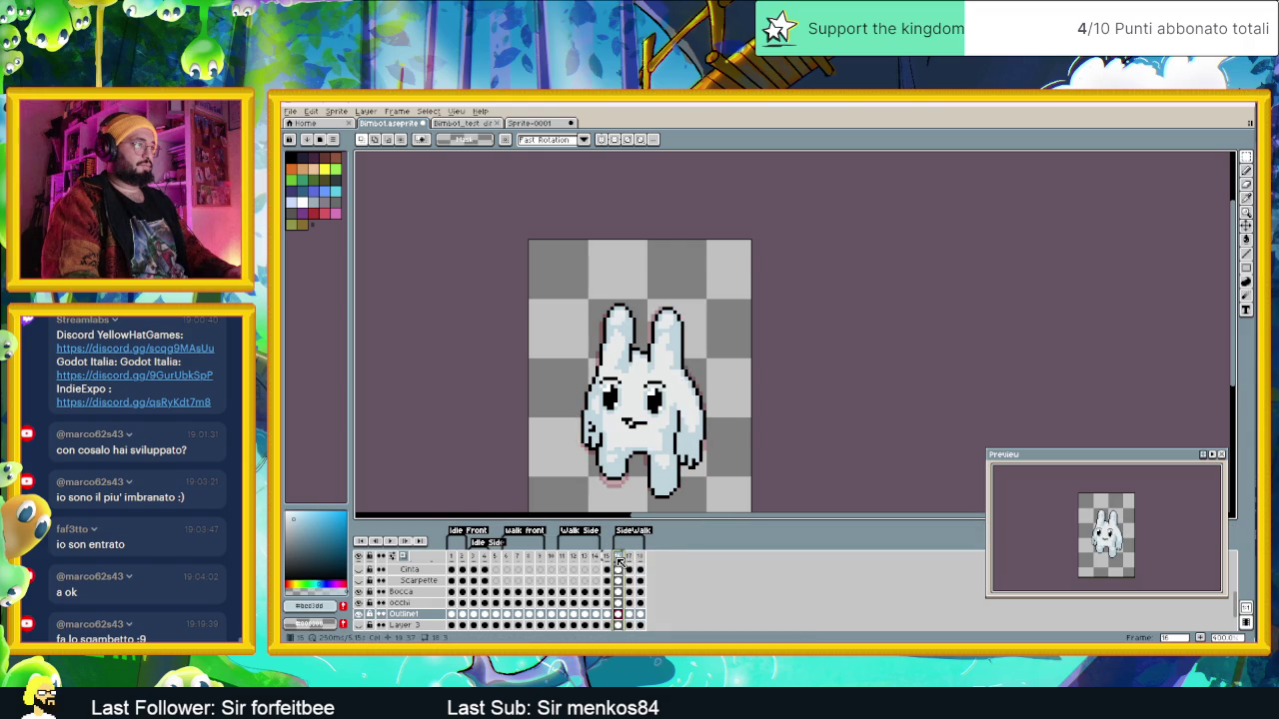
{"action": "left_click", "coordinate": [641, 557]}
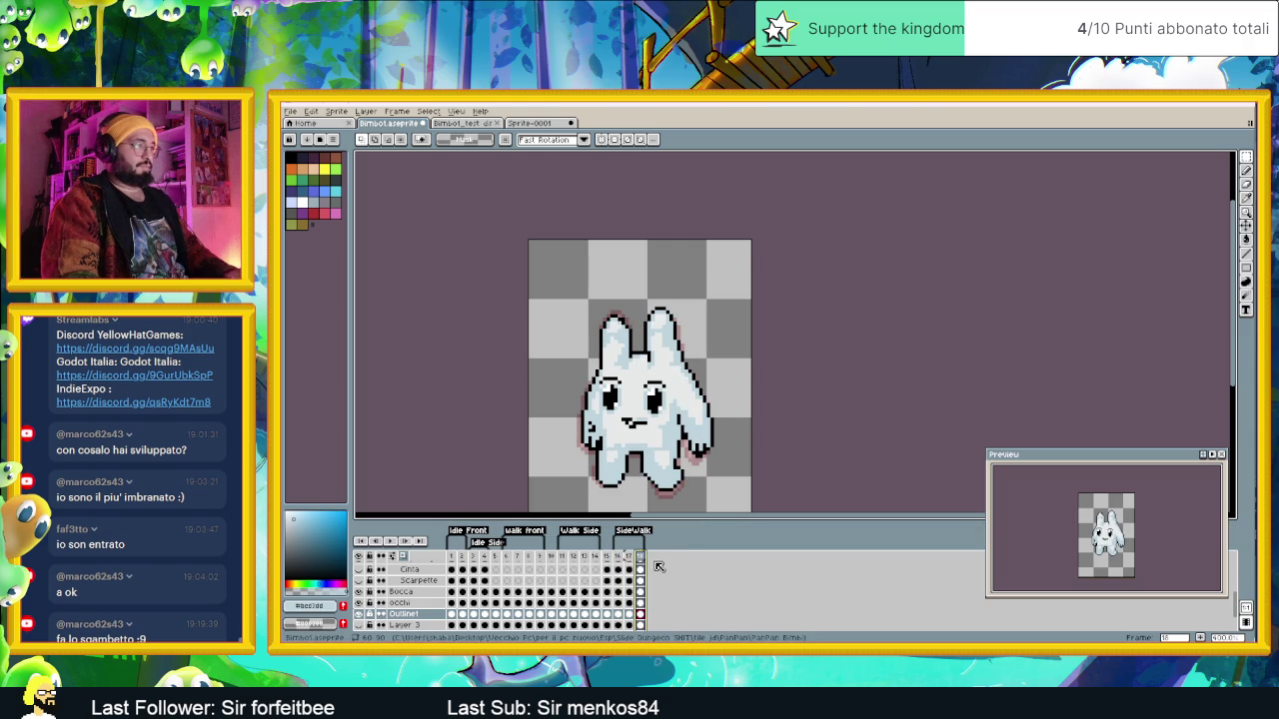
{"action": "left_click", "coordinate": [1200, 638]}
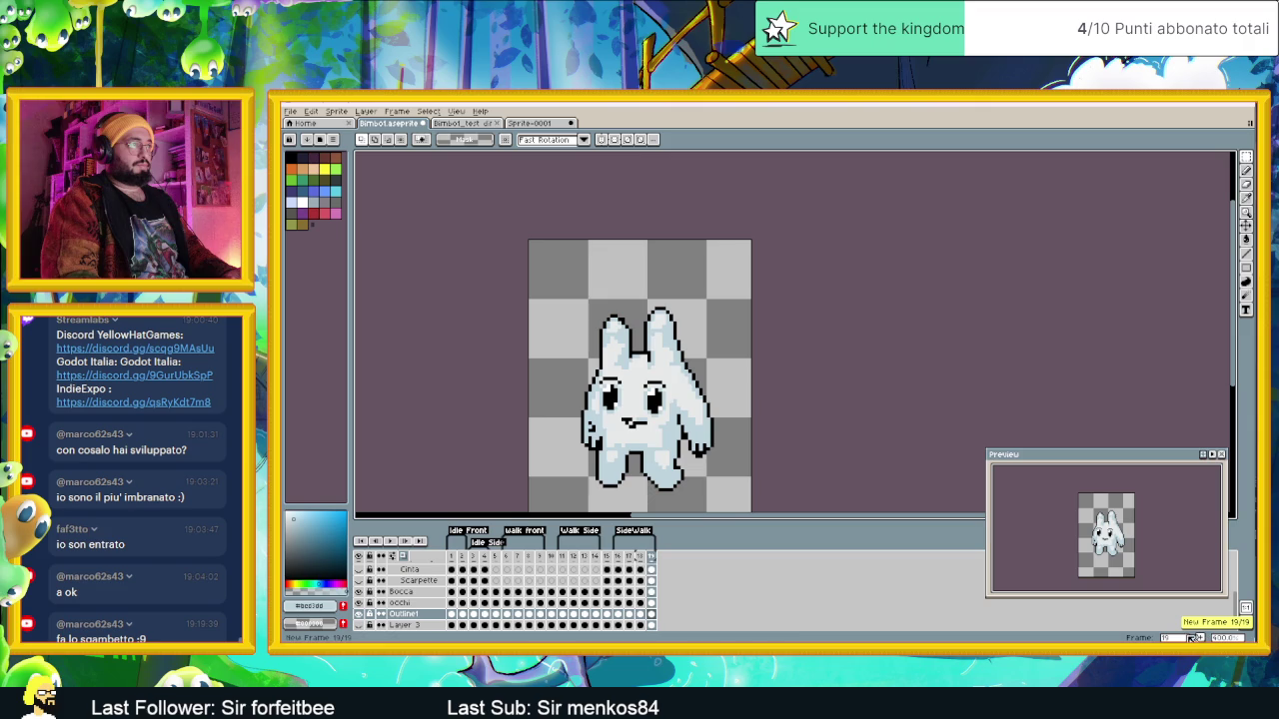
{"action": "key", "text": "Left"}
{"action": "left_click", "coordinate": [640, 557]}
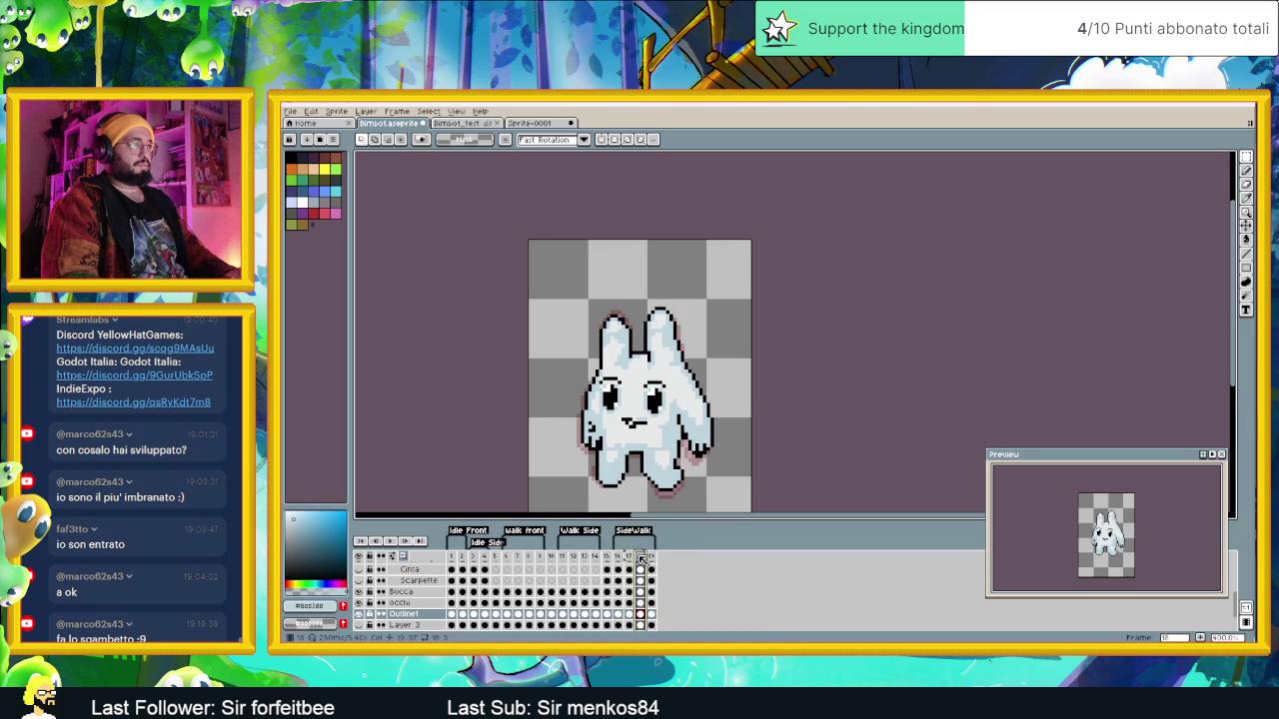
{"action": "scroll", "coordinate": [704, 388], "scroll_direction": "up", "scroll_amount": 1}
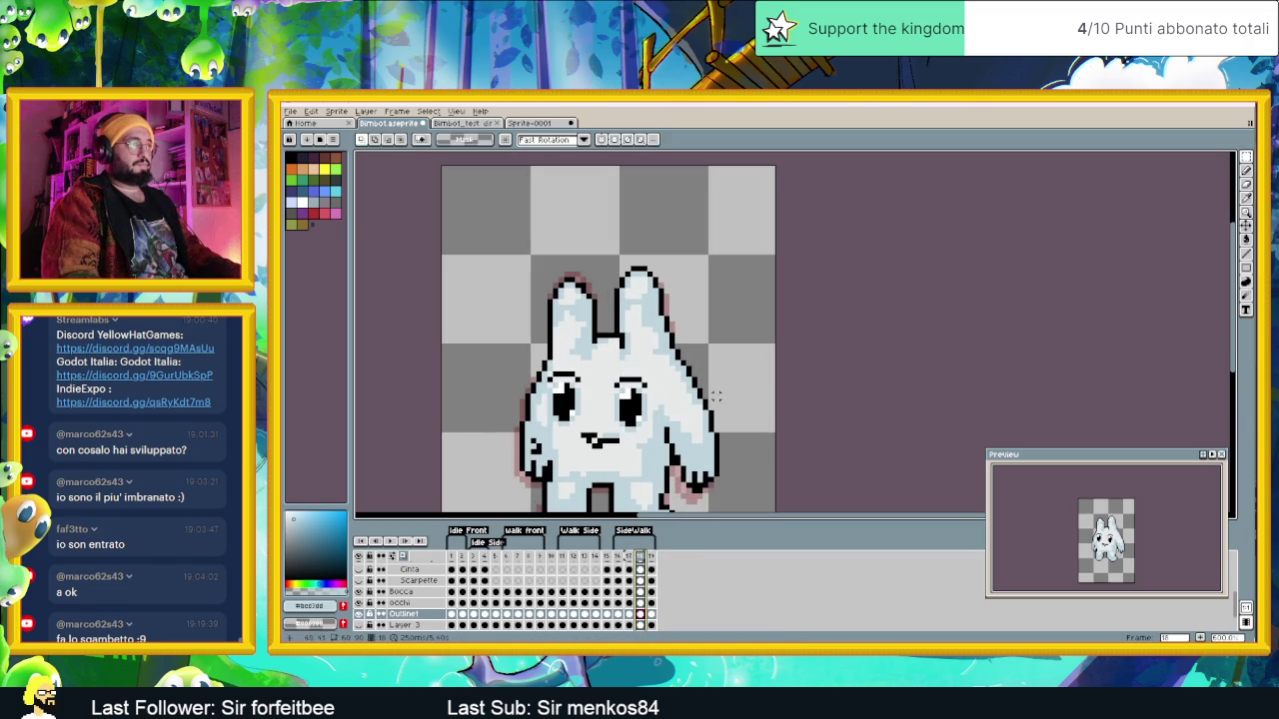
Step: Pick black and the light blue-white body colour, then review frames 17 through 19
{"action": "left_click", "coordinate": [709, 405], "text": "alt"}
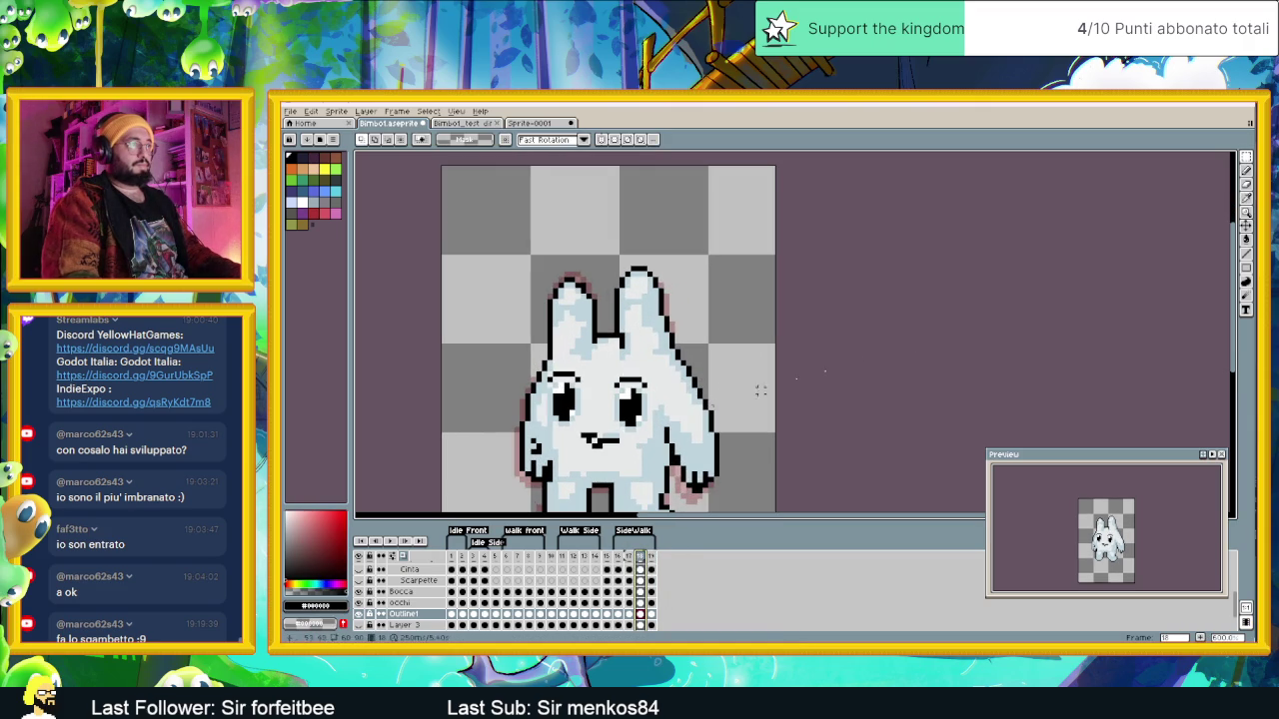
{"action": "left_click", "coordinate": [1246, 253]}
{"action": "scroll", "coordinate": [706, 399], "scroll_direction": "up", "scroll_amount": 1}
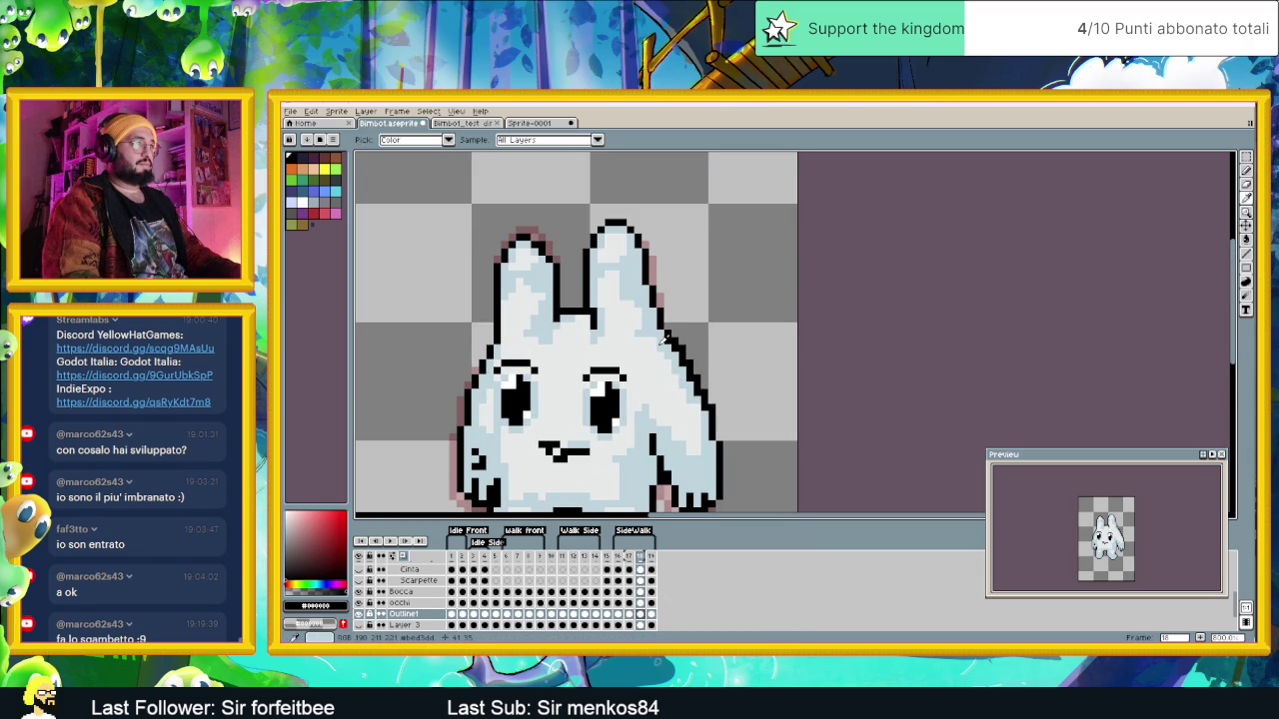
{"action": "left_click", "coordinate": [666, 342], "text": "alt"}
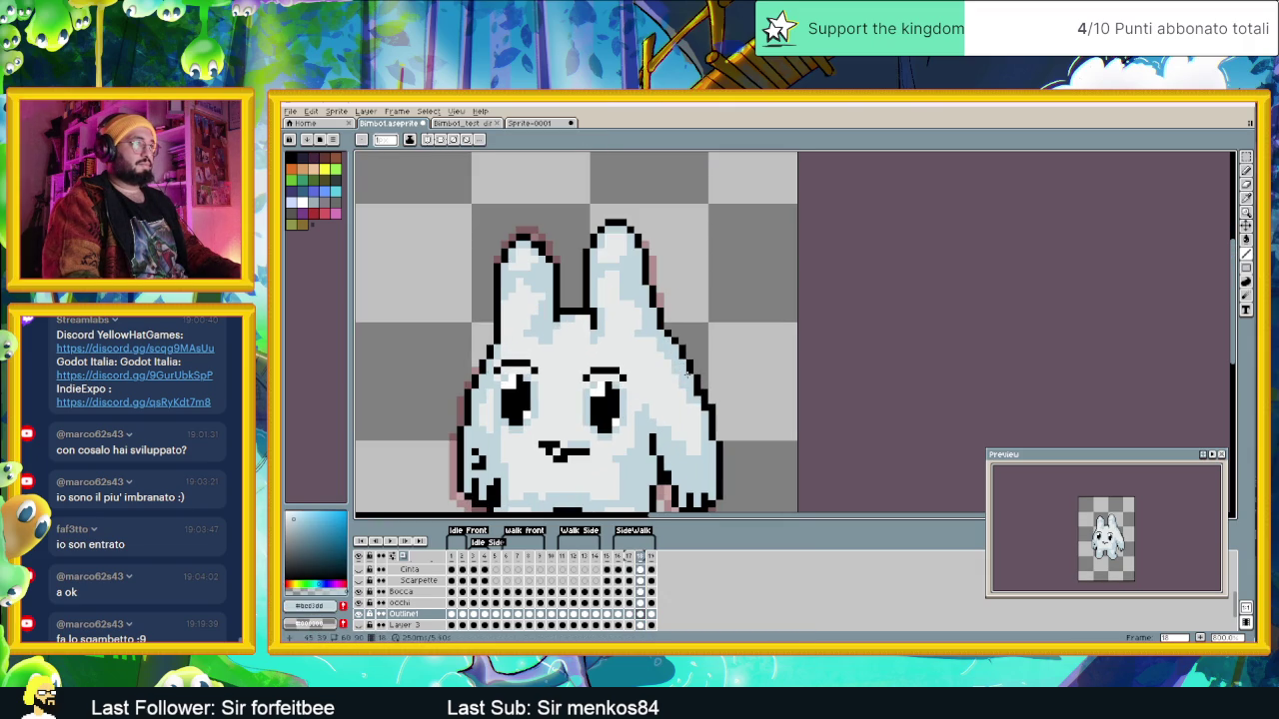
{"action": "scroll", "coordinate": [704, 408], "scroll_direction": "down", "scroll_amount": 2}
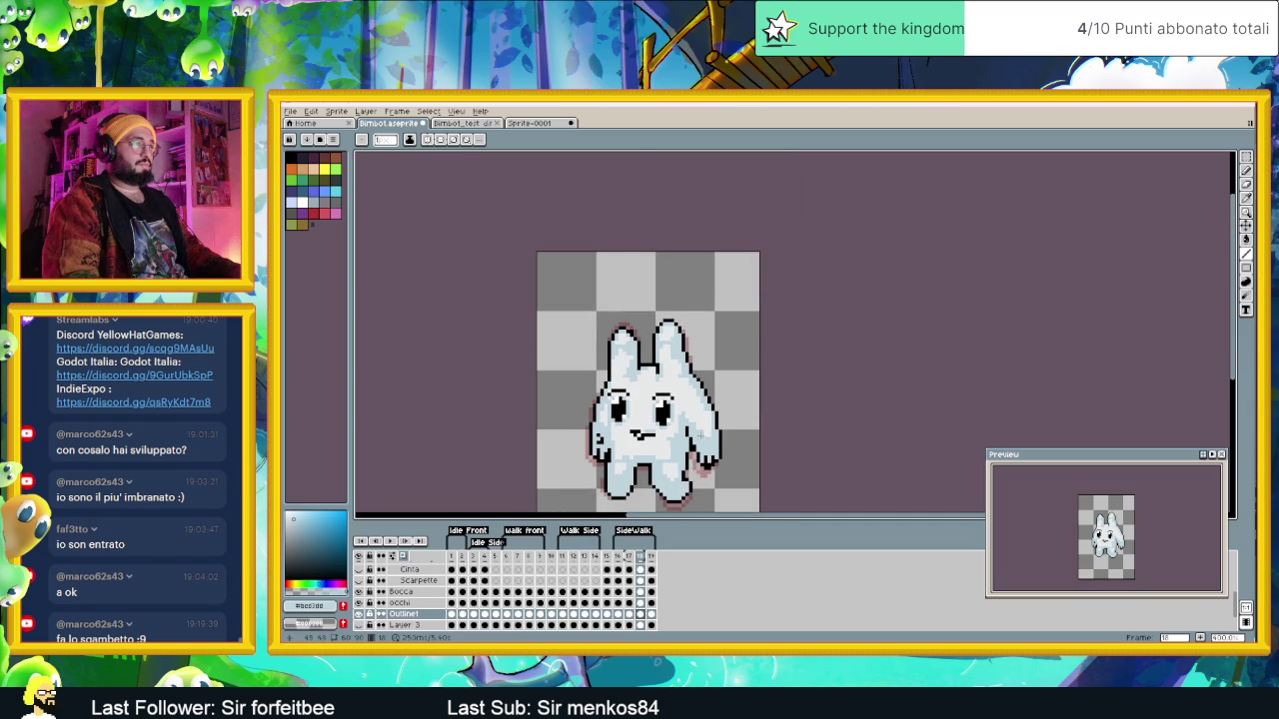
{"action": "left_click", "coordinate": [630, 558]}
{"action": "left_click", "coordinate": [640, 557]}
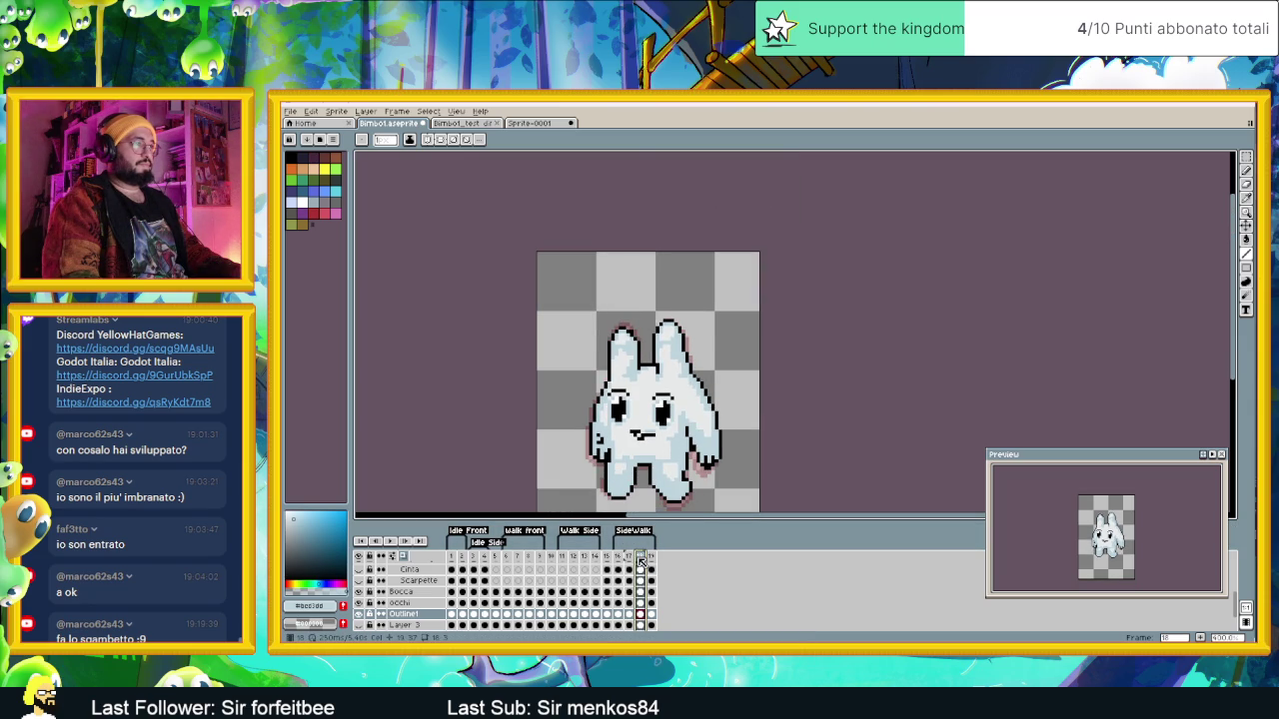
{"action": "left_click", "coordinate": [630, 559]}
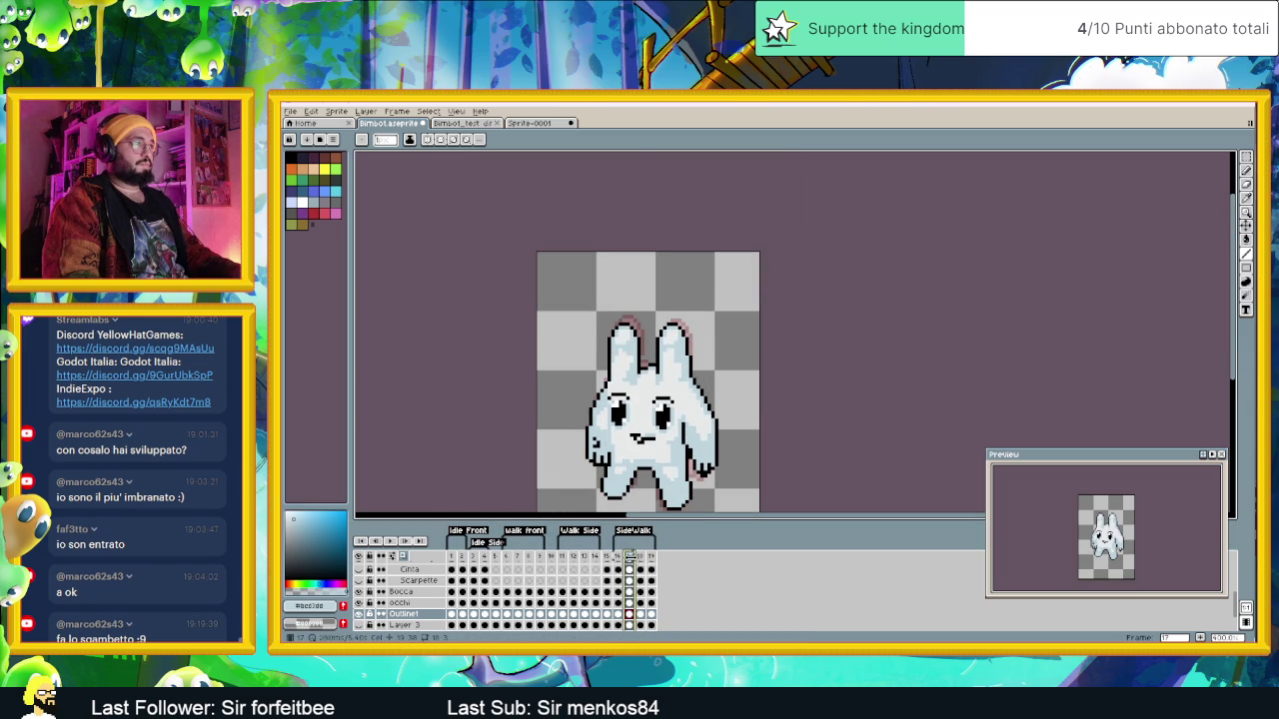
{"action": "left_click", "coordinate": [639, 558]}
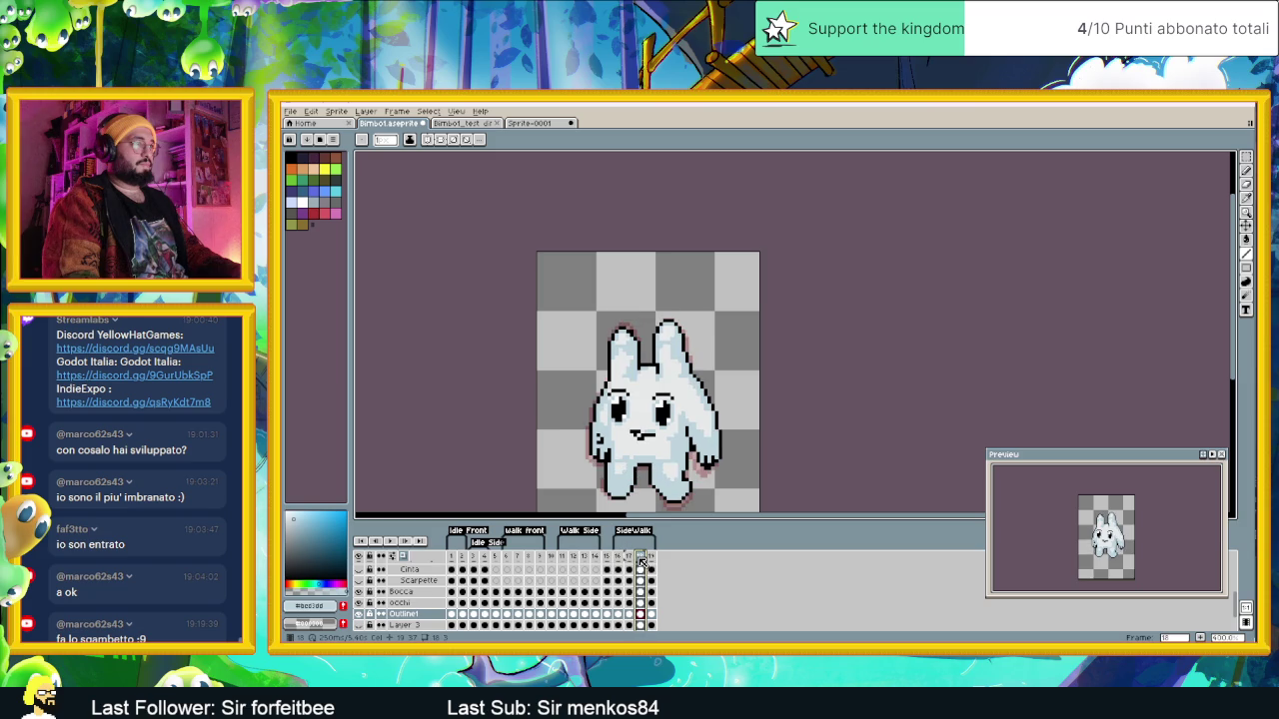
{"action": "left_click", "coordinate": [650, 559]}
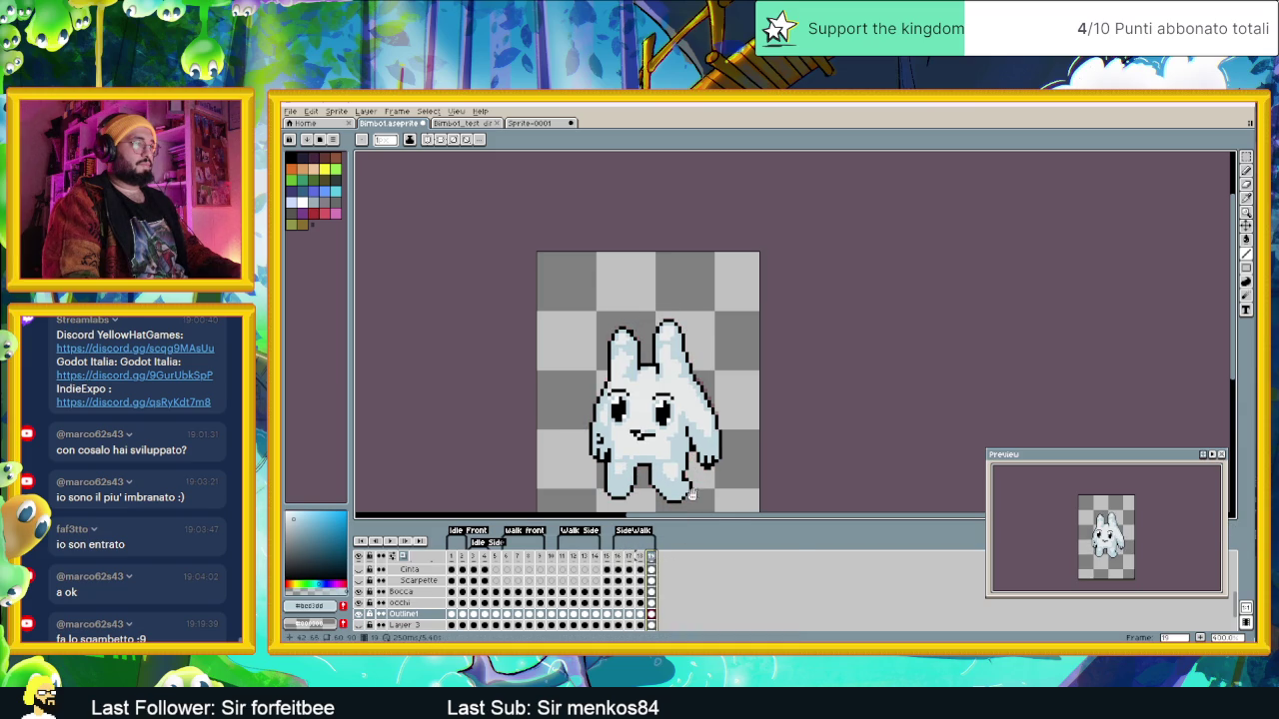
Step: Flip between SideWalk frames 16, 17, 18 and 19 to compare the bunny's poses
{"action": "scroll", "coordinate": [693, 400], "scroll_direction": "up", "scroll_amount": 1}
{"action": "scroll", "coordinate": [694, 399], "scroll_direction": "up", "scroll_amount": 1}
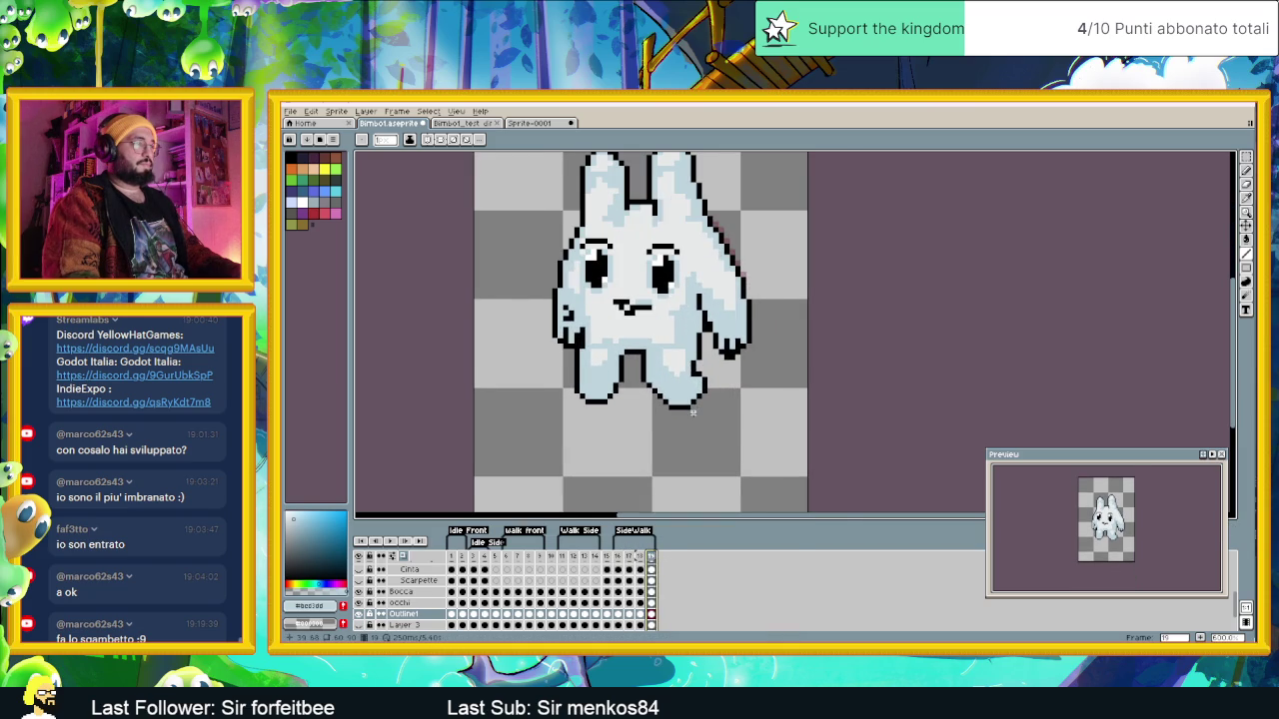
{"action": "scroll", "coordinate": [693, 412], "scroll_direction": "up", "scroll_amount": 1}
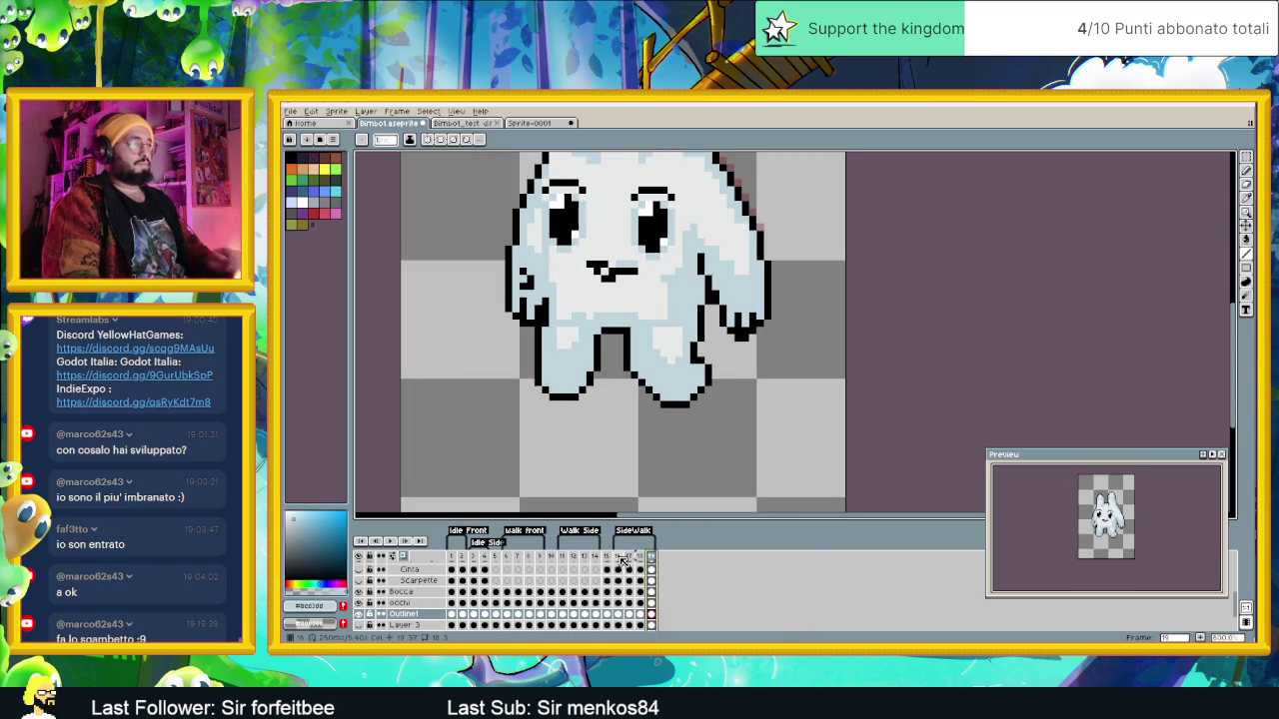
{"action": "left_click", "coordinate": [619, 560]}
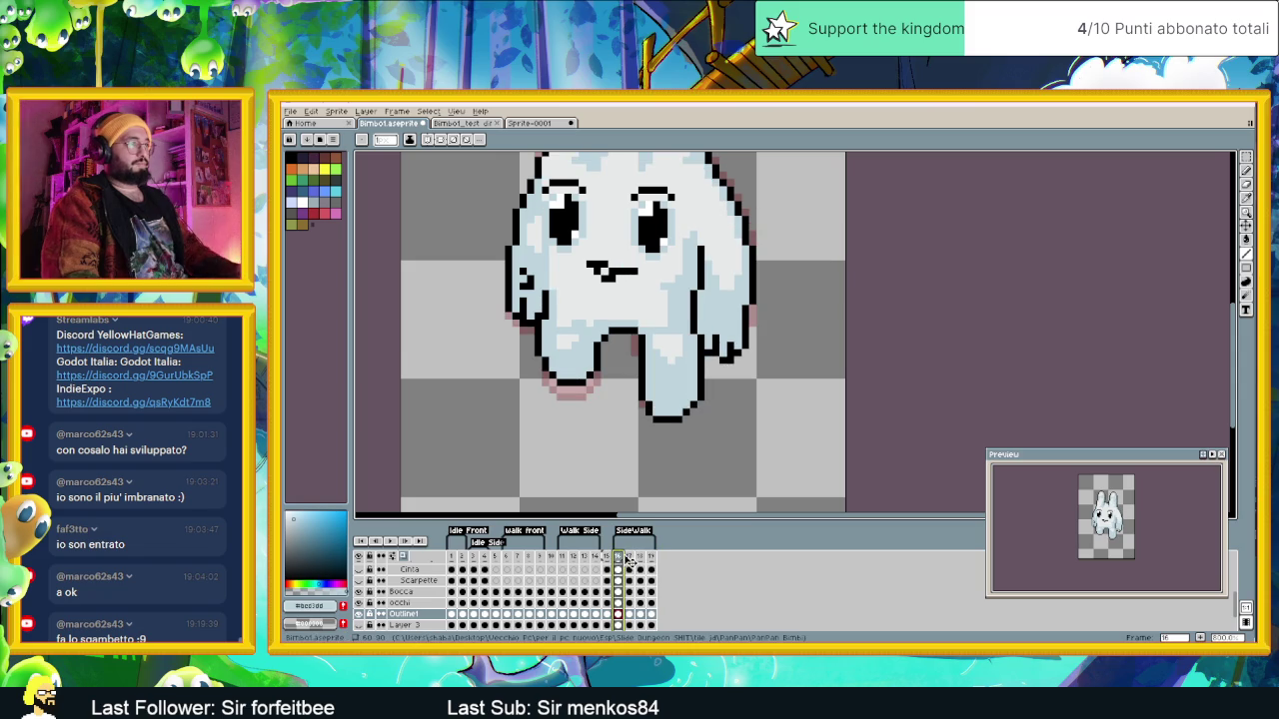
{"action": "left_click", "coordinate": [651, 560]}
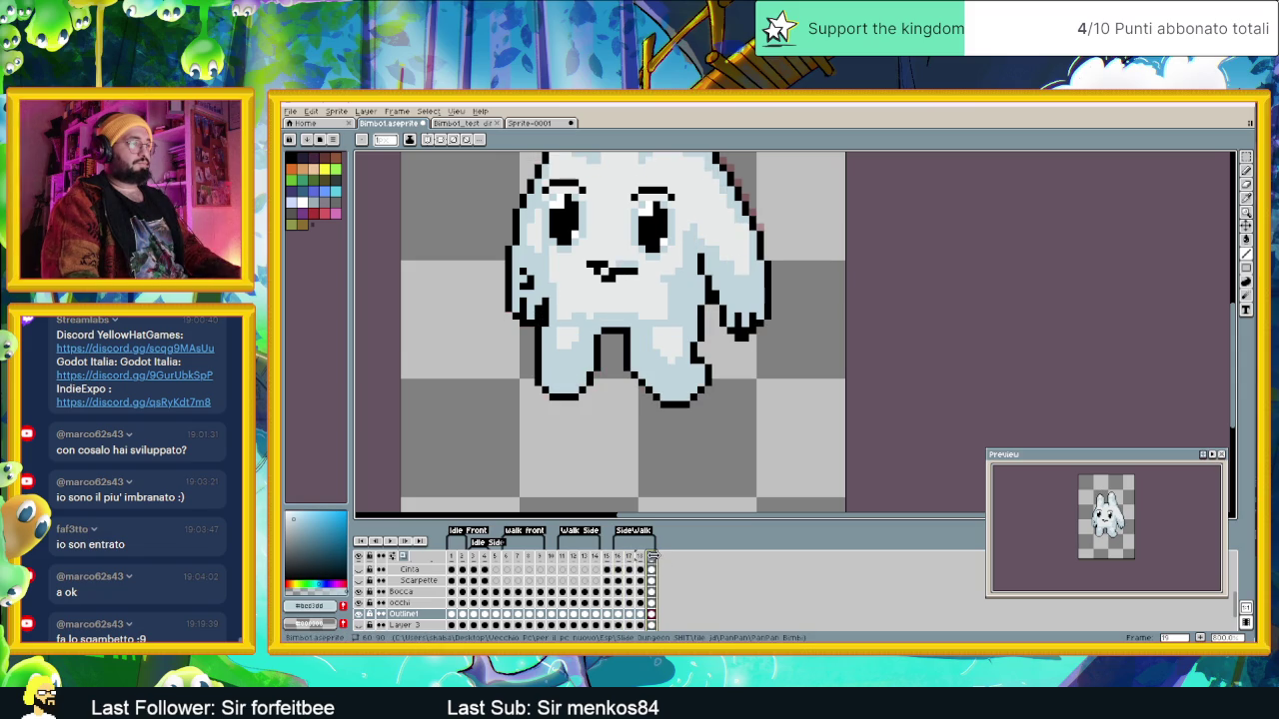
{"action": "left_click", "coordinate": [619, 559]}
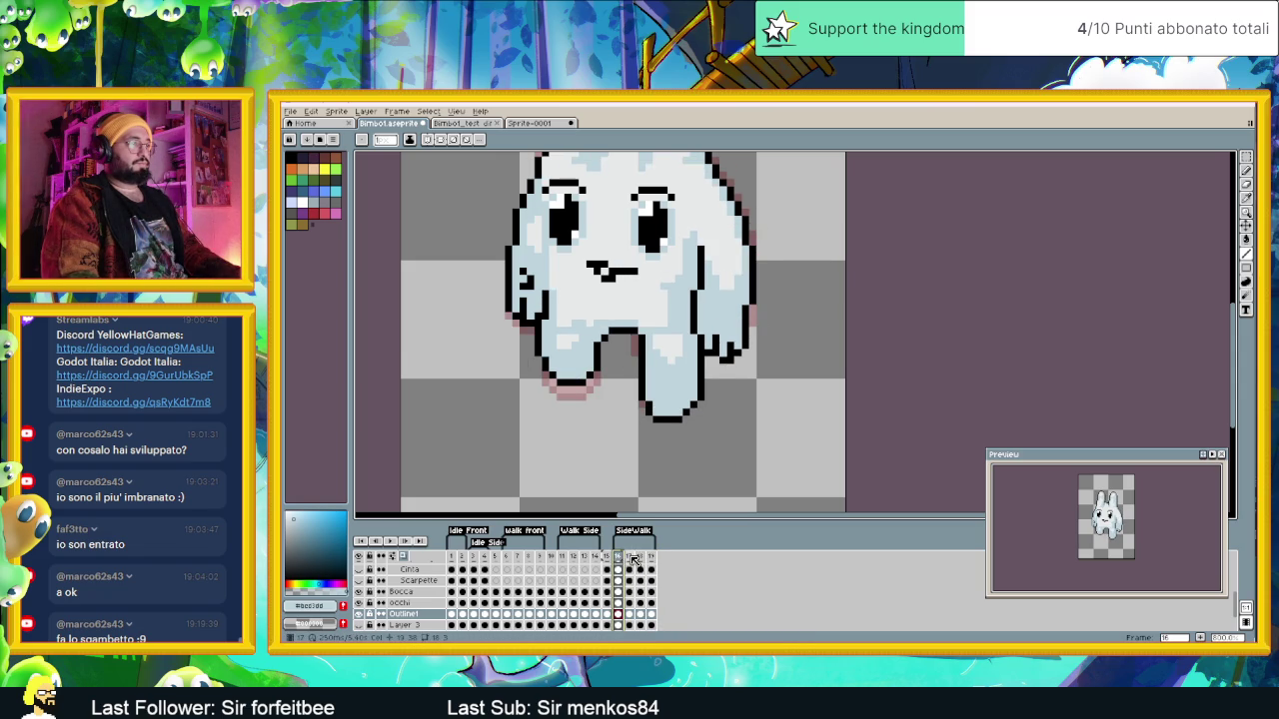
{"action": "left_click", "coordinate": [631, 560]}
{"action": "left_click", "coordinate": [620, 560]}
{"action": "left_click", "coordinate": [631, 559]}
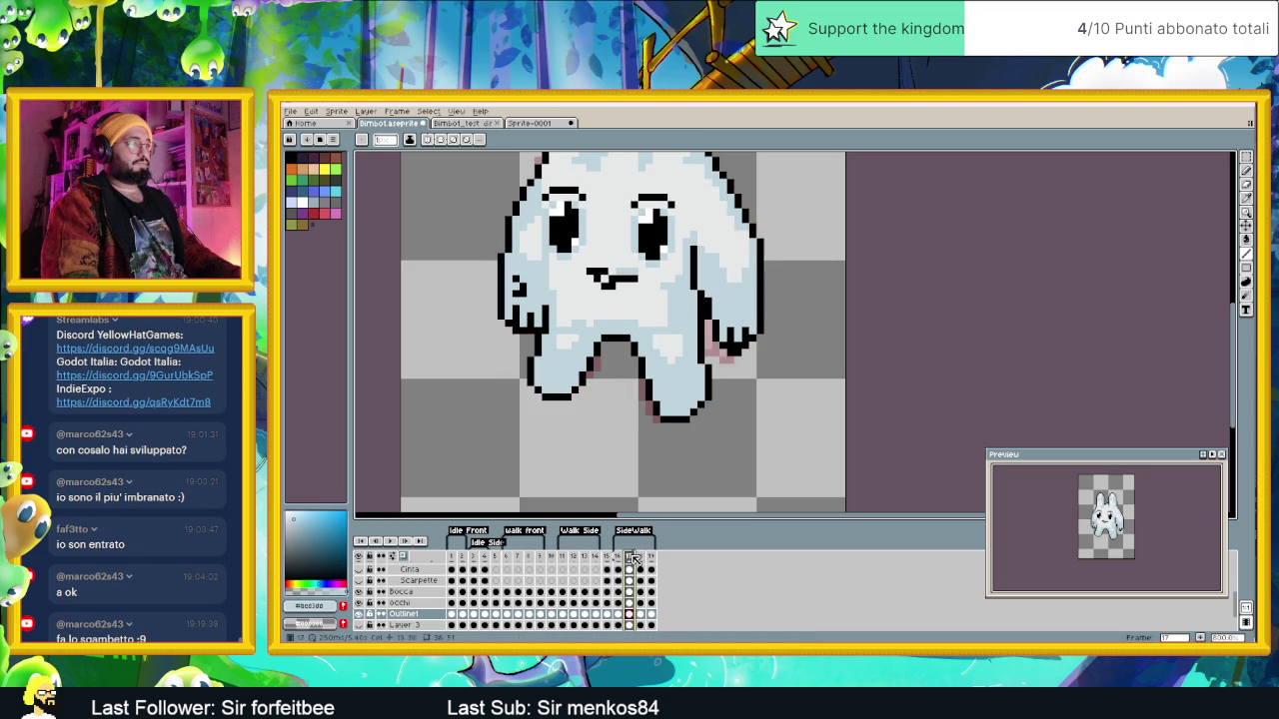
{"action": "left_click", "coordinate": [649, 558]}
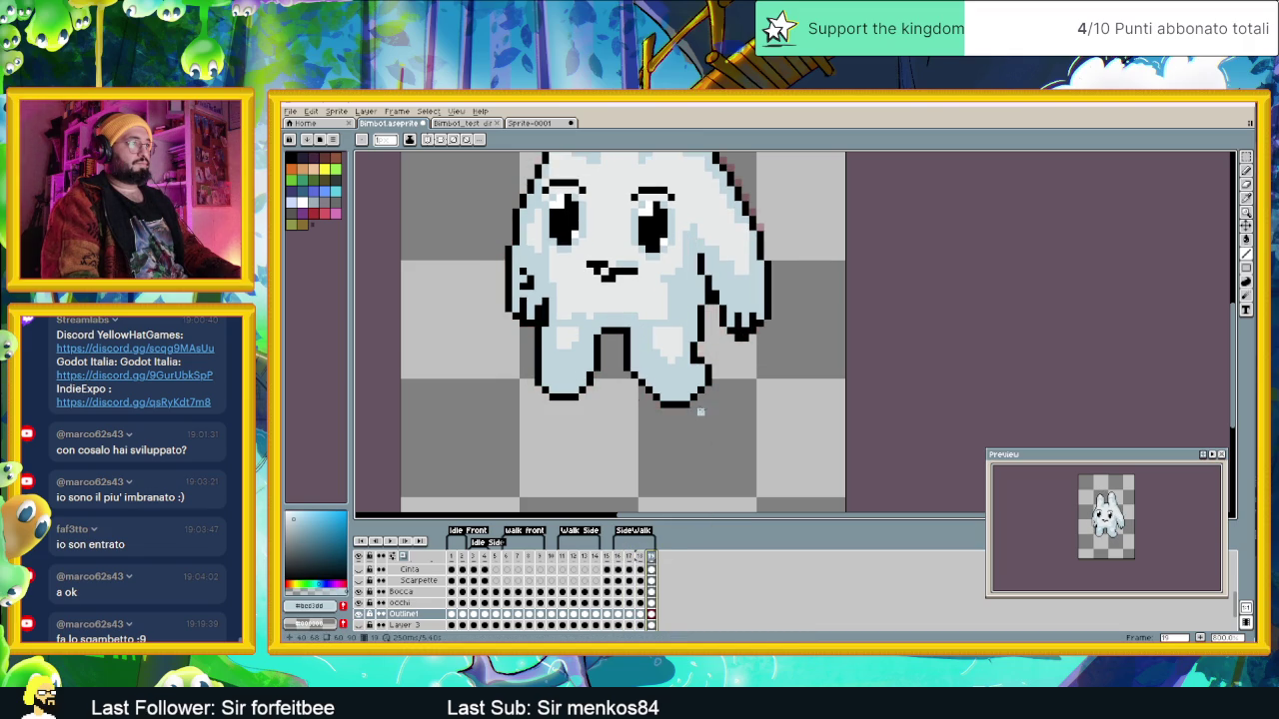
Step: Move the right foot down and to the left on the last frame
{"action": "key", "text": "m"}
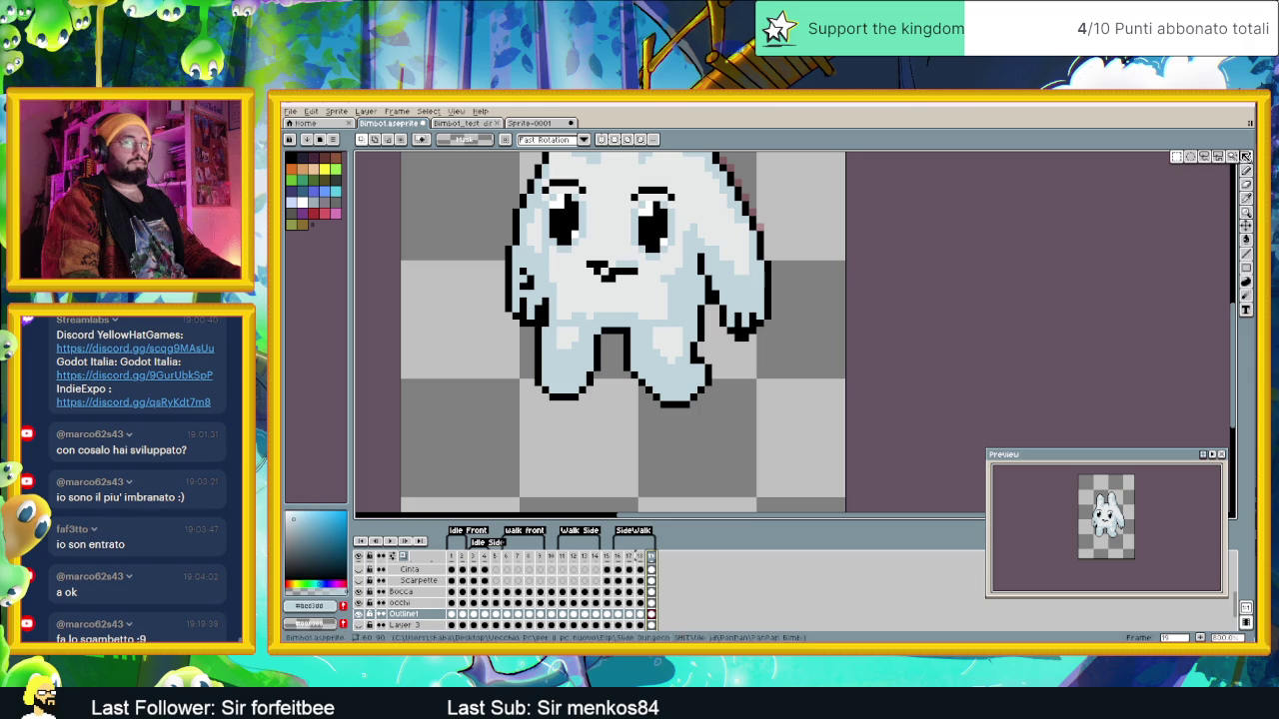
{"action": "mouse_move", "coordinate": [718, 380]}
{"action": "left_mouse_down"}
{"action": "mouse_move", "coordinate": [643, 417]}
{"action": "mouse_move", "coordinate": [668, 414]}
{"action": "mouse_move", "coordinate": [653, 408]}
{"action": "left_mouse_up"}
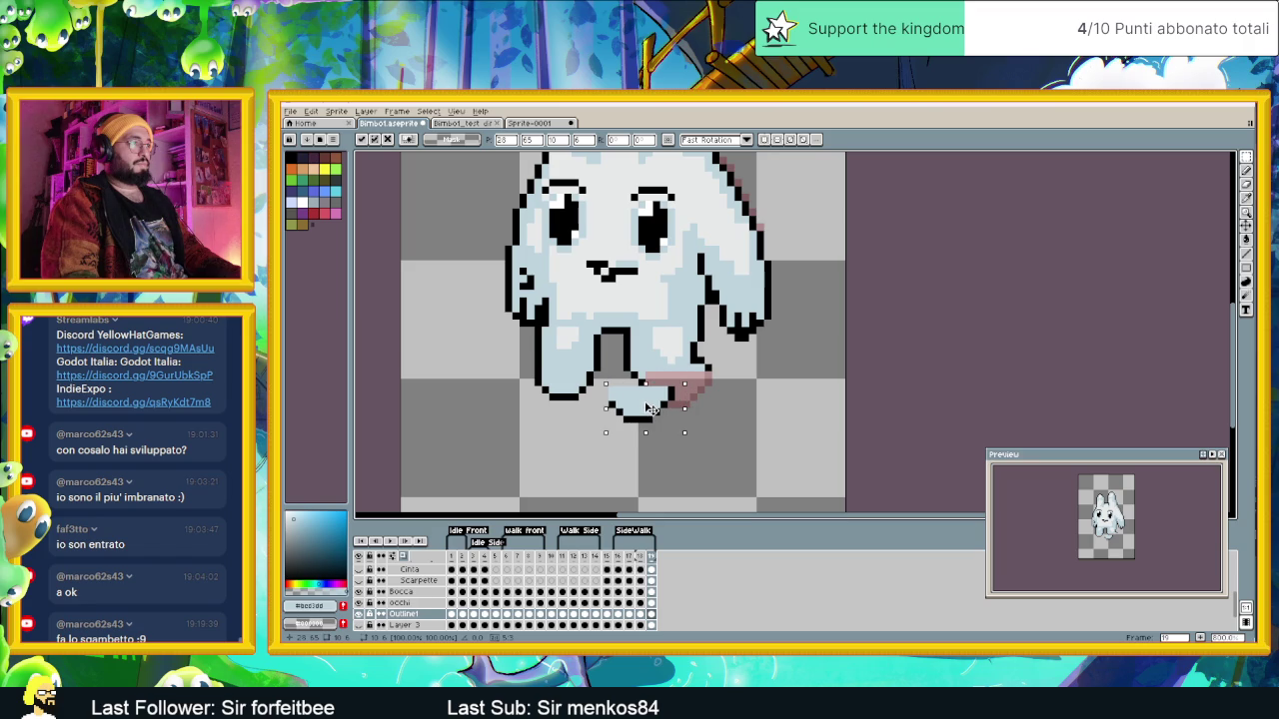
{"action": "left_click", "coordinate": [721, 390]}
{"action": "scroll", "coordinate": [721, 385], "scroll_direction": "up", "scroll_amount": 1}
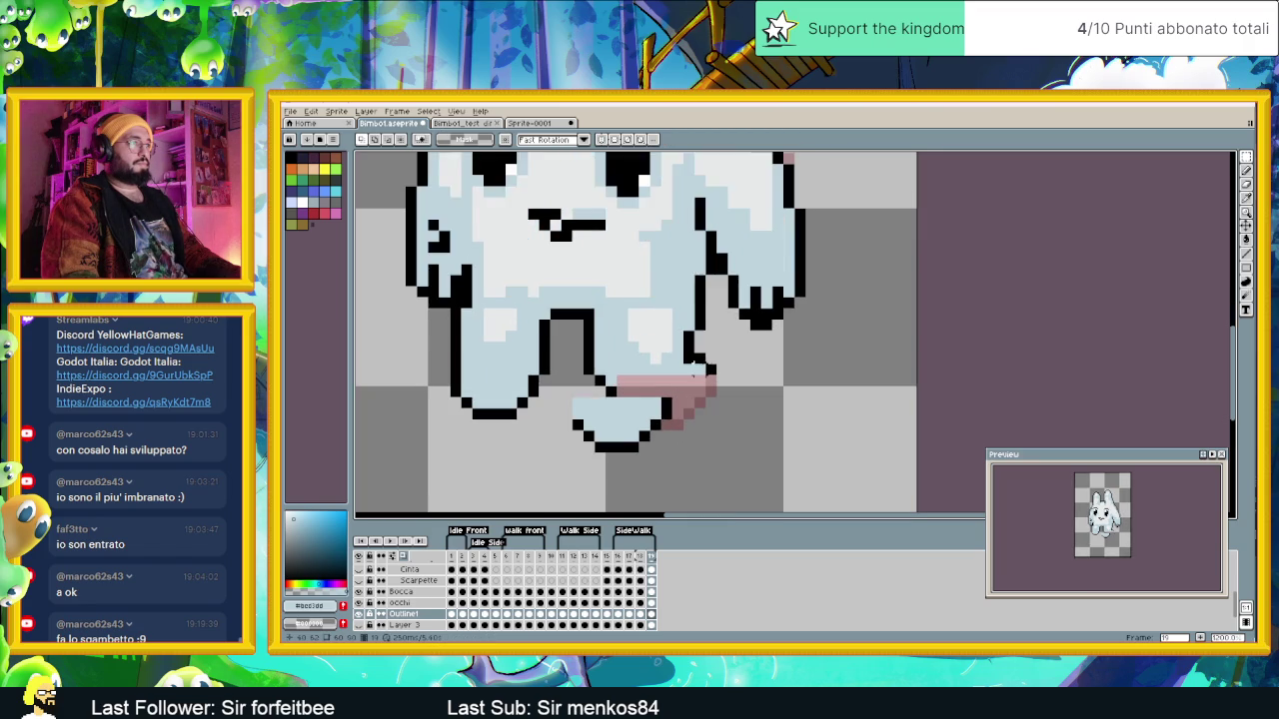
{"action": "scroll", "coordinate": [709, 369], "scroll_direction": "down", "scroll_amount": 1}
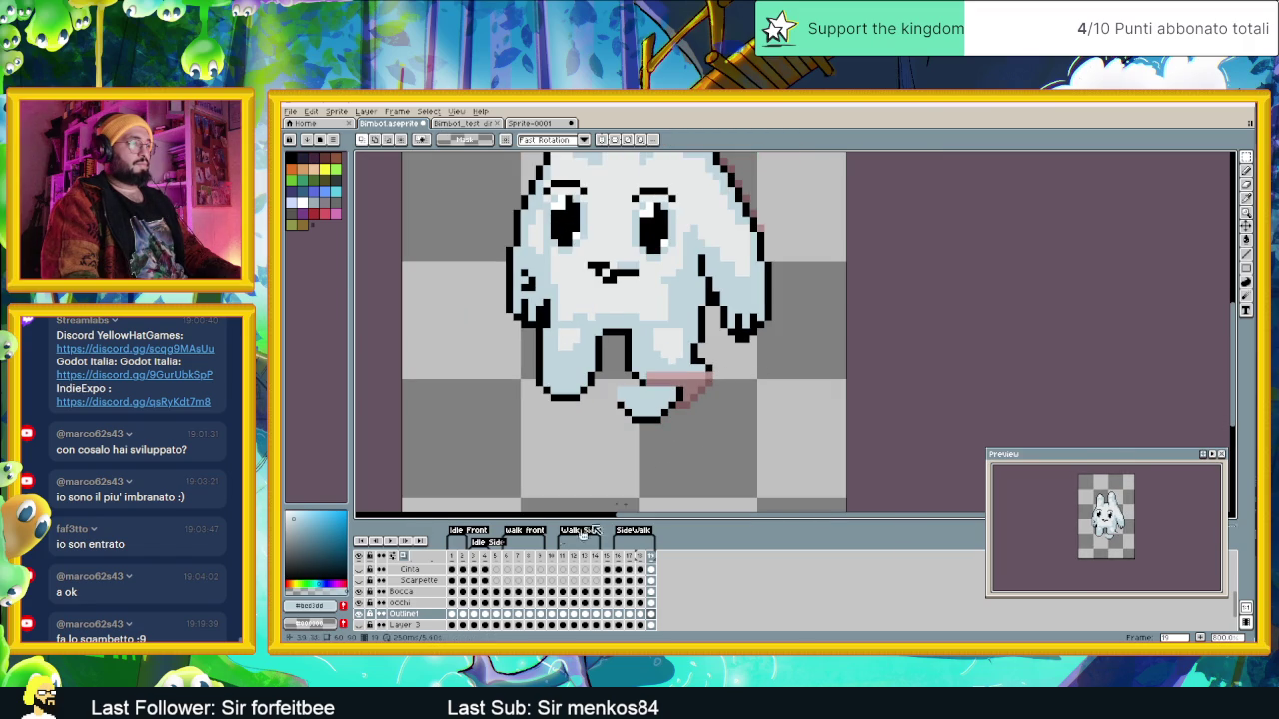
Step: Draw a black outline line between the bunny's legs
{"action": "left_click", "coordinate": [596, 556]}
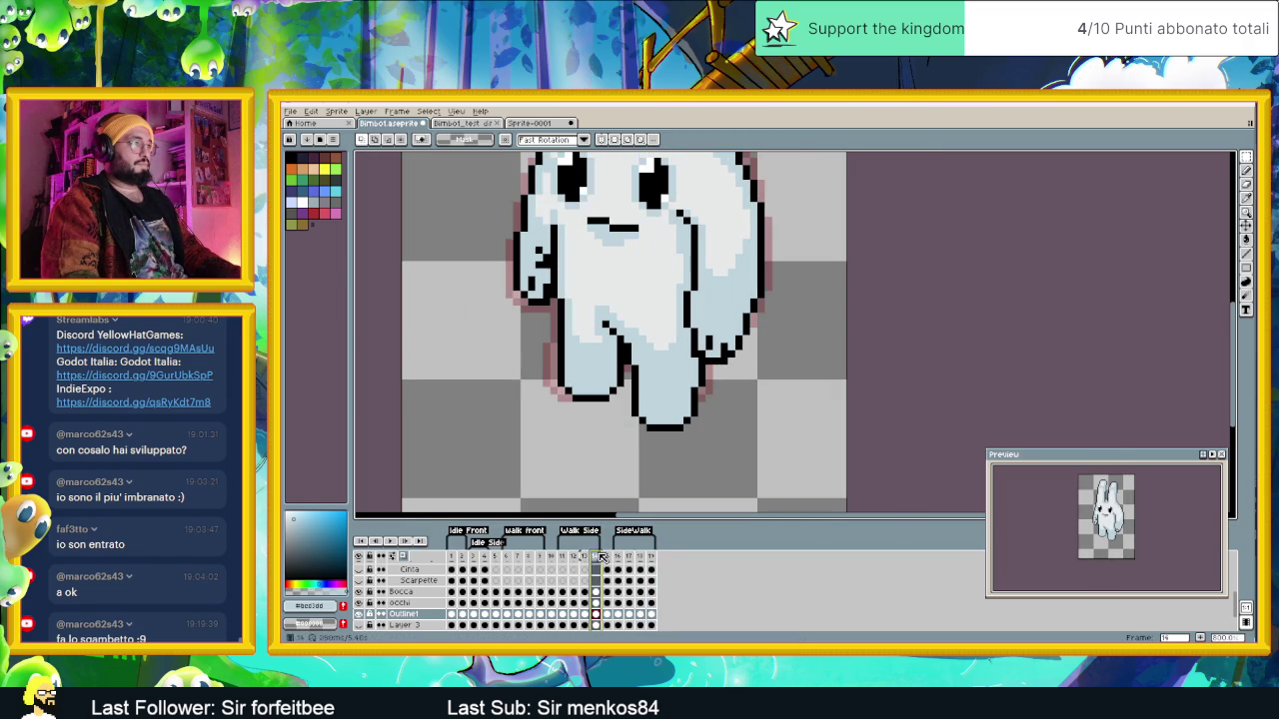
{"action": "key", "text": "Left"}
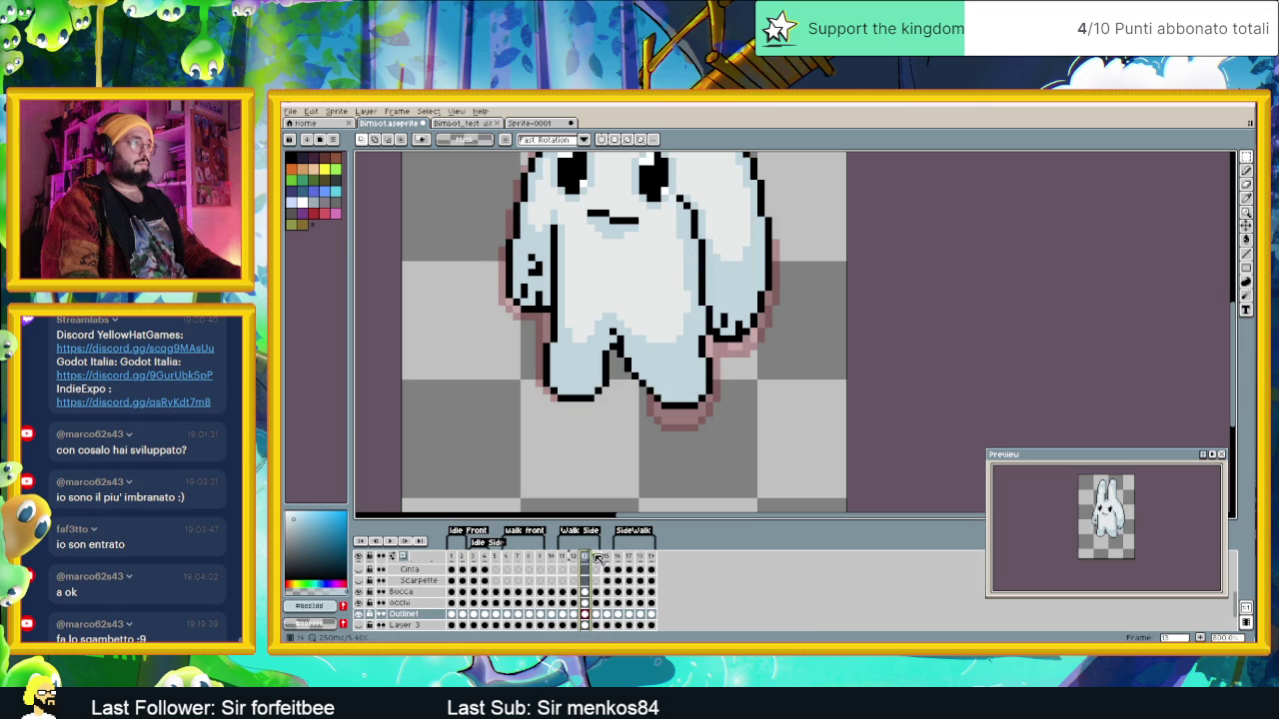
{"action": "key", "text": "Right"}
{"action": "left_click", "coordinate": [651, 555]}
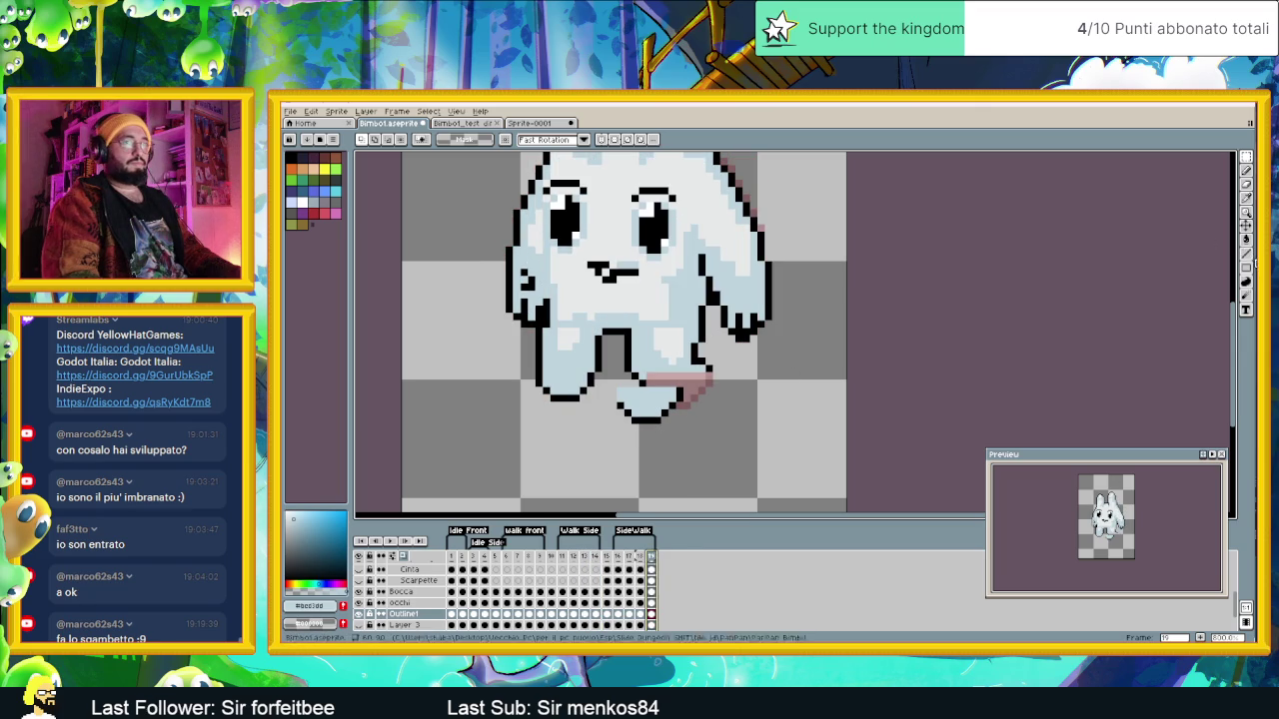
{"action": "left_click", "coordinate": [1244, 254]}
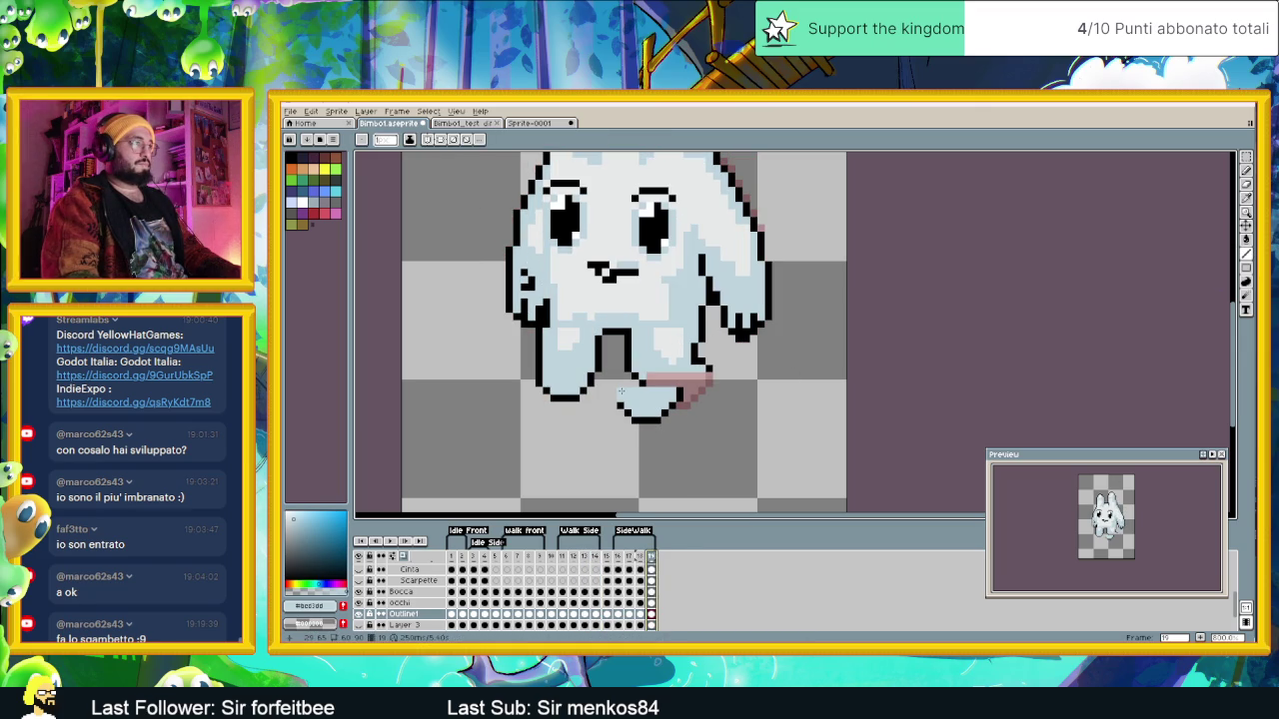
{"action": "left_click", "coordinate": [632, 355], "text": "alt"}
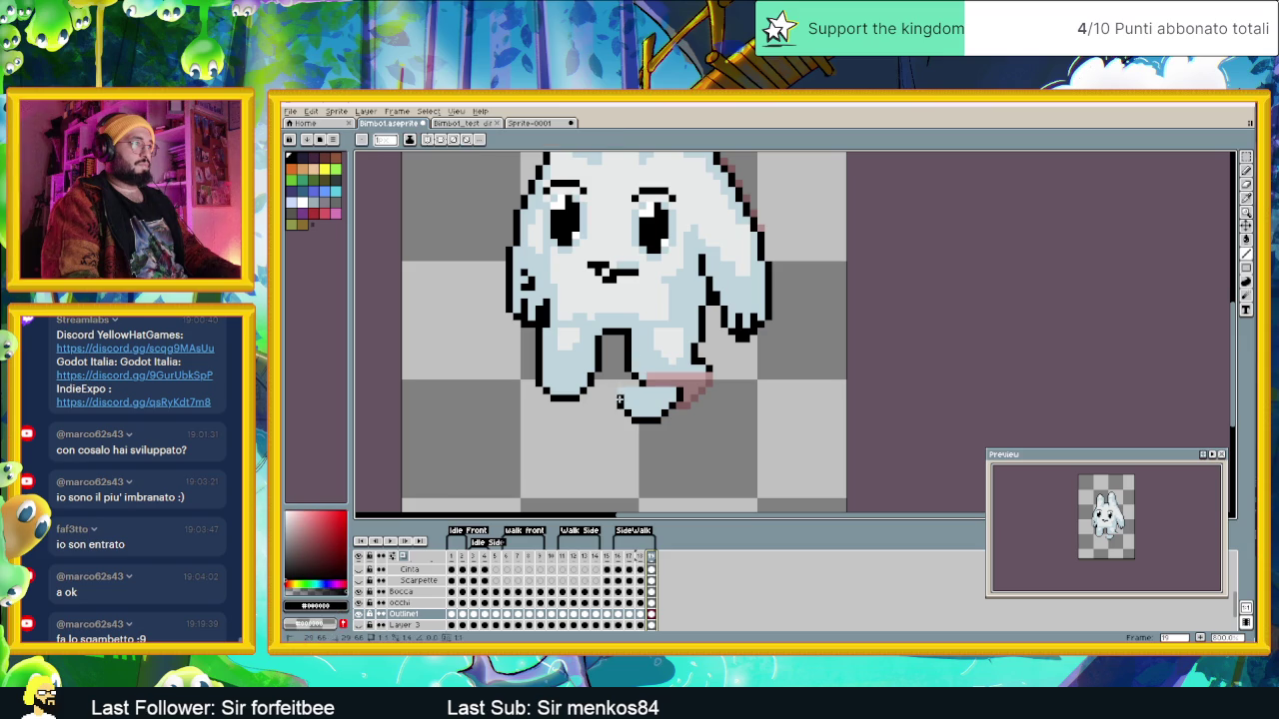
{"action": "left_click_drag", "start_coordinate": [620, 375], "coordinate": [649, 391]}
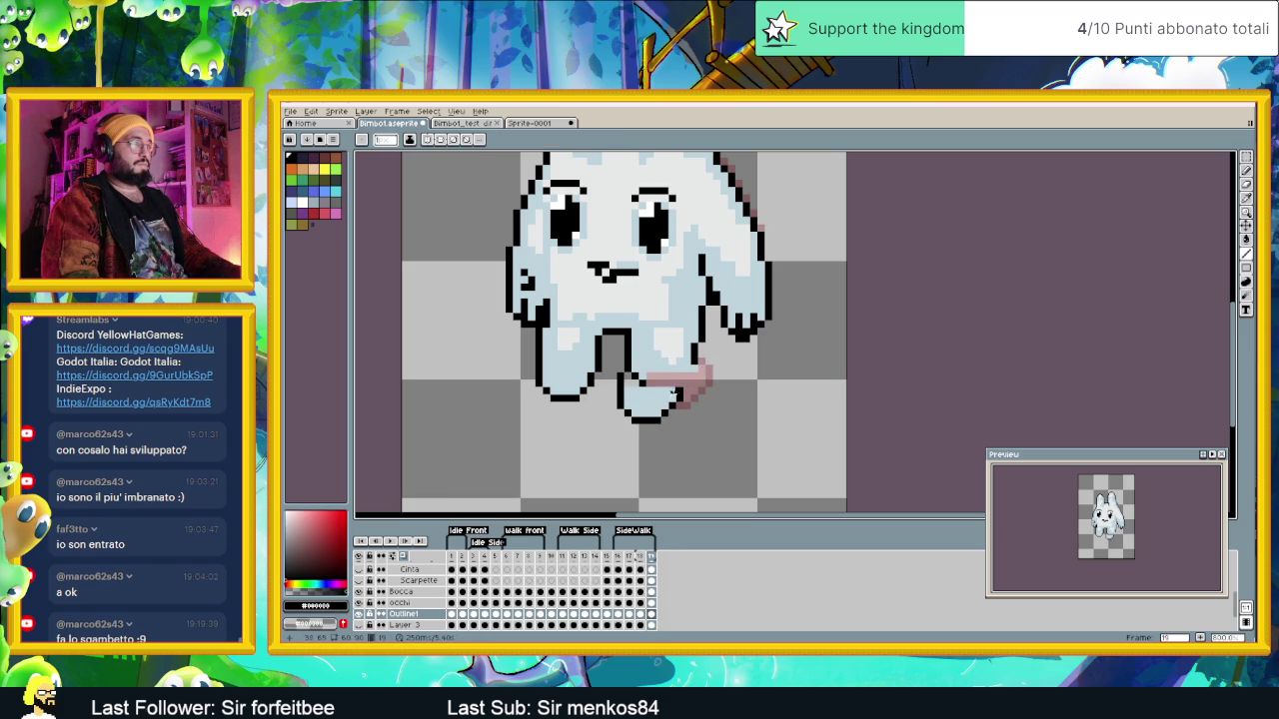
Step: Show onion skin of neighbouring frames and shift the selected foot back right
{"action": "left_click", "coordinate": [606, 557]}
{"action": "left_click", "coordinate": [652, 557]}
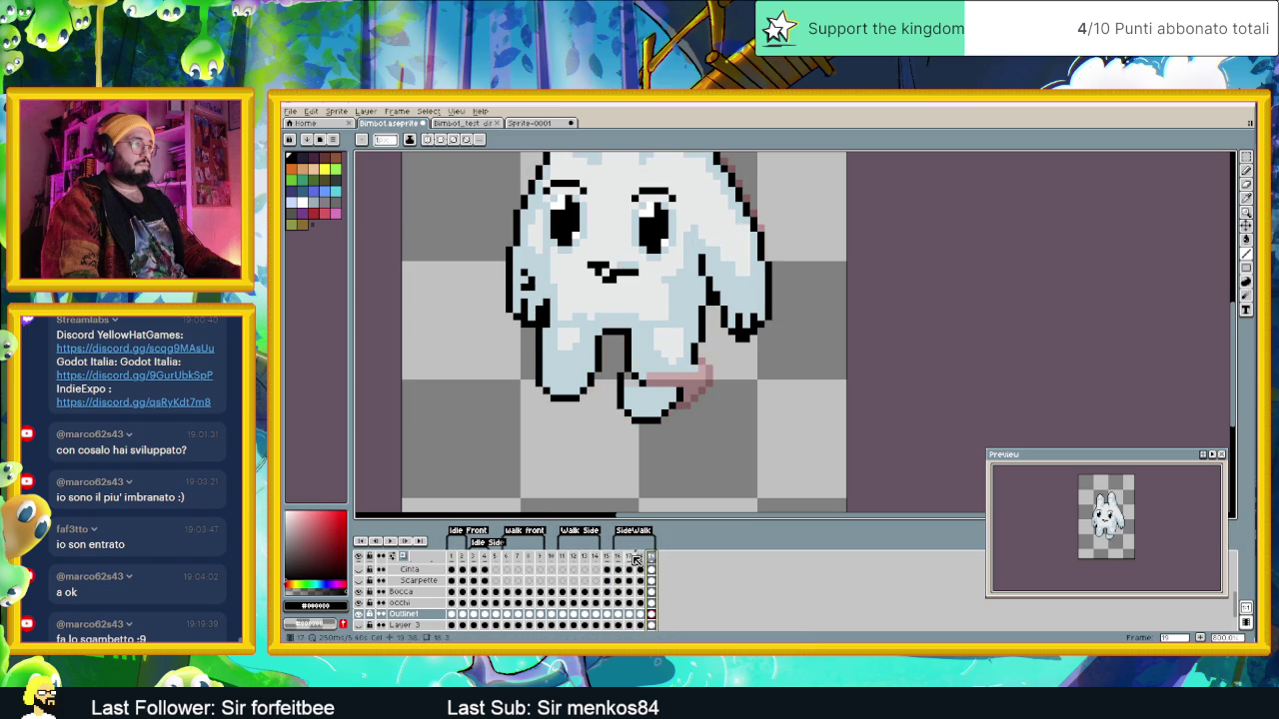
{"action": "left_click", "coordinate": [605, 556]}
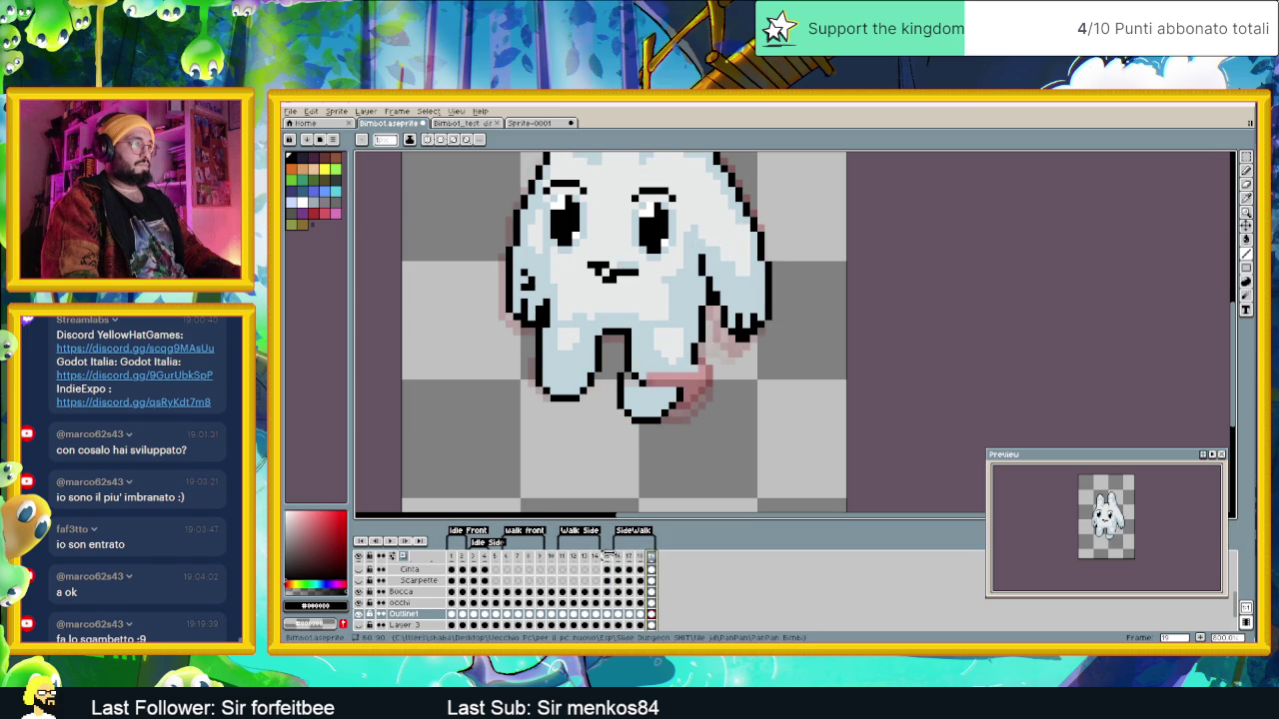
{"action": "scroll", "coordinate": [676, 433], "scroll_direction": "up", "scroll_amount": 1}
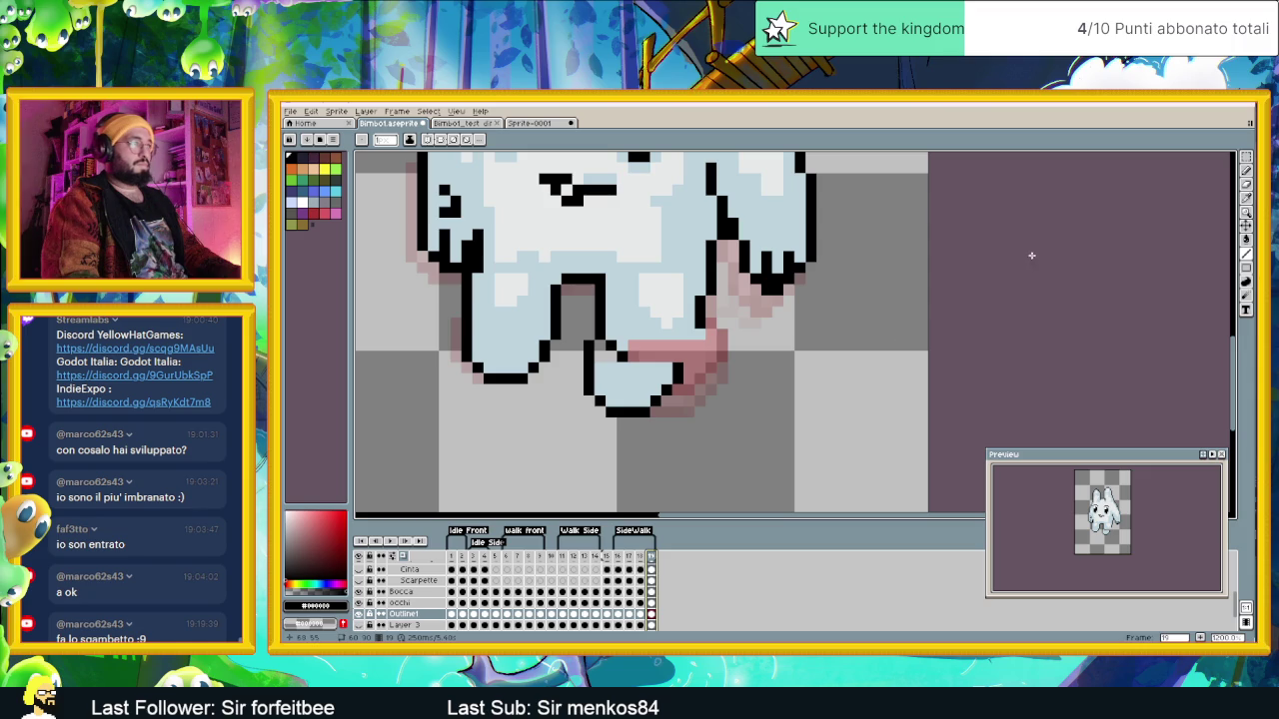
{"action": "left_click", "coordinate": [1247, 157]}
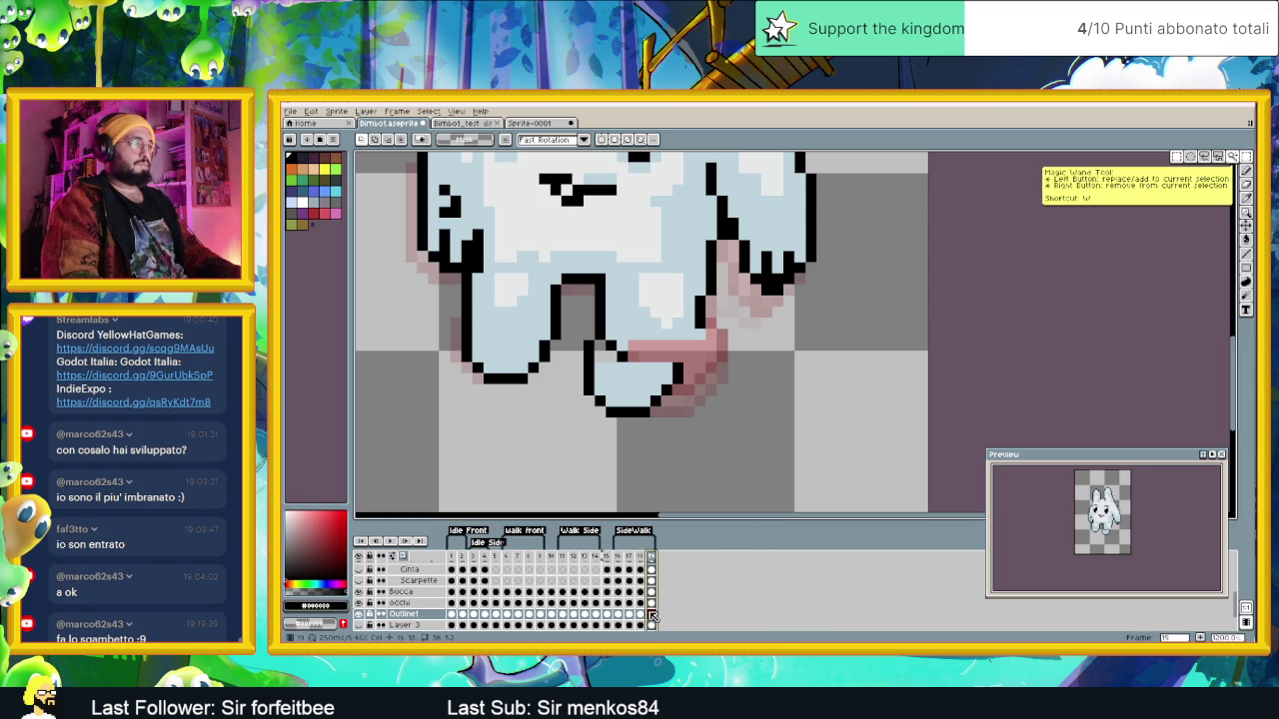
{"action": "mouse_move", "coordinate": [578, 425]}
{"action": "left_mouse_down"}
{"action": "mouse_move", "coordinate": [681, 337]}
{"action": "mouse_move", "coordinate": [661, 372]}
{"action": "left_mouse_up"}
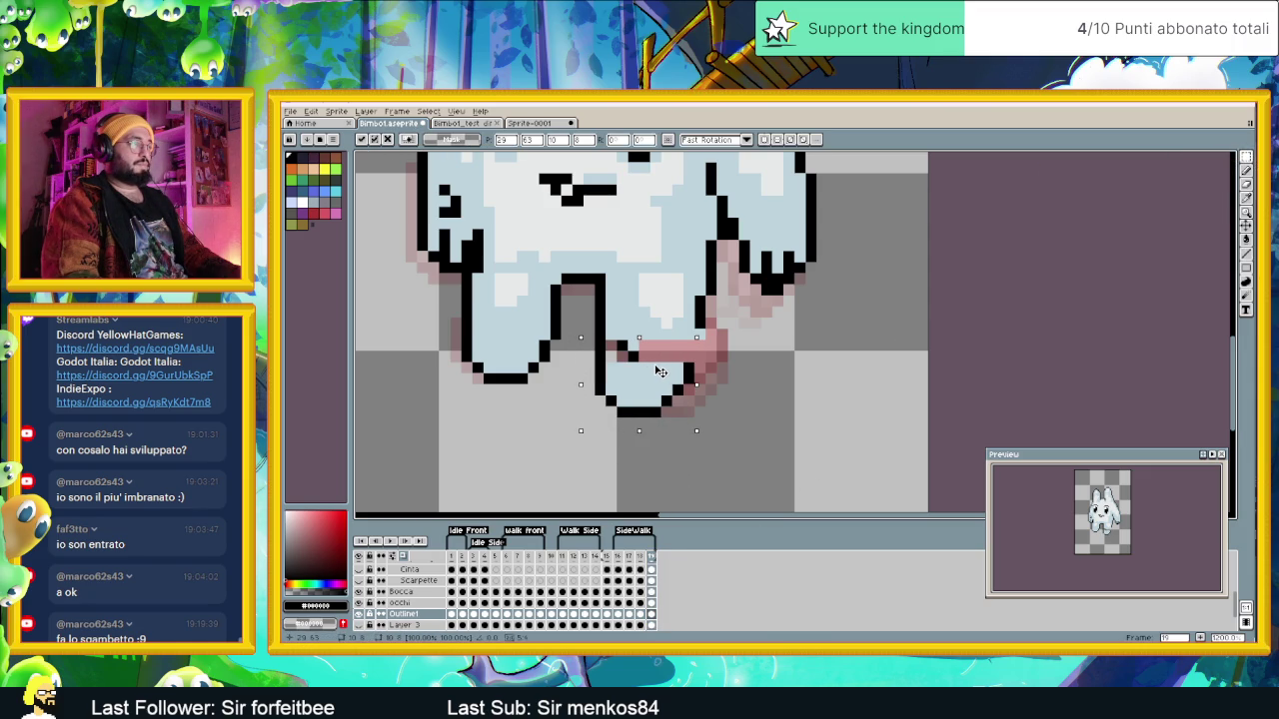
Step: Compare against frames 15–17, then commit the repositioned foot and deselect
{"action": "left_click", "coordinate": [608, 565]}
{"action": "left_click", "coordinate": [652, 562]}
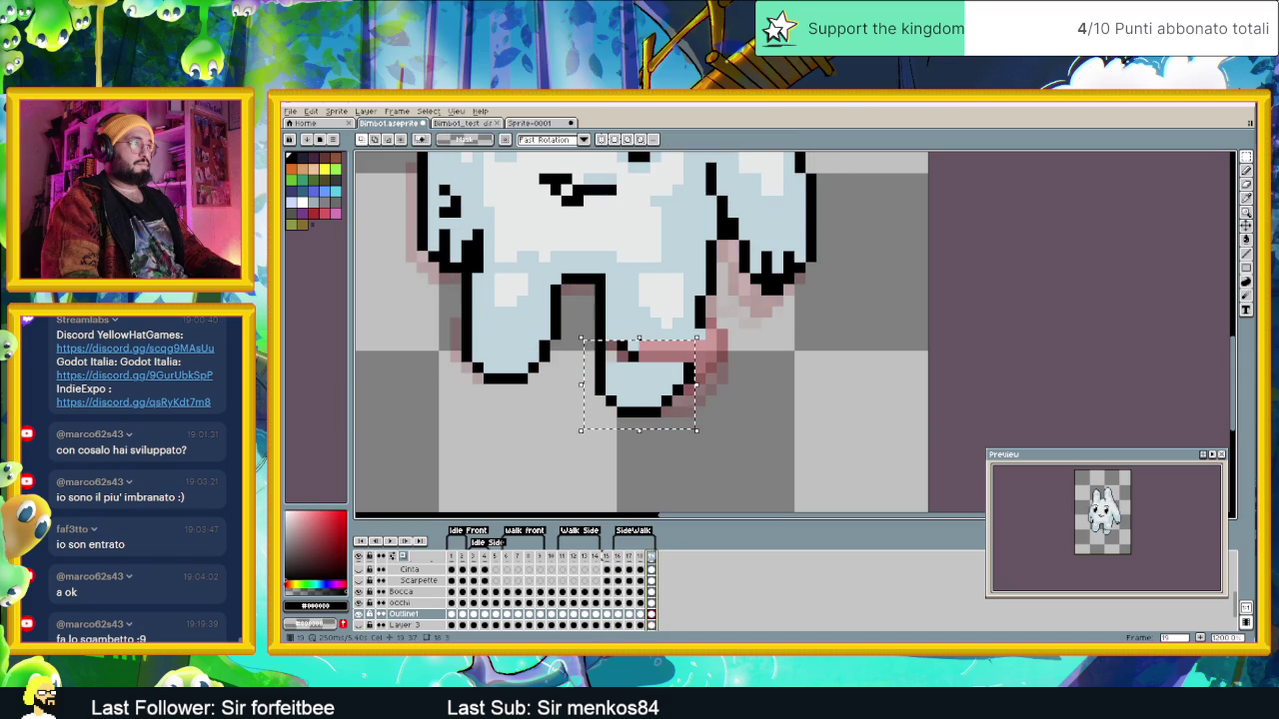
{"action": "left_click", "coordinate": [610, 559]}
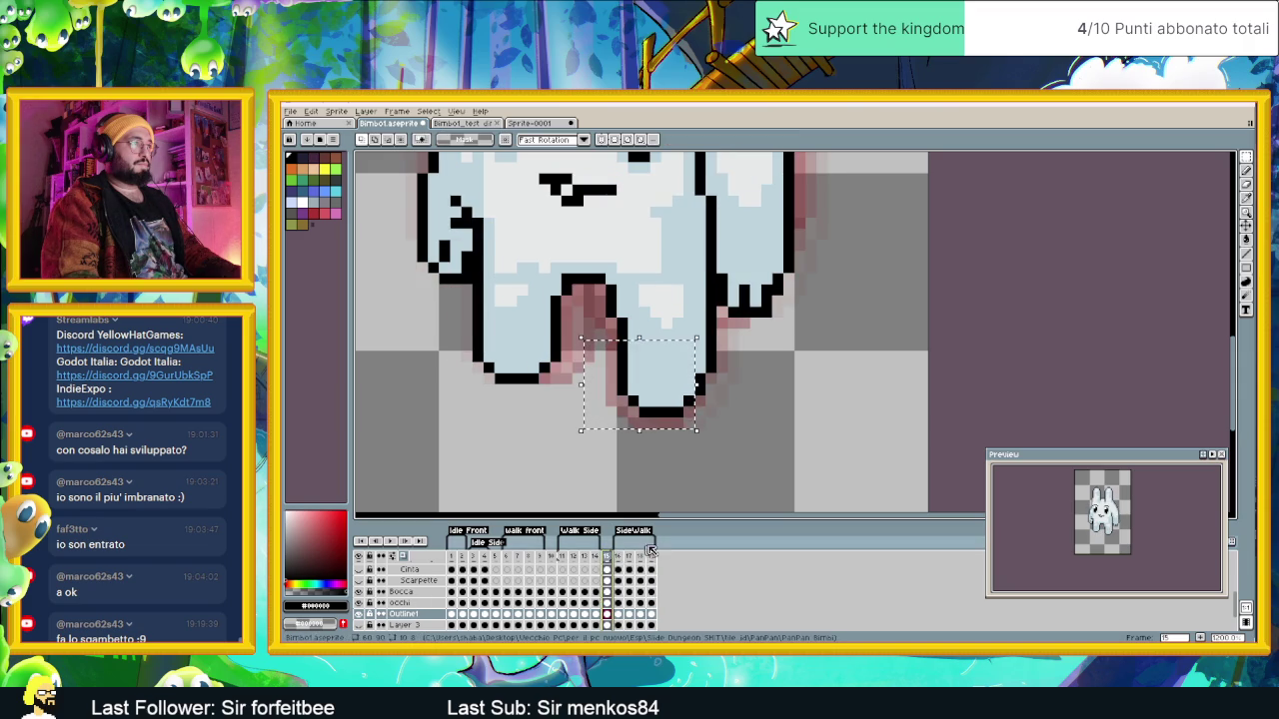
{"action": "key", "text": "Right"}
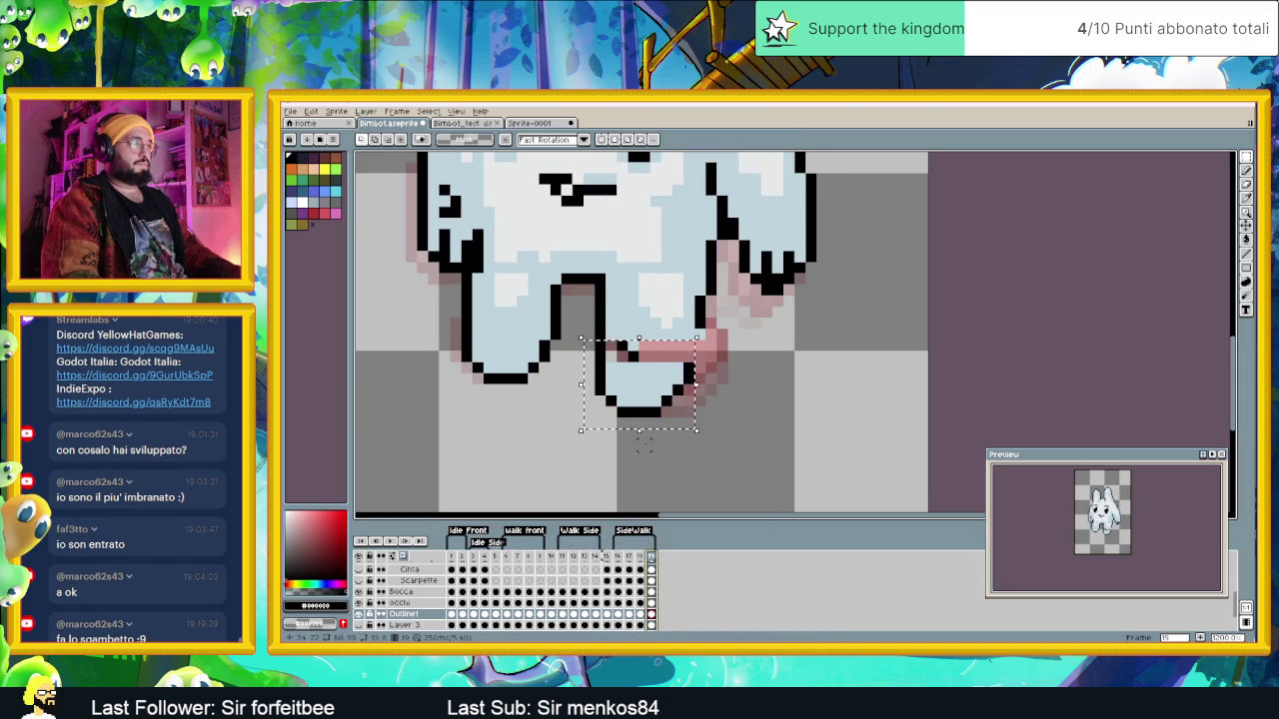
{"action": "left_click", "coordinate": [619, 559]}
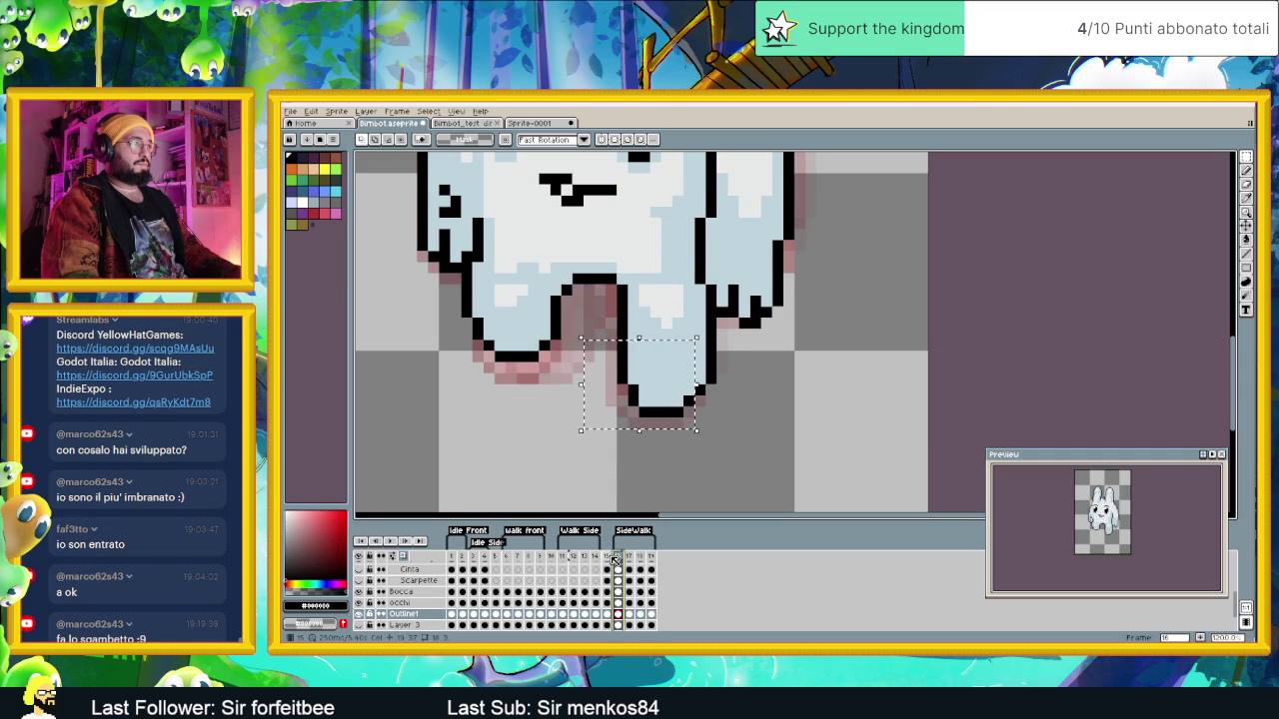
{"action": "key", "text": "Left"}
{"action": "left_click", "coordinate": [651, 559]}
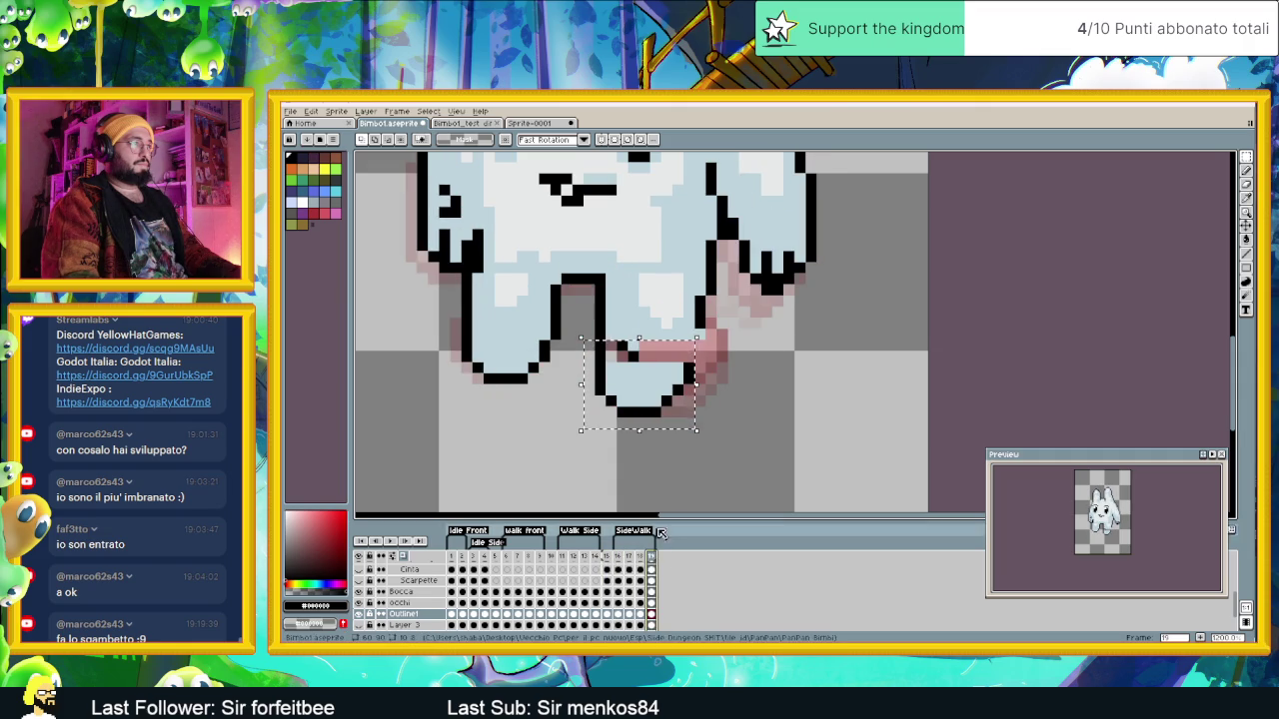
{"action": "left_click", "coordinate": [652, 403]}
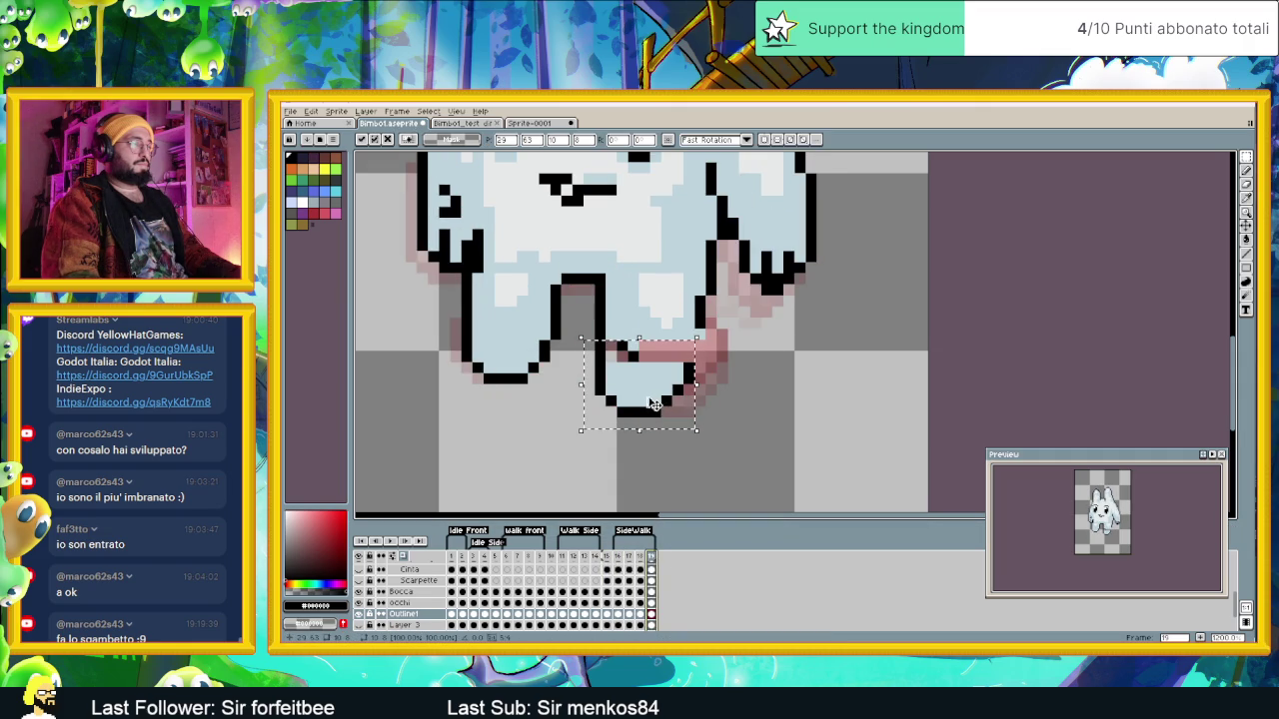
{"action": "key", "text": "ctrl+d"}
{"action": "scroll", "coordinate": [784, 403], "scroll_direction": "up", "scroll_amount": 2}
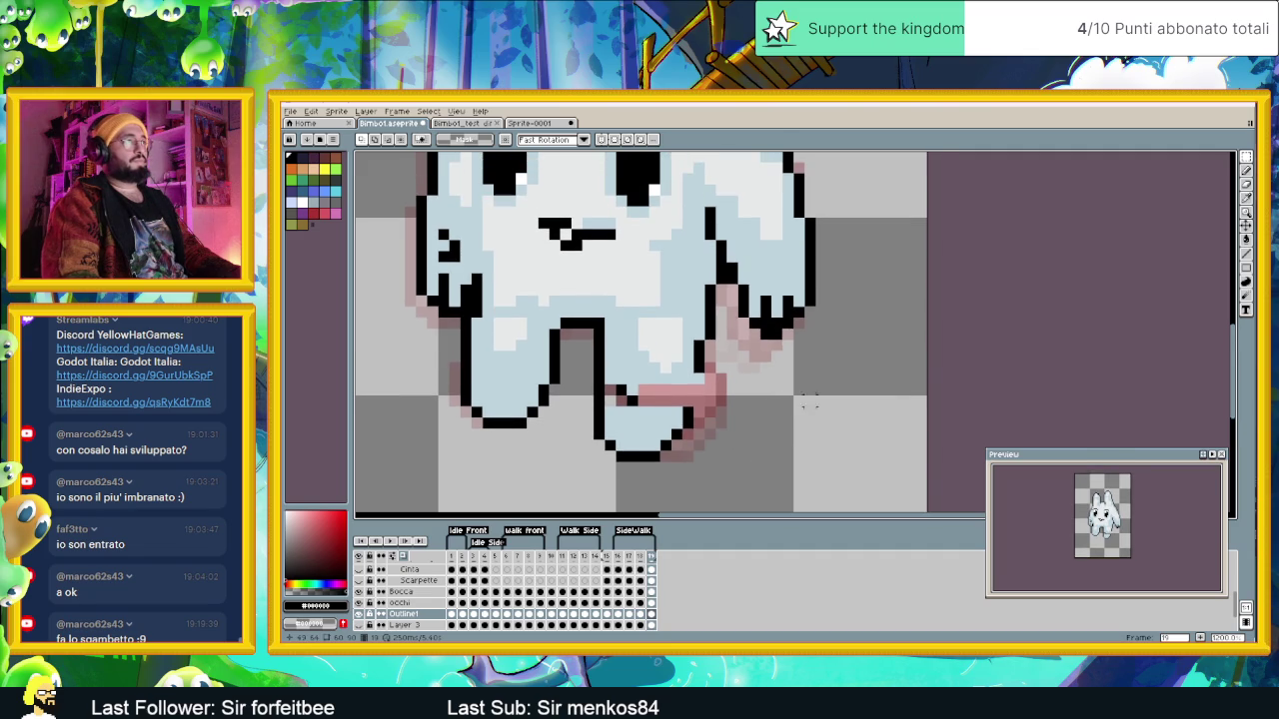
Step: Outline the foot edge in black and repaint the pink strip light blue
{"action": "key", "text": "b"}
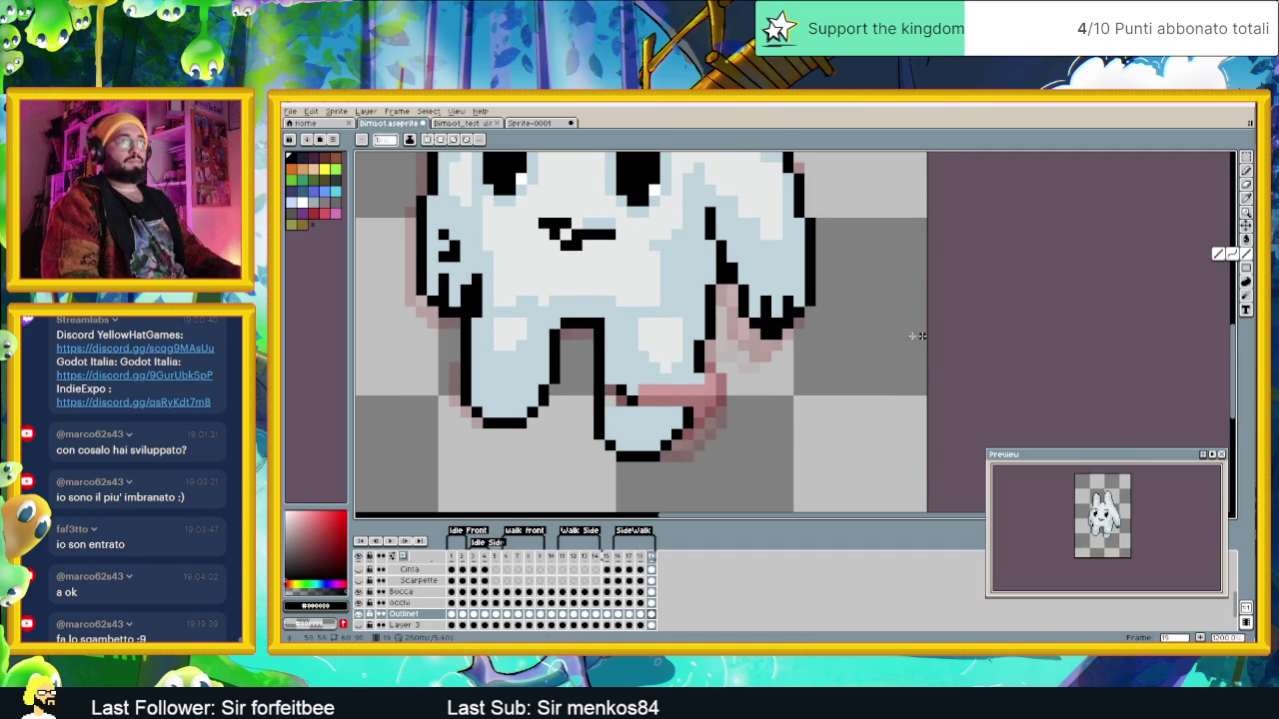
{"action": "mouse_move", "coordinate": [699, 376]}
{"action": "left_mouse_down"}
{"action": "mouse_move", "coordinate": [694, 390]}
{"action": "mouse_move", "coordinate": [638, 401]}
{"action": "left_mouse_up"}
{"action": "left_click", "coordinate": [690, 401], "text": "alt"}
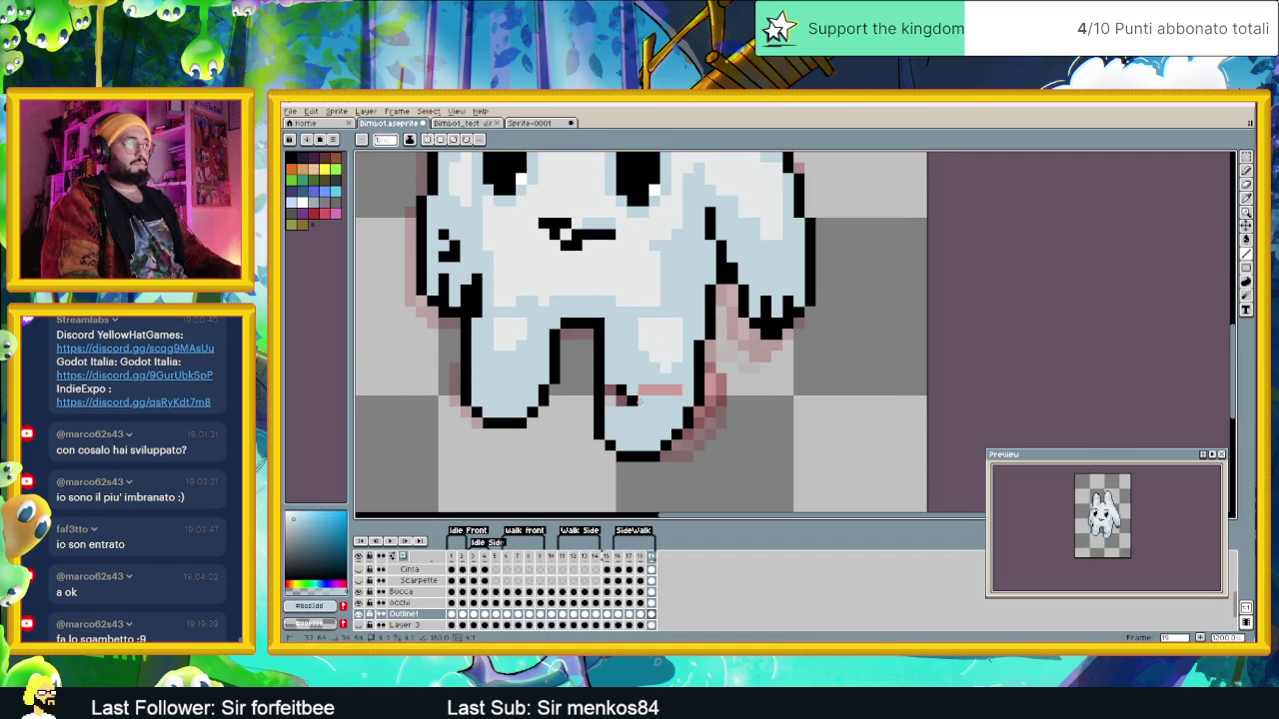
{"action": "left_click", "coordinate": [619, 390]}
{"action": "left_click_drag", "start_coordinate": [637, 390], "coordinate": [685, 390]}
{"action": "scroll", "coordinate": [676, 389], "scroll_direction": "down", "scroll_amount": 3}
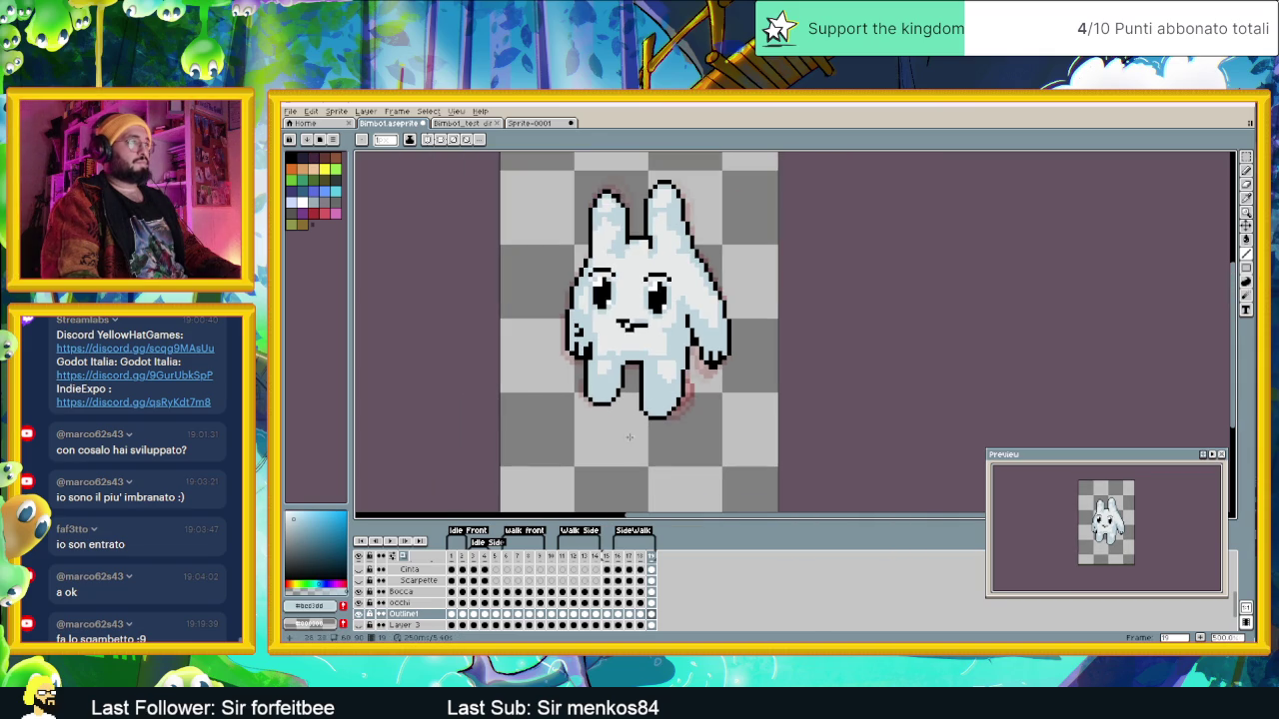
{"action": "left_click", "coordinate": [650, 556]}
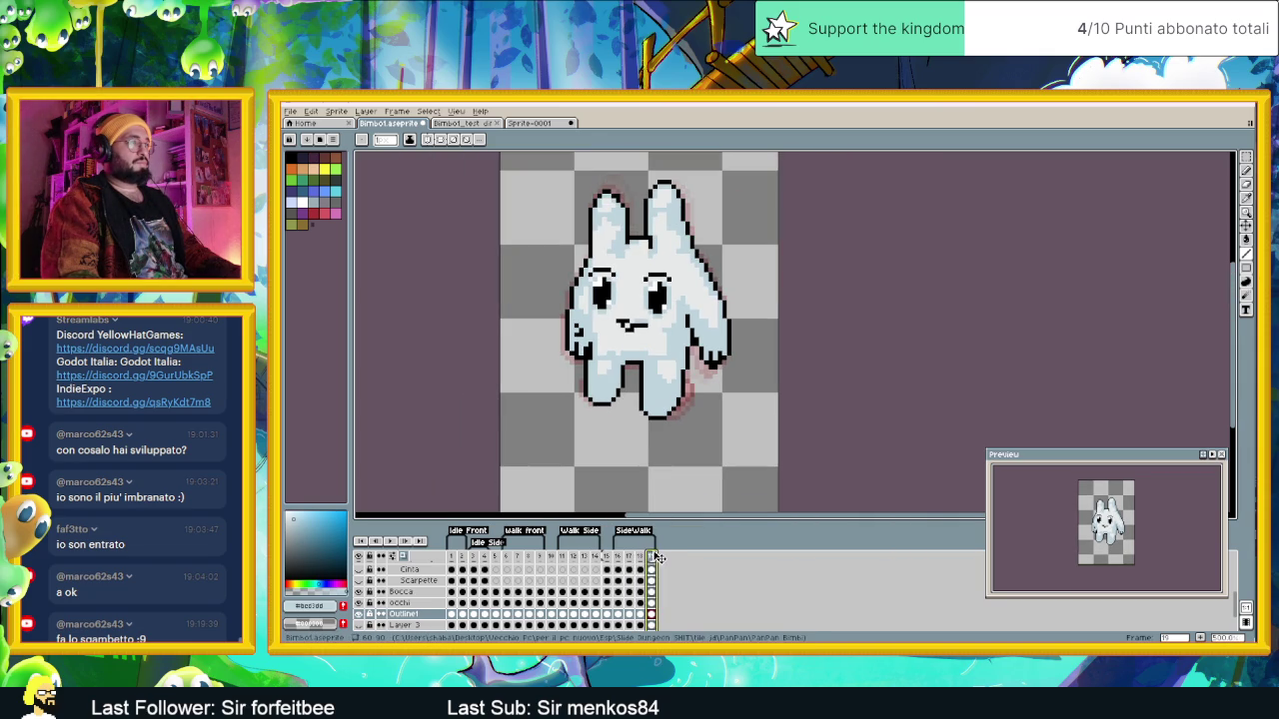
{"action": "scroll", "coordinate": [617, 396], "scroll_direction": "up", "scroll_amount": 1}
{"action": "scroll", "coordinate": [617, 395], "scroll_direction": "up", "scroll_amount": 1}
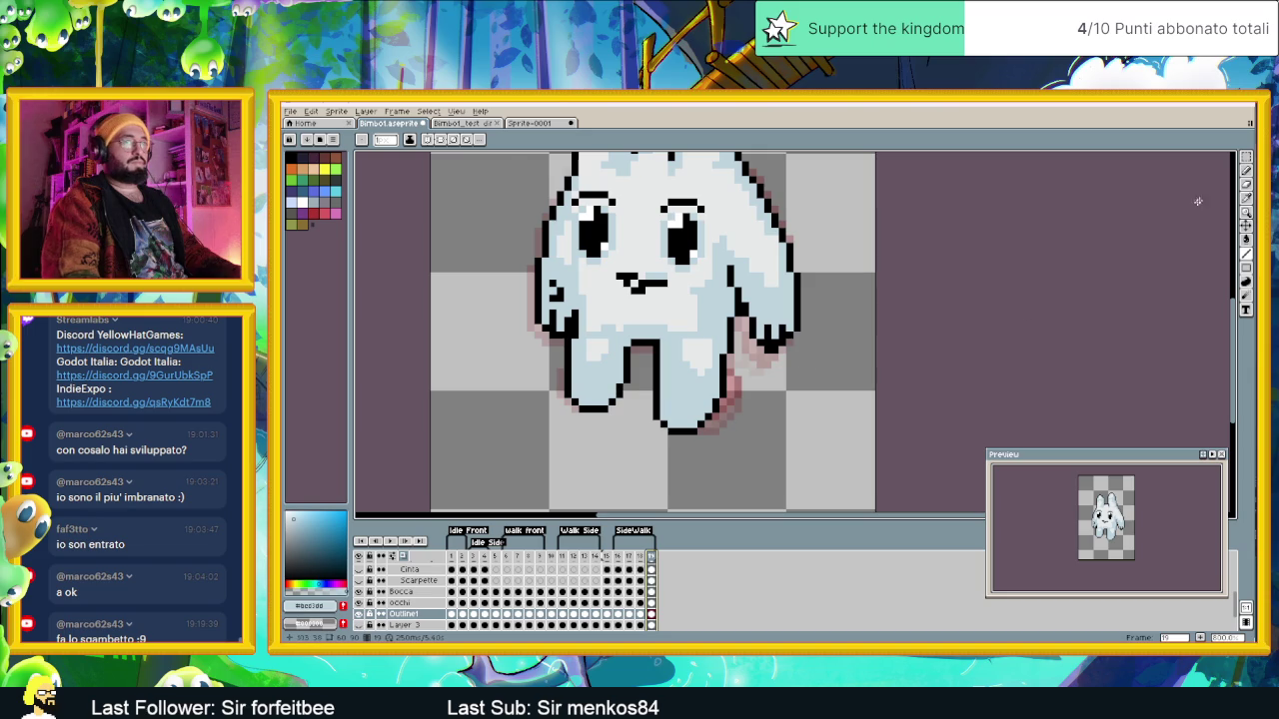
Step: Try marquee selections on the feet, clear them, and play the SideWalk animation
{"action": "key", "text": "m"}
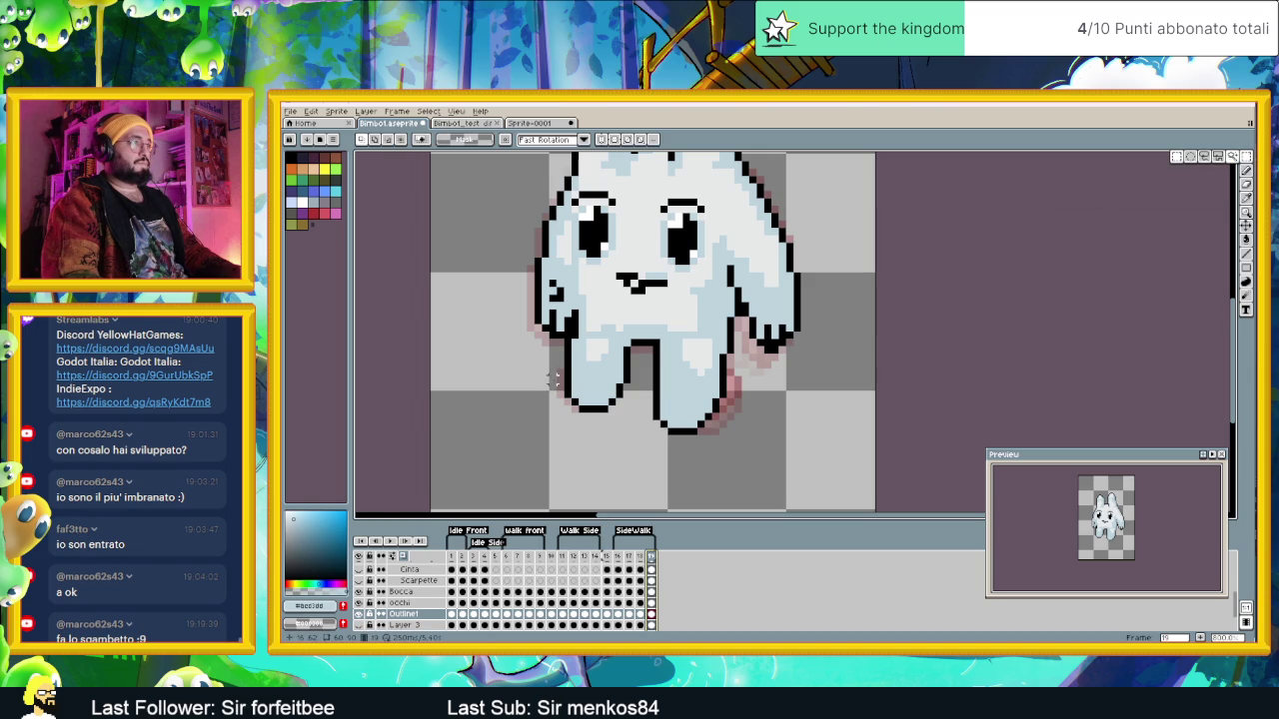
{"action": "left_click_drag", "start_coordinate": [555, 380], "coordinate": [647, 437]}
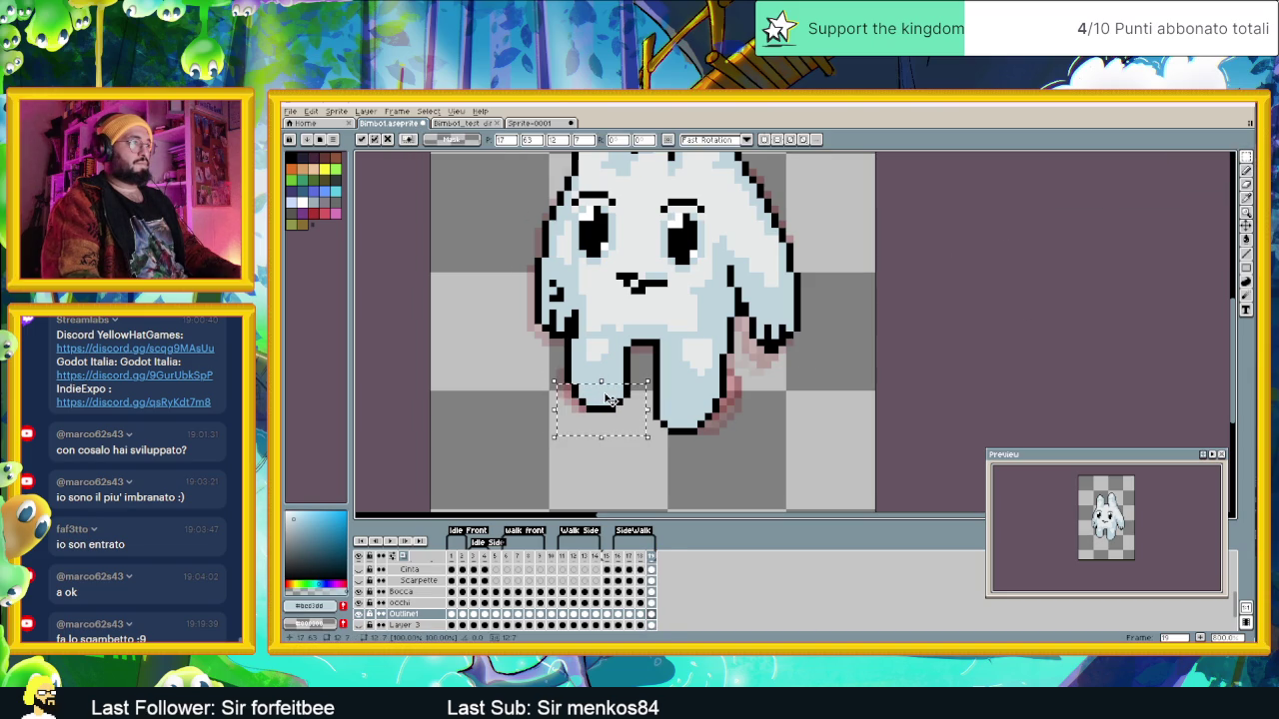
{"action": "left_click", "coordinate": [539, 357]}
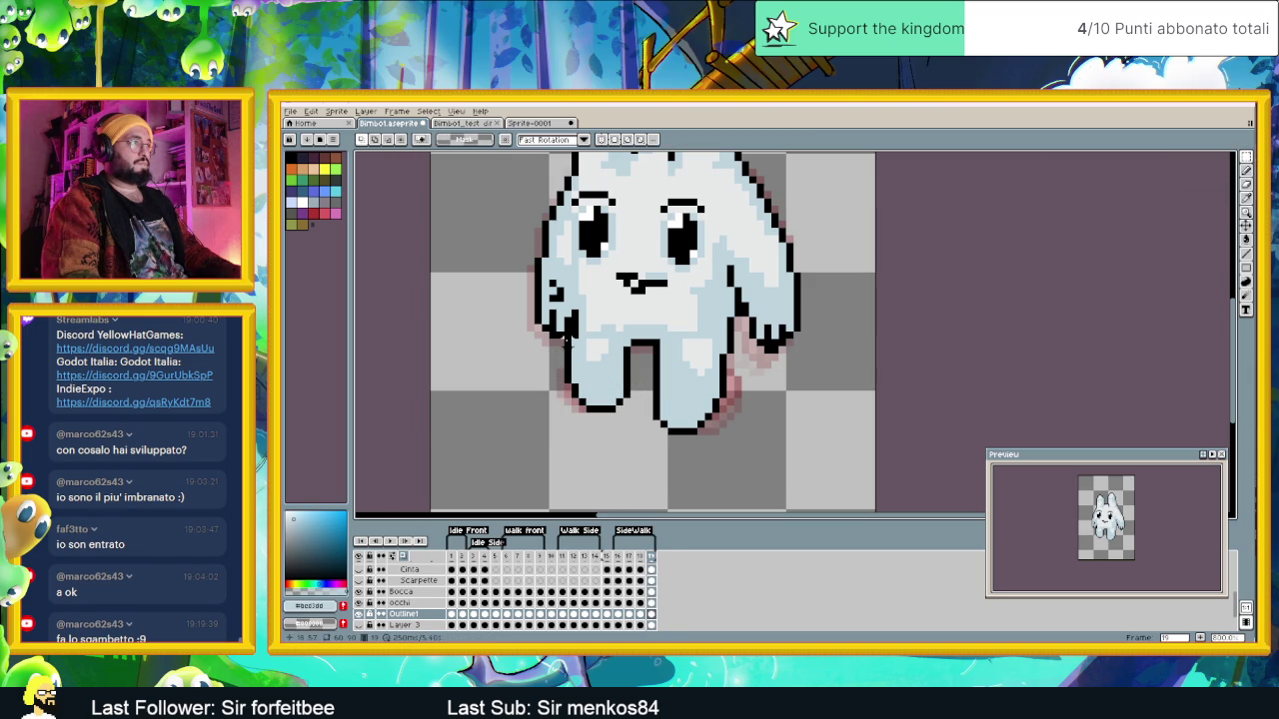
{"action": "left_click_drag", "start_coordinate": [567, 327], "coordinate": [588, 386]}
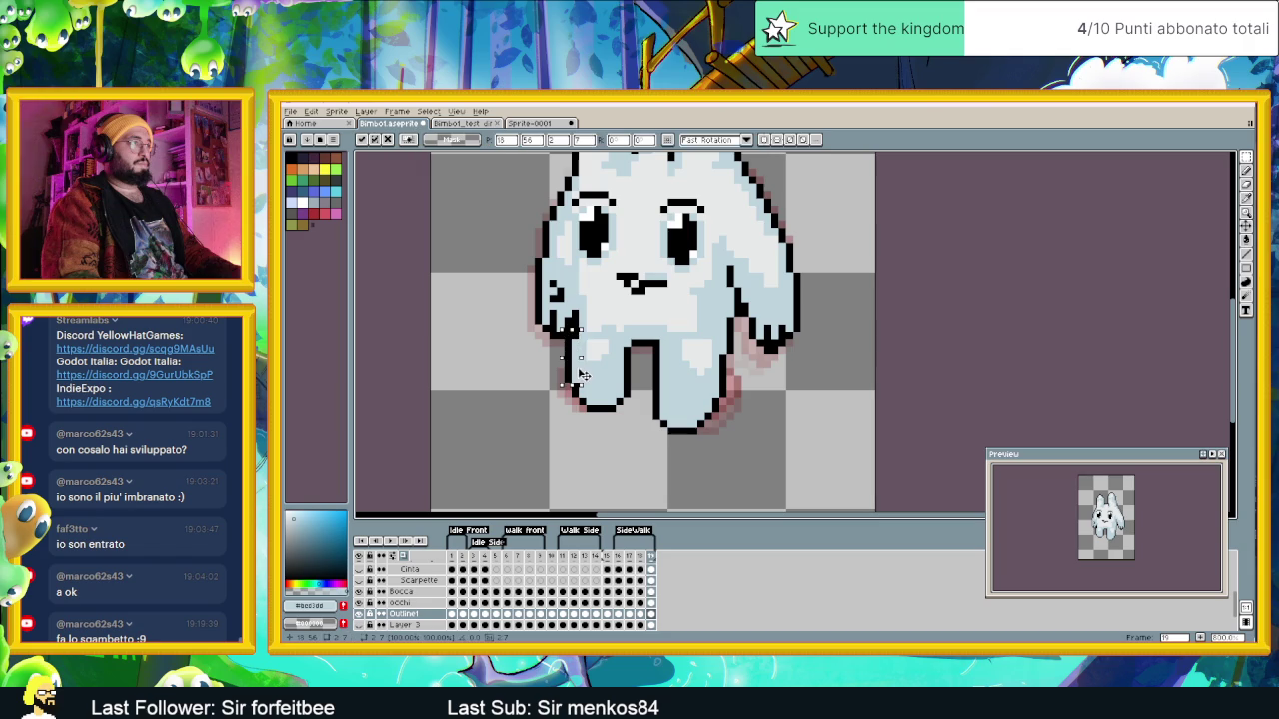
{"action": "left_click", "coordinate": [561, 372]}
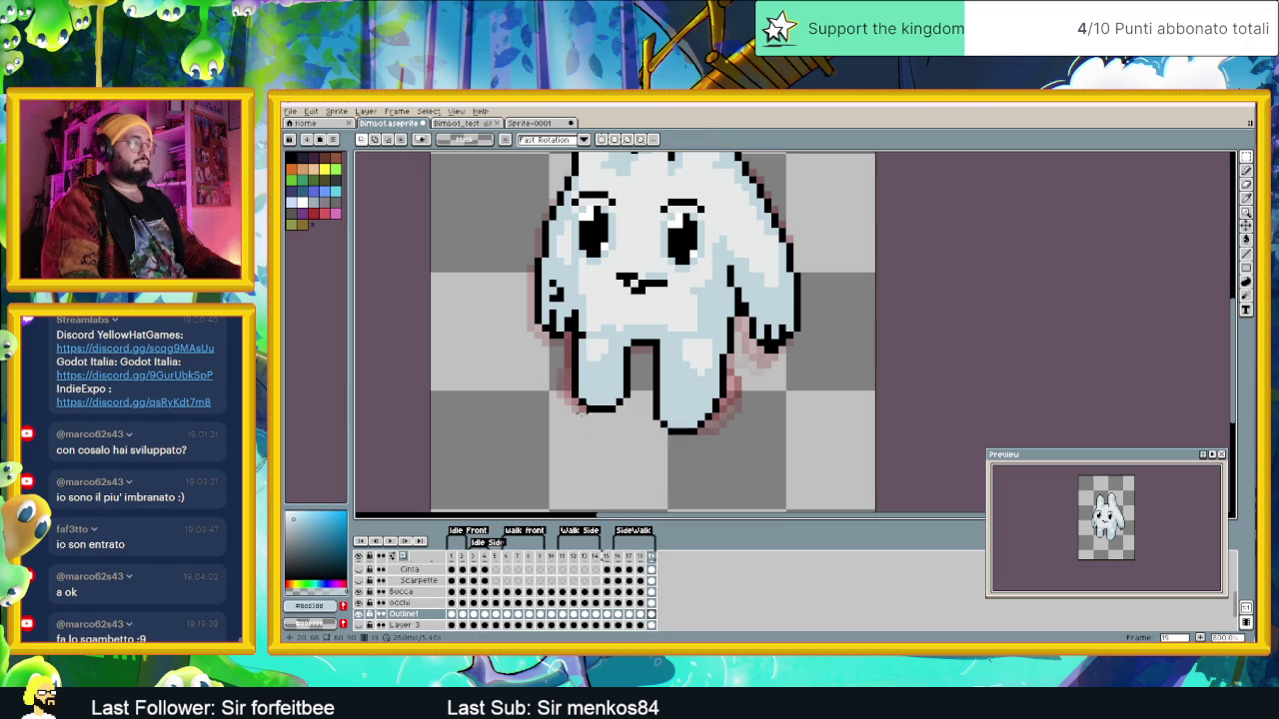
{"action": "left_click", "coordinate": [619, 562]}
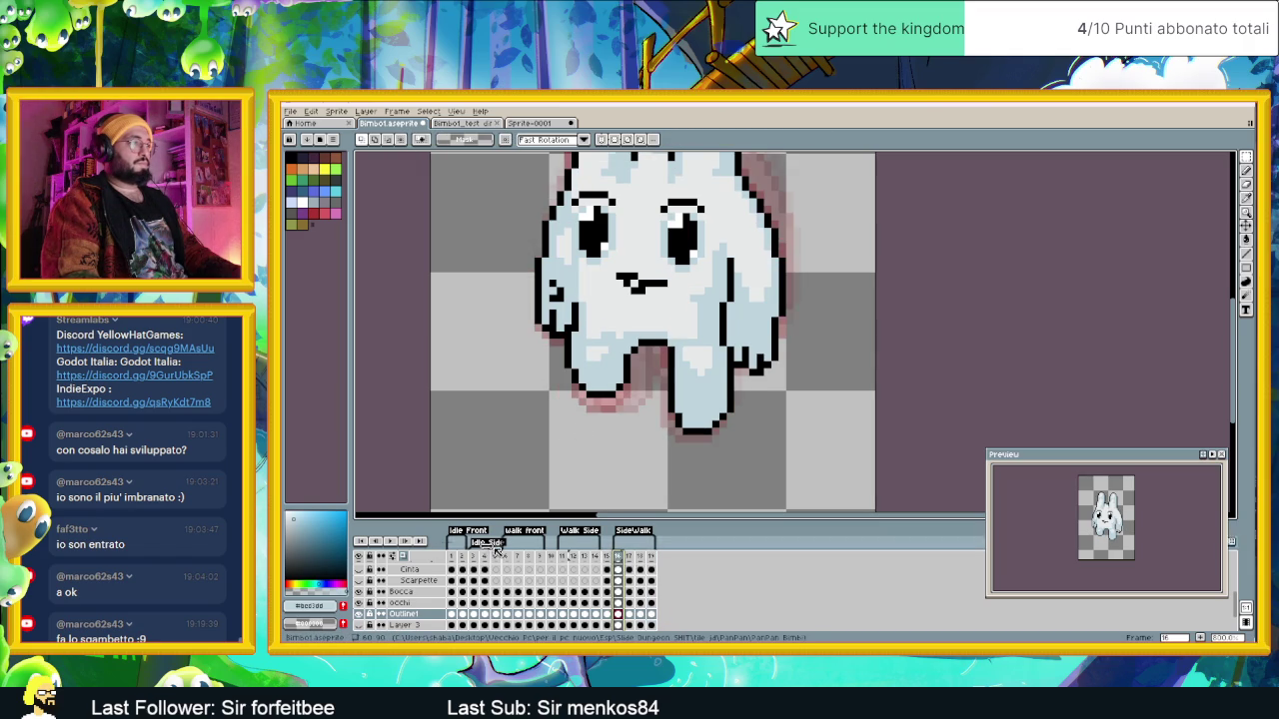
{"action": "scroll", "coordinate": [736, 362], "scroll_direction": "down", "scroll_amount": 2}
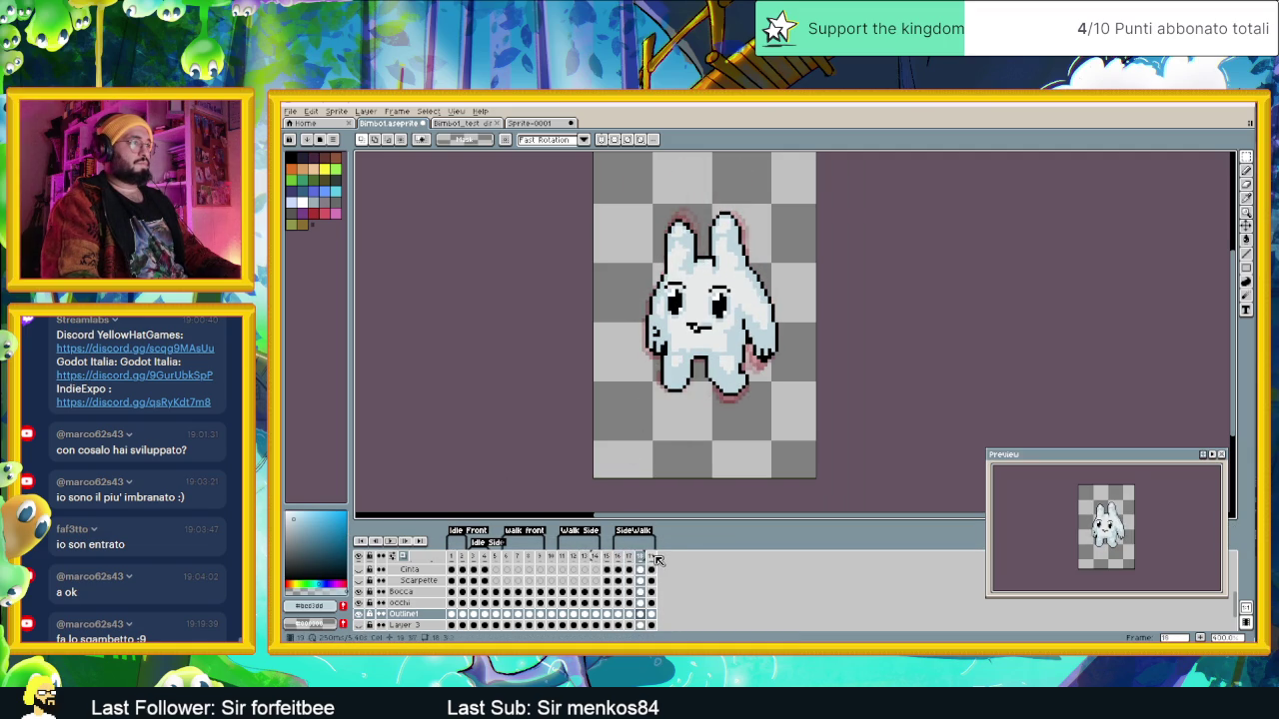
Step: Switch to the single-pixel Pencil and sample the bunny's light blue body colour
{"action": "scroll", "coordinate": [743, 385], "scroll_direction": "up", "scroll_amount": 2}
{"action": "scroll", "coordinate": [742, 384], "scroll_direction": "up", "scroll_amount": 2}
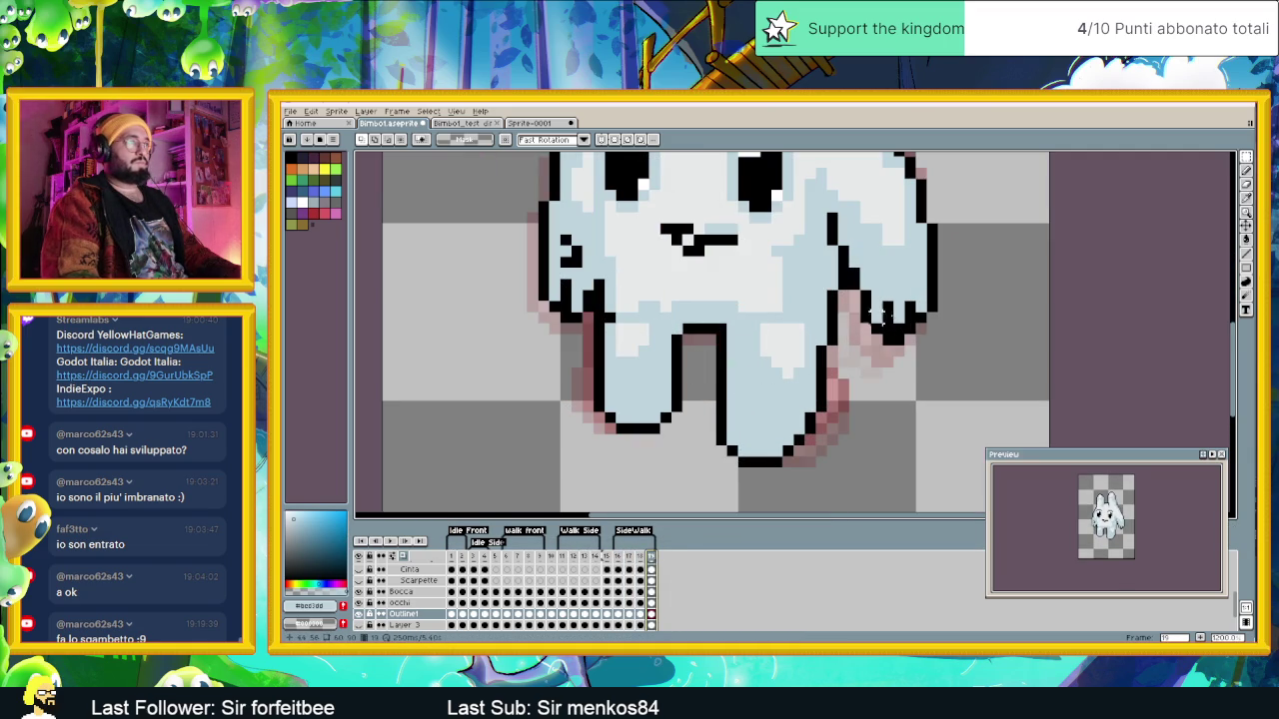
{"action": "left_click", "coordinate": [1246, 258]}
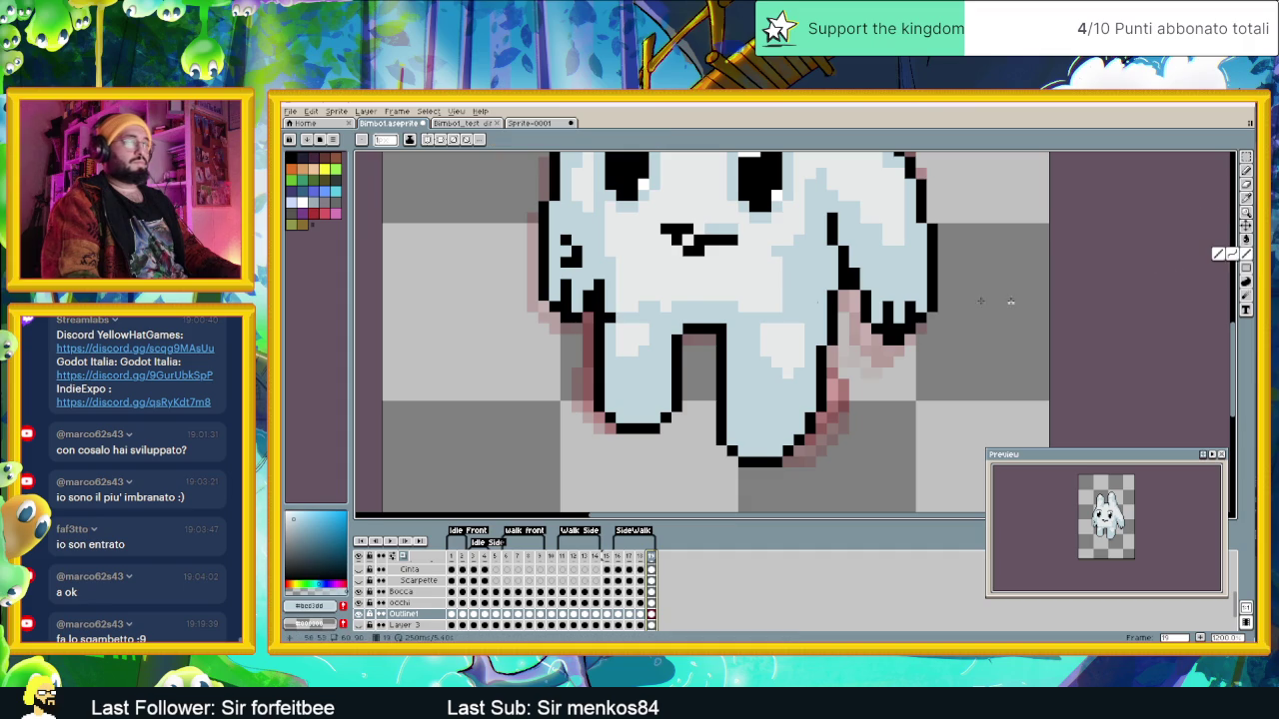
{"action": "left_click", "coordinate": [684, 342], "text": "alt"}
{"action": "left_click", "coordinate": [675, 337], "text": "alt"}
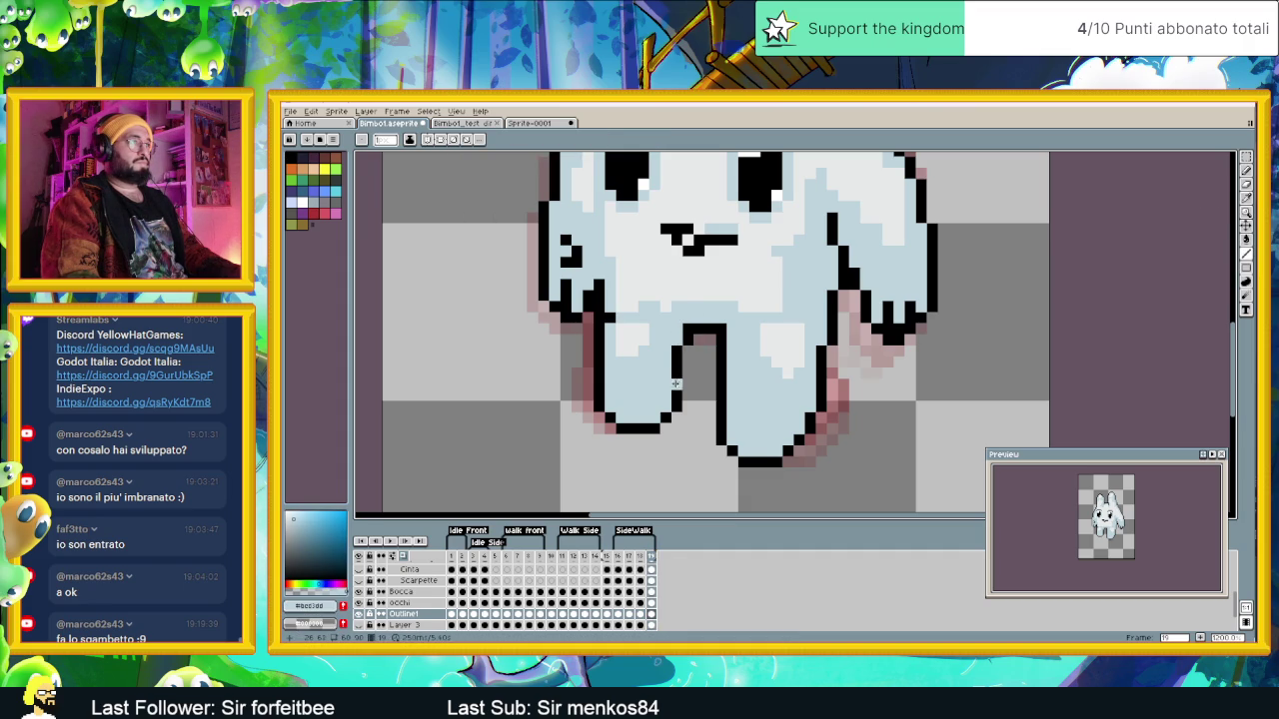
Step: Step through the SideWalk frames to the last walk frame
{"action": "left_click", "coordinate": [621, 557]}
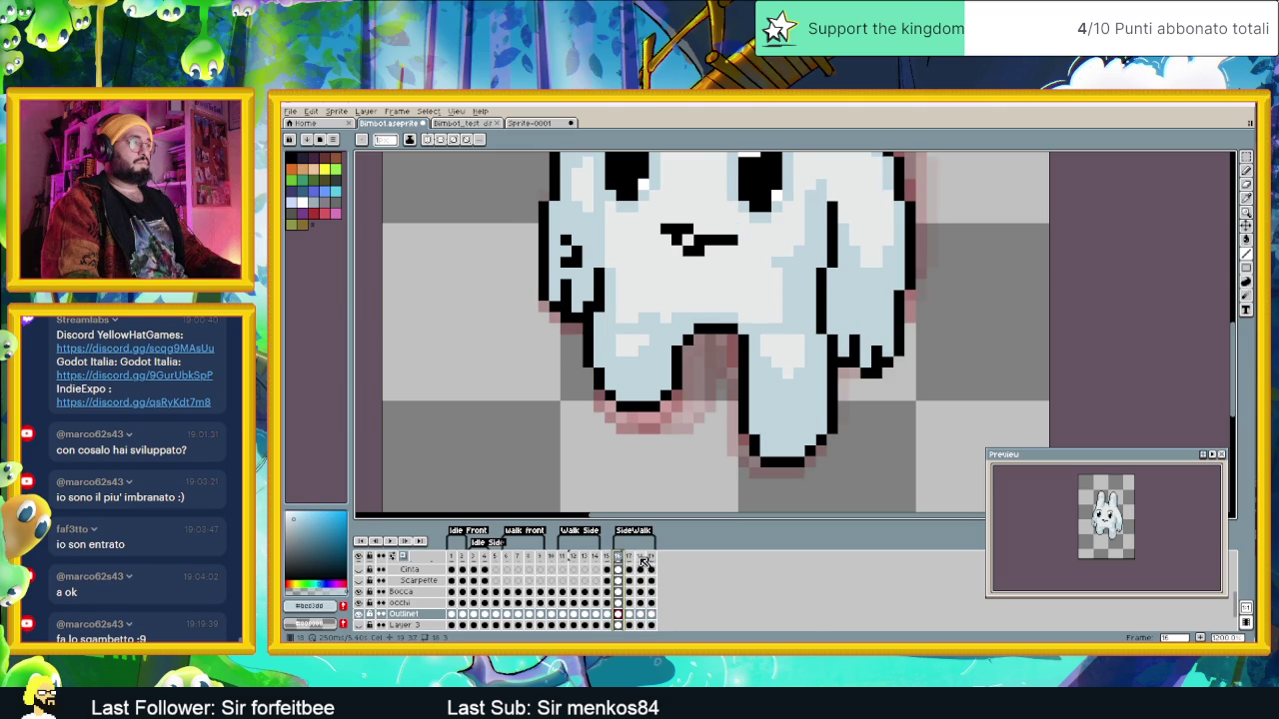
{"action": "left_click", "coordinate": [629, 557]}
{"action": "left_click", "coordinate": [640, 558]}
{"action": "left_click", "coordinate": [651, 557]}
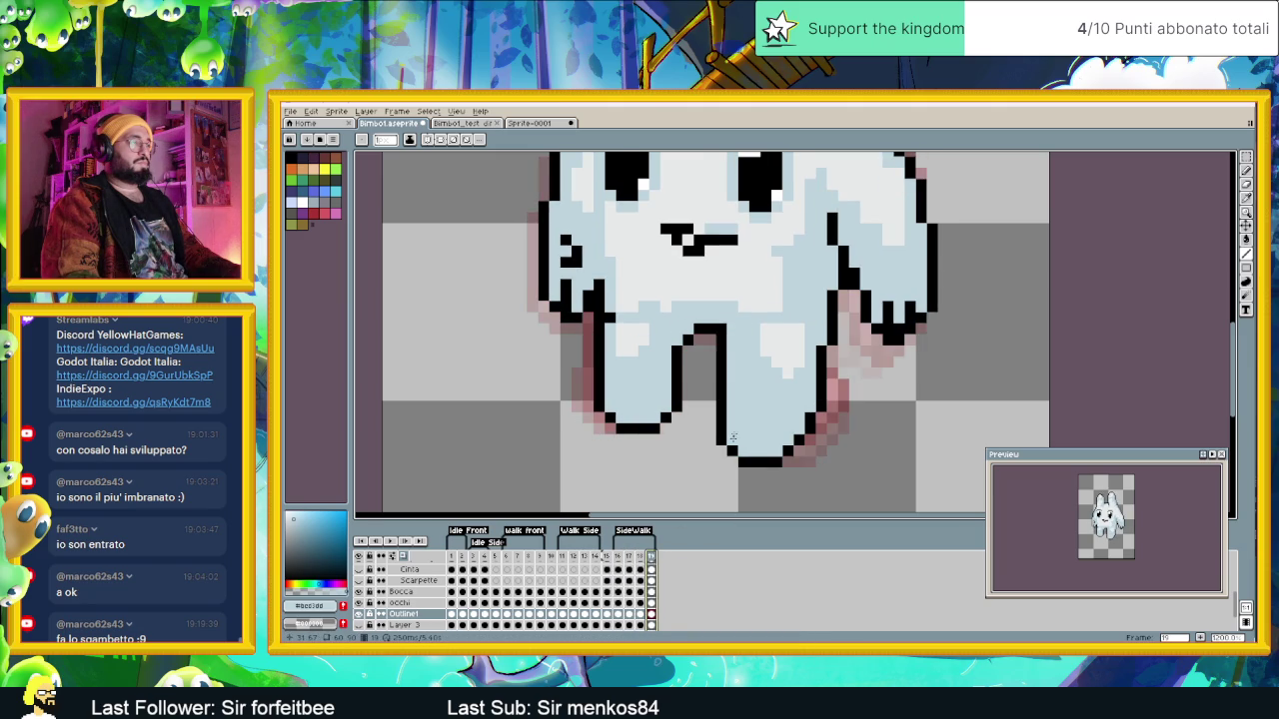
Step: Eyedrop the black outline, then the light blue body colour #bcd3dd from the sprite
{"action": "left_click", "coordinate": [718, 344], "text": "alt"}
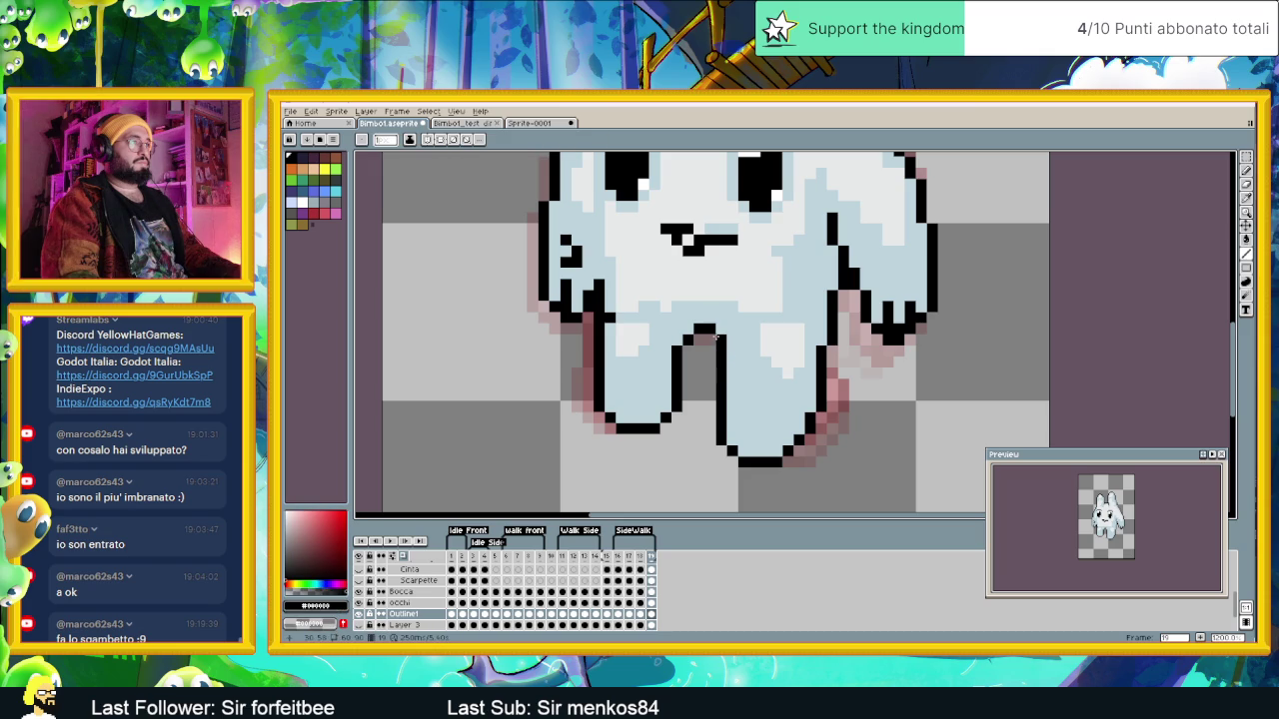
{"action": "left_click", "coordinate": [723, 348], "text": "alt"}
{"action": "left_click", "coordinate": [720, 339], "text": "alt"}
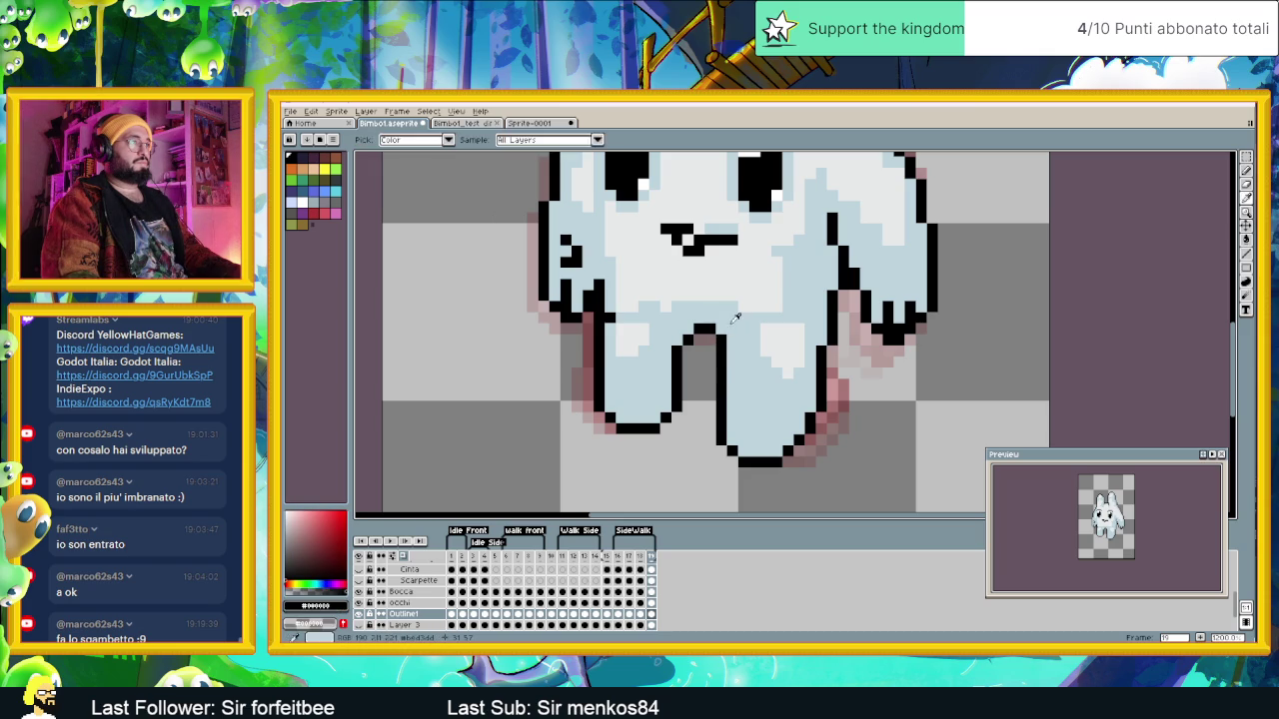
{"action": "left_click", "coordinate": [732, 329], "text": "alt"}
{"action": "key", "text": "alt"}
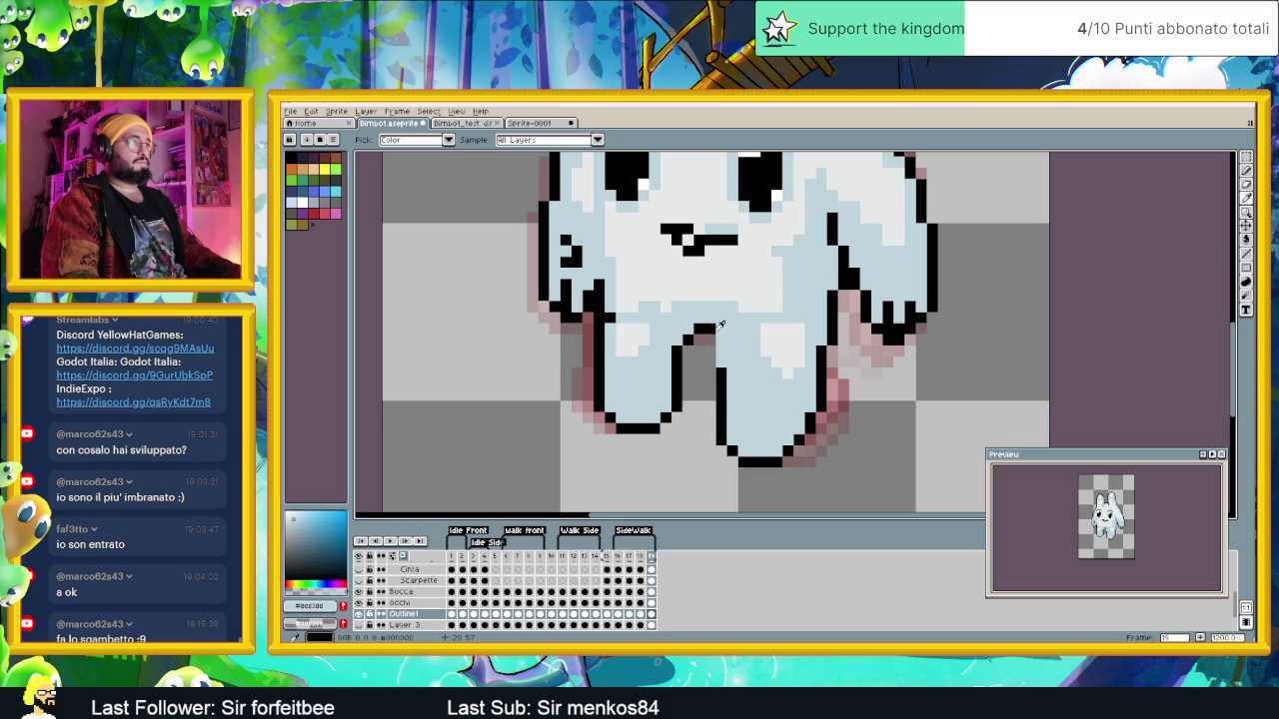
{"action": "left_click", "coordinate": [714, 329], "text": "alt"}
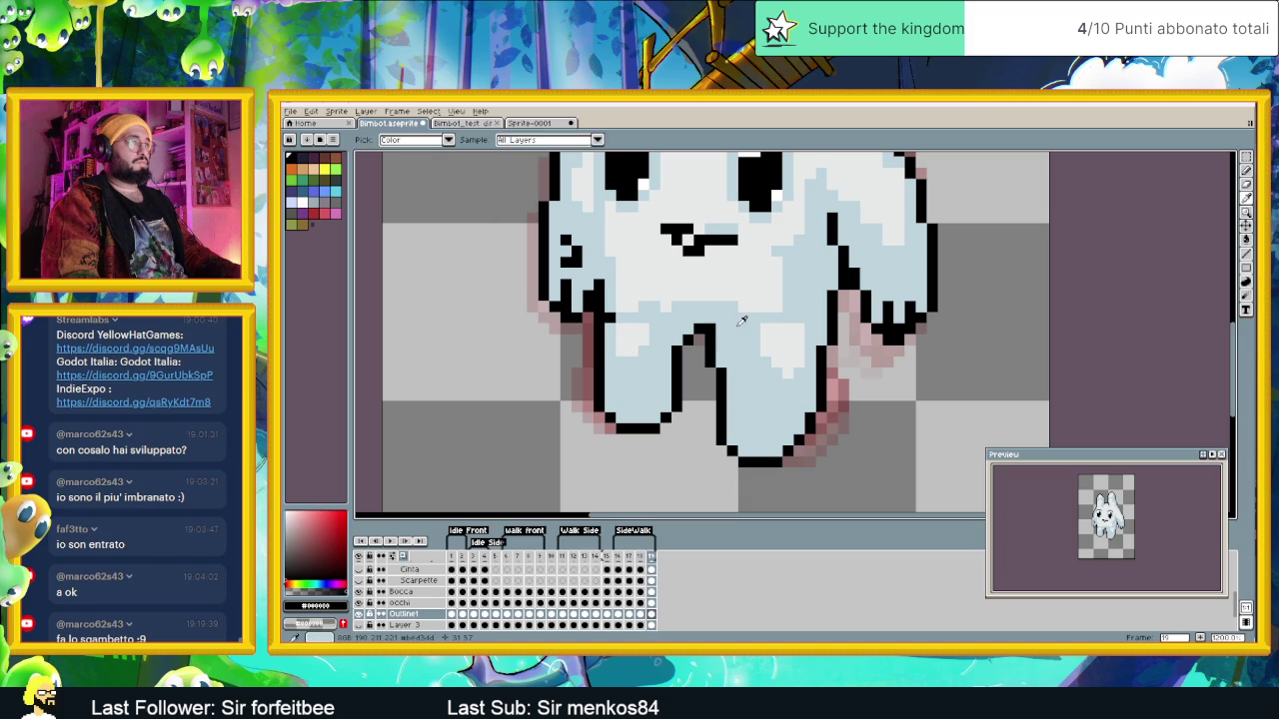
{"action": "left_click", "coordinate": [718, 326], "text": "alt"}
{"action": "scroll", "coordinate": [748, 364], "scroll_direction": "down", "scroll_amount": 3}
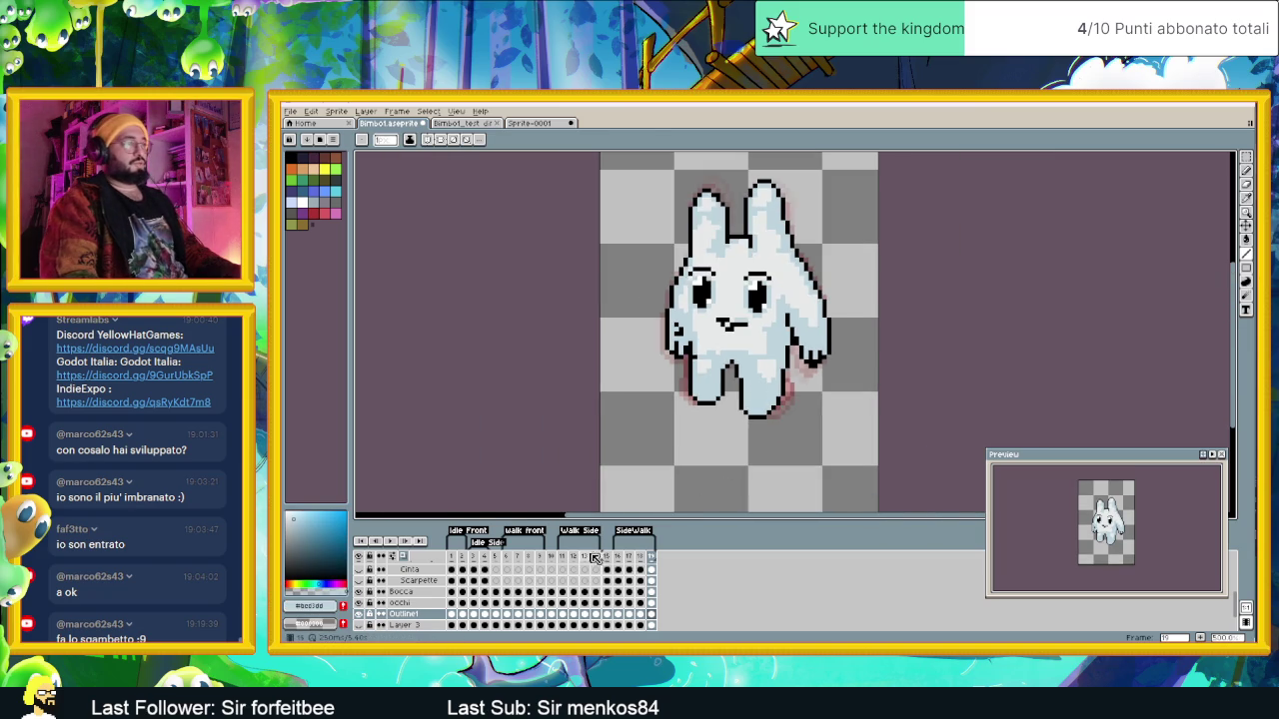
Step: On the last SideWalk frame, marquee-select the bunny's upper body and both hands
{"action": "key", "text": "Left"}
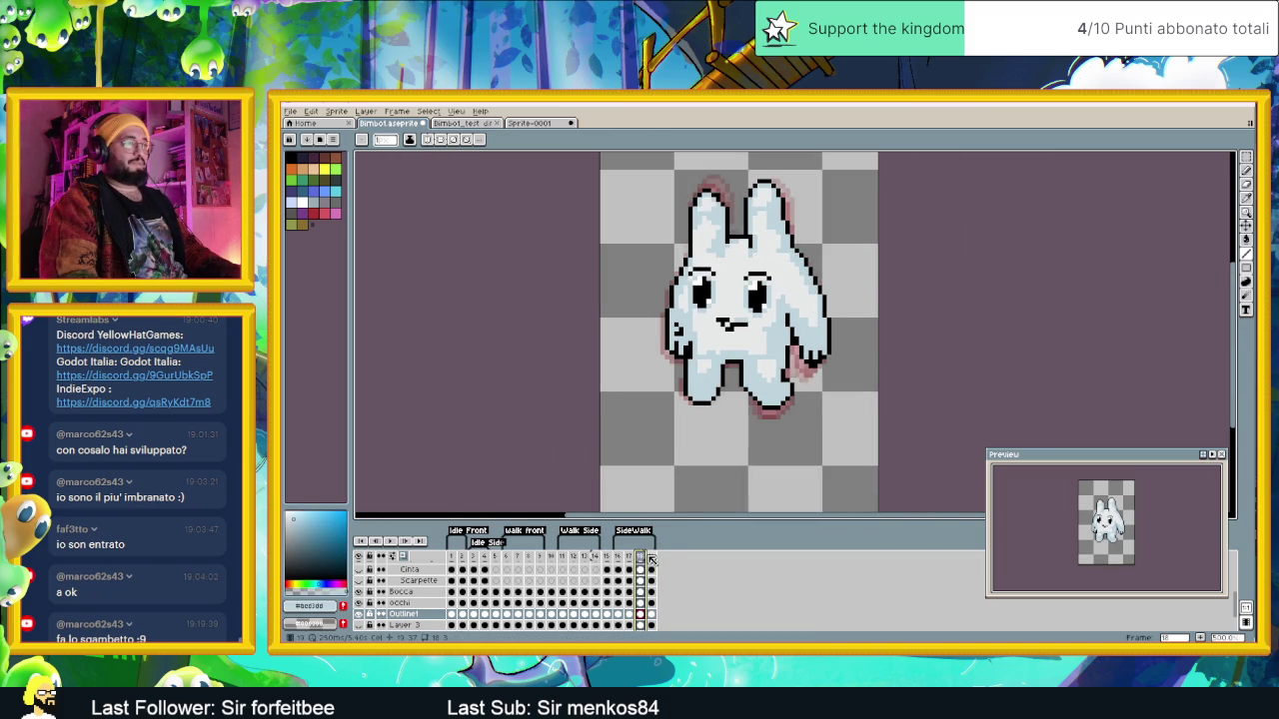
{"action": "left_click", "coordinate": [652, 557]}
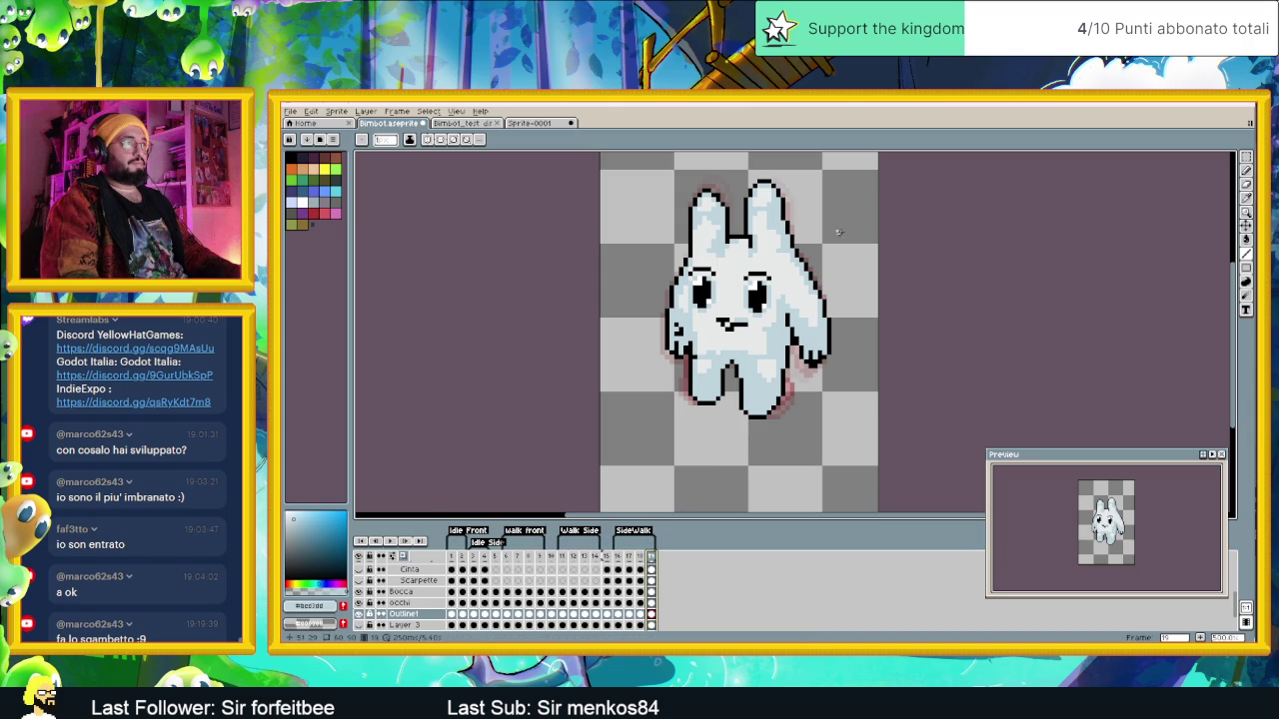
{"action": "left_click", "coordinate": [1246, 158]}
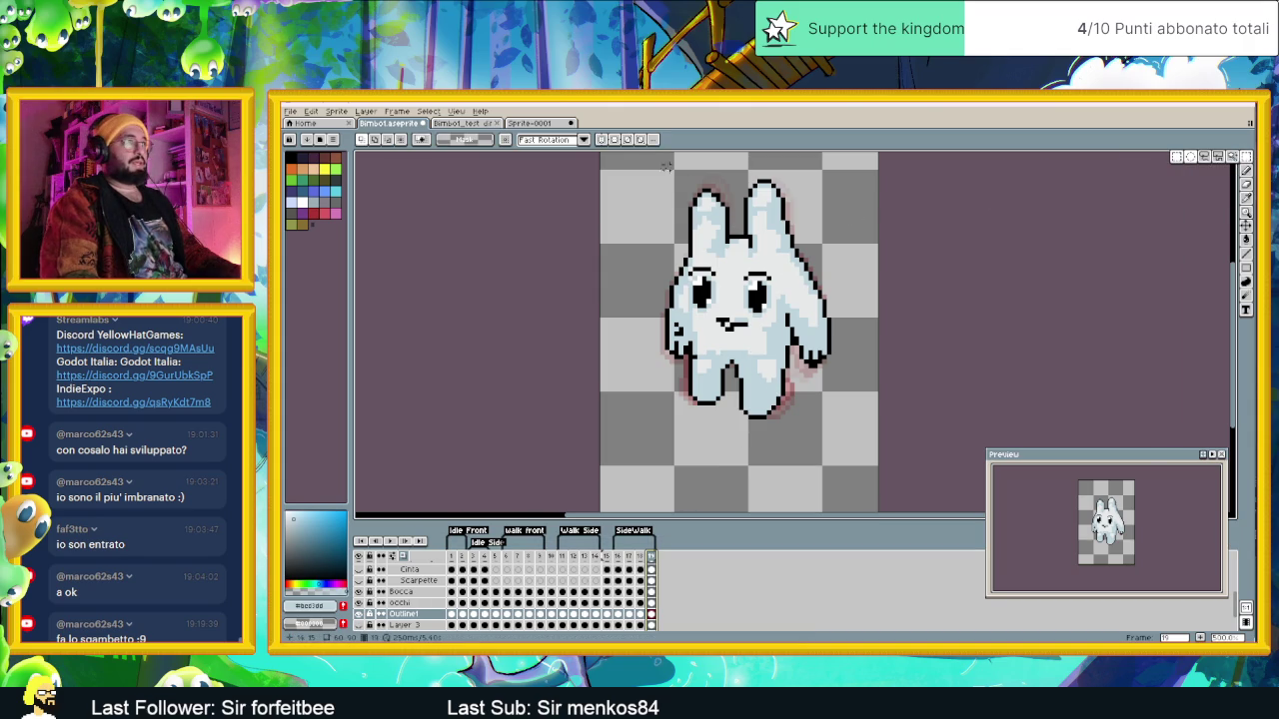
{"action": "left_click_drag", "start_coordinate": [655, 170], "coordinate": [861, 342]}
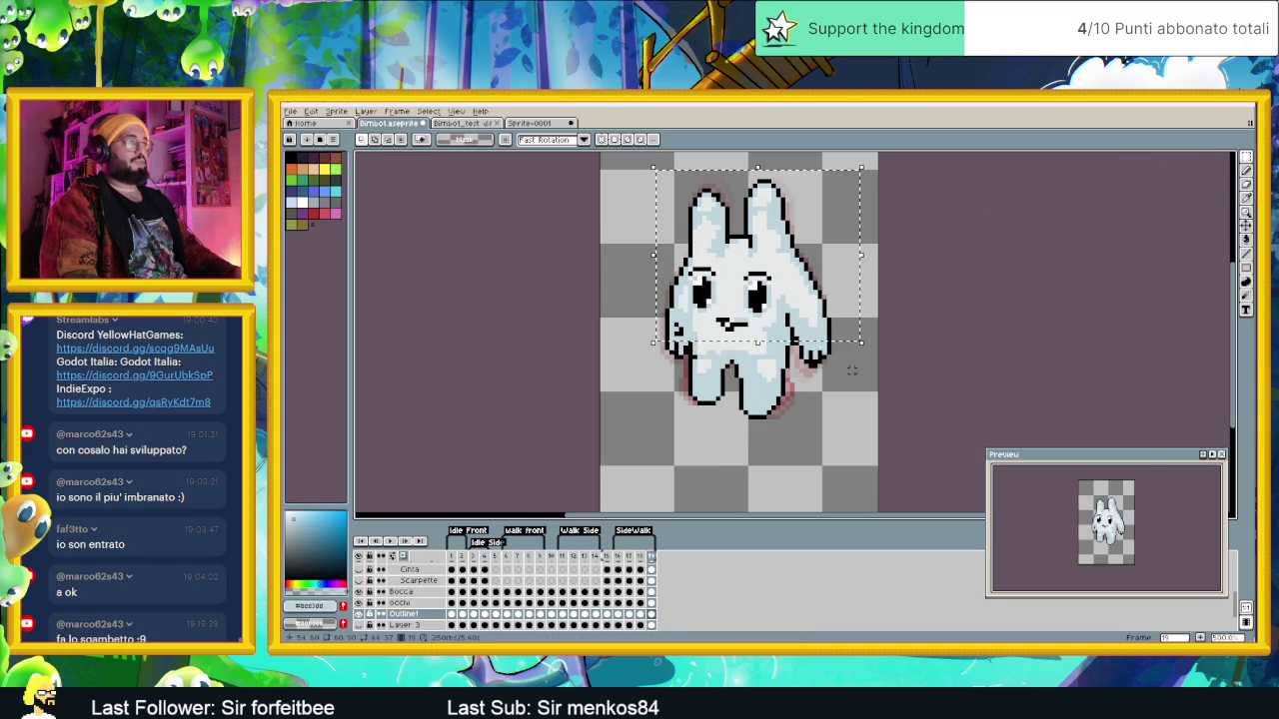
{"action": "left_click_drag", "start_coordinate": [795, 293], "coordinate": [861, 388]}
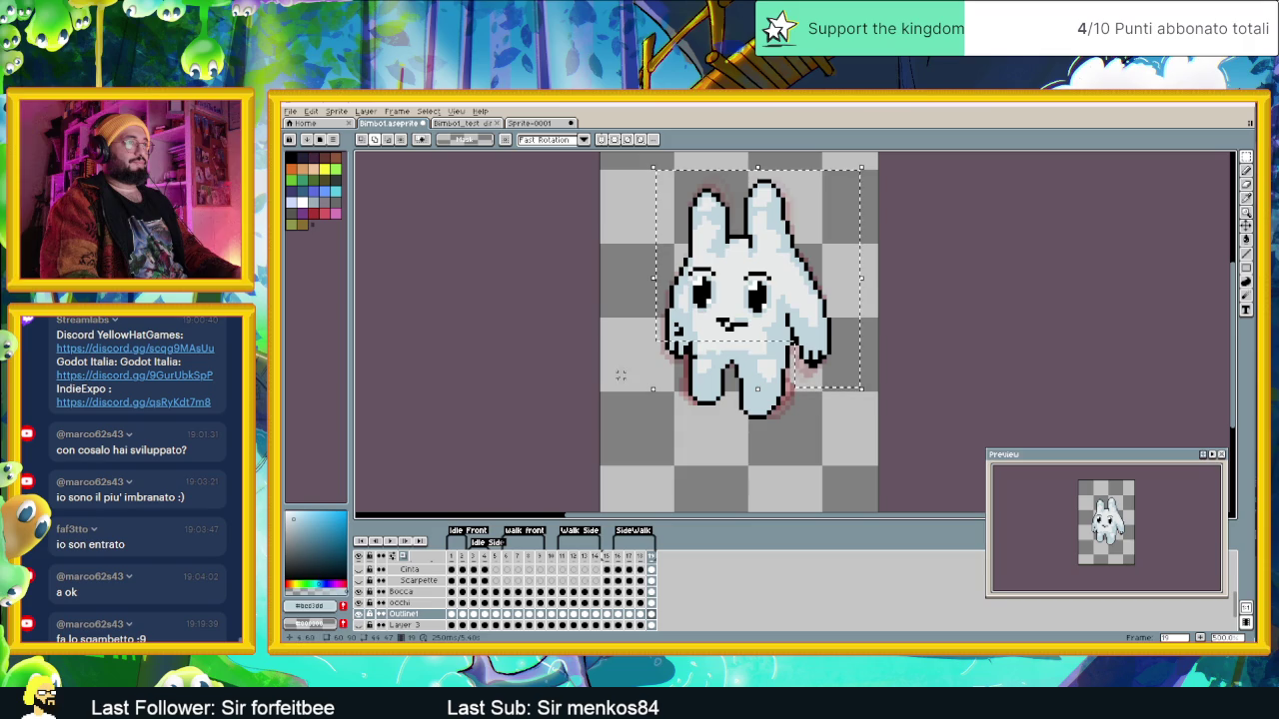
{"action": "left_click_drag", "start_coordinate": [635, 370], "coordinate": [750, 326]}
Step: Clear the selection and show SideWalk frame 18
{"action": "key", "text": "ctrl+d"}
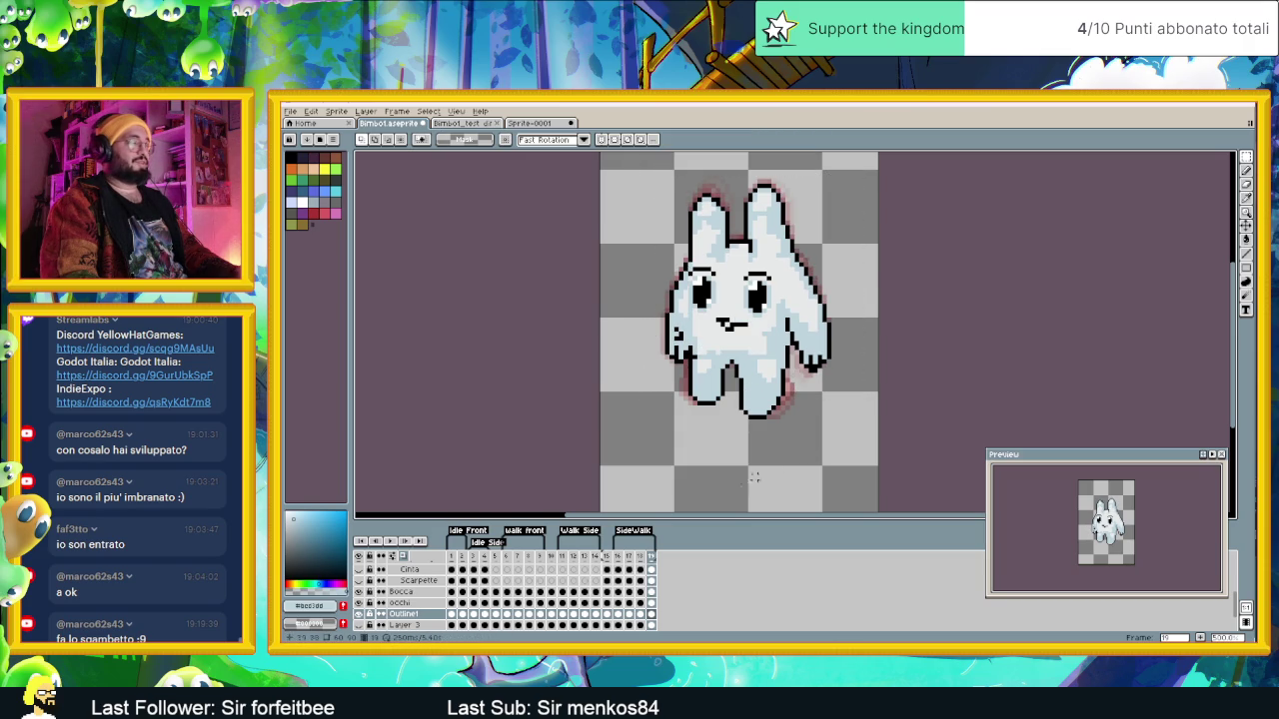
{"action": "left_click", "coordinate": [640, 558]}
{"action": "left_click", "coordinate": [651, 558]}
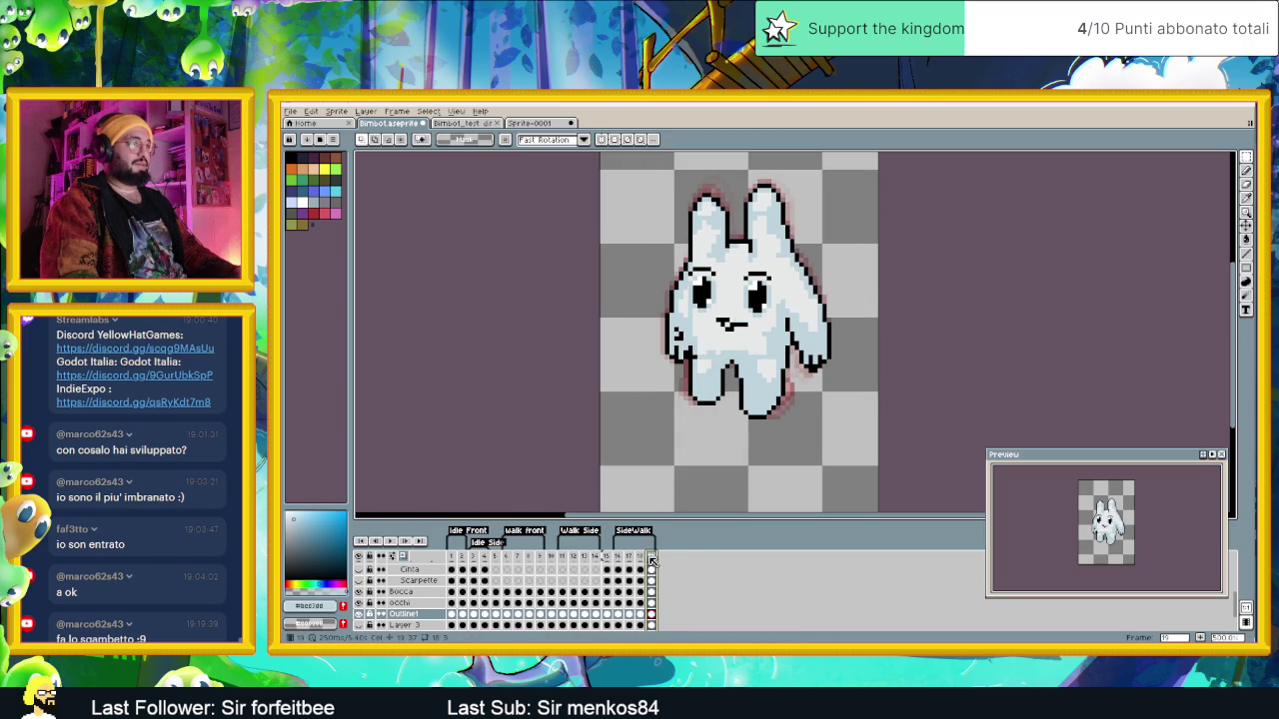
Step: Compare the SideWalk poses in frames 16 through 19, then play the animation
{"action": "key", "text": "Left"}
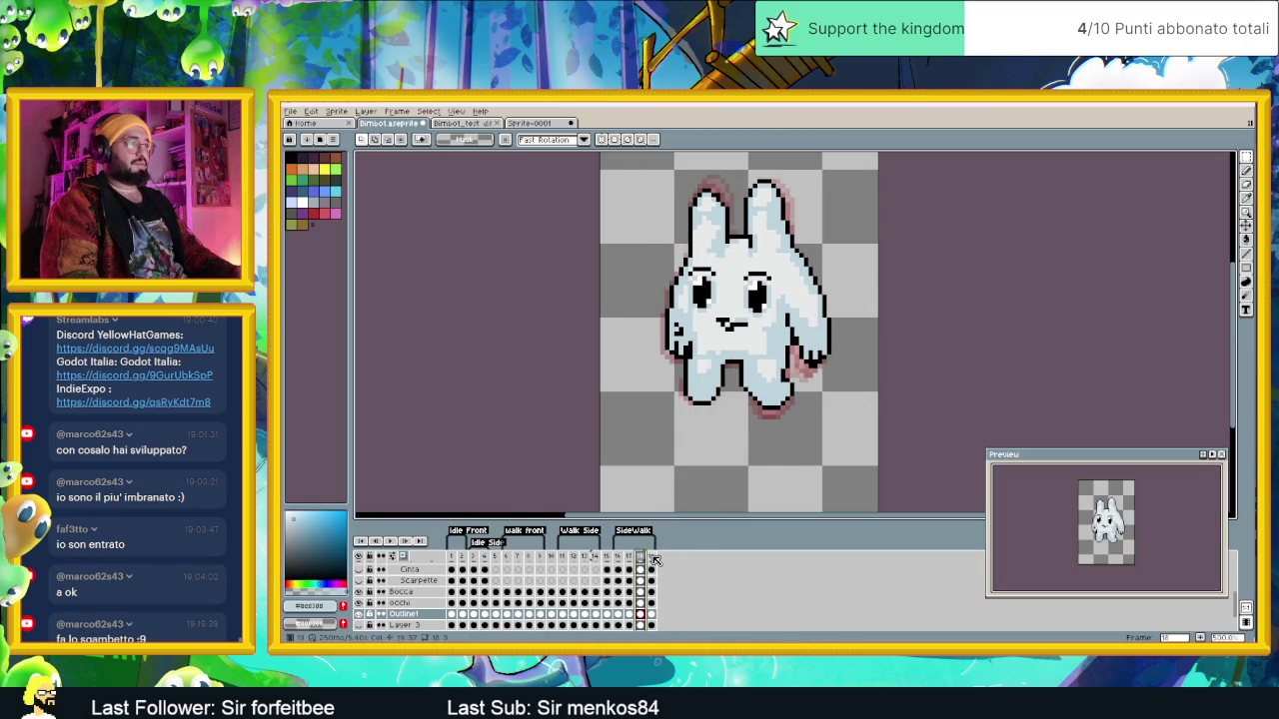
{"action": "left_click", "coordinate": [652, 558]}
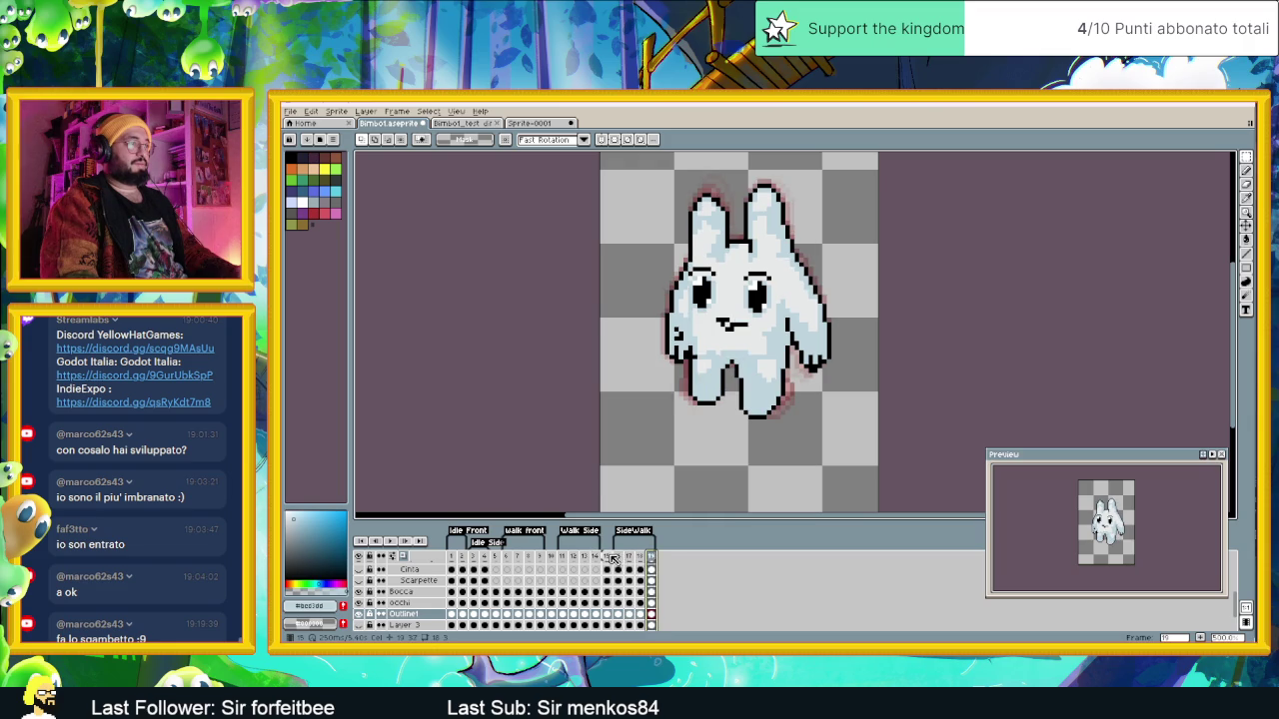
{"action": "left_click", "coordinate": [618, 557]}
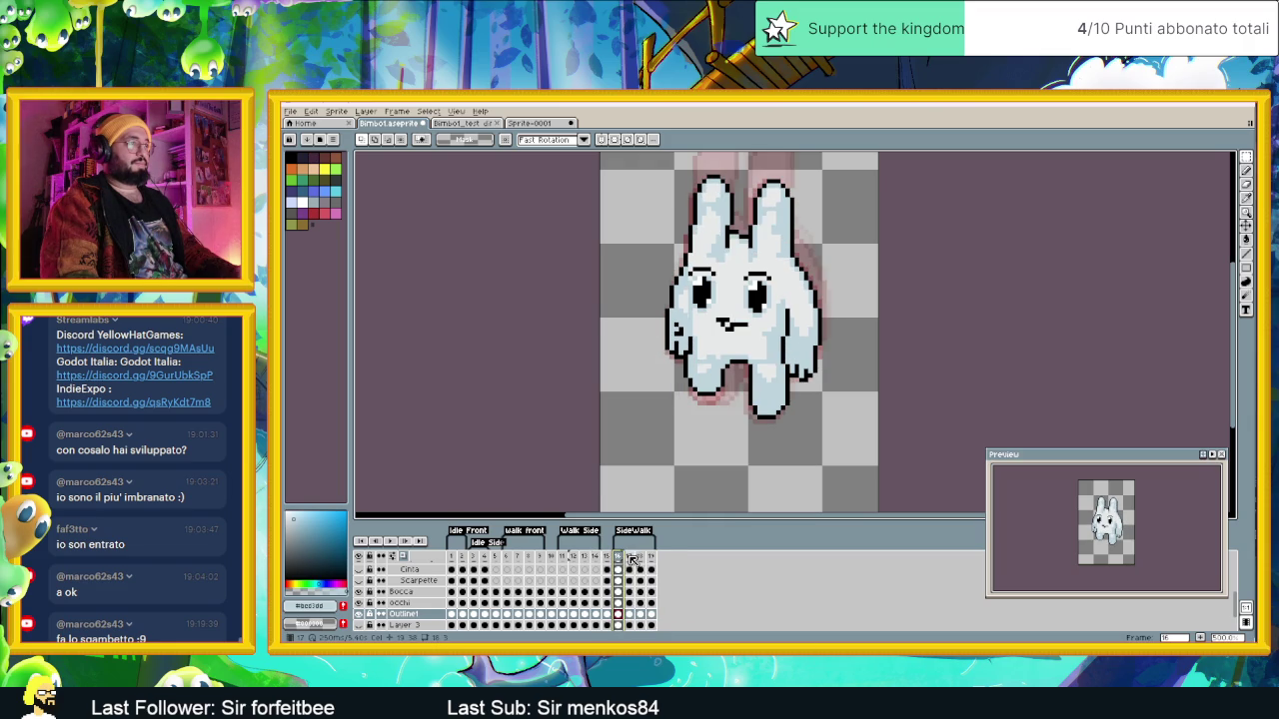
{"action": "left_click", "coordinate": [630, 557]}
{"action": "left_click", "coordinate": [620, 557]}
{"action": "left_click", "coordinate": [630, 557]}
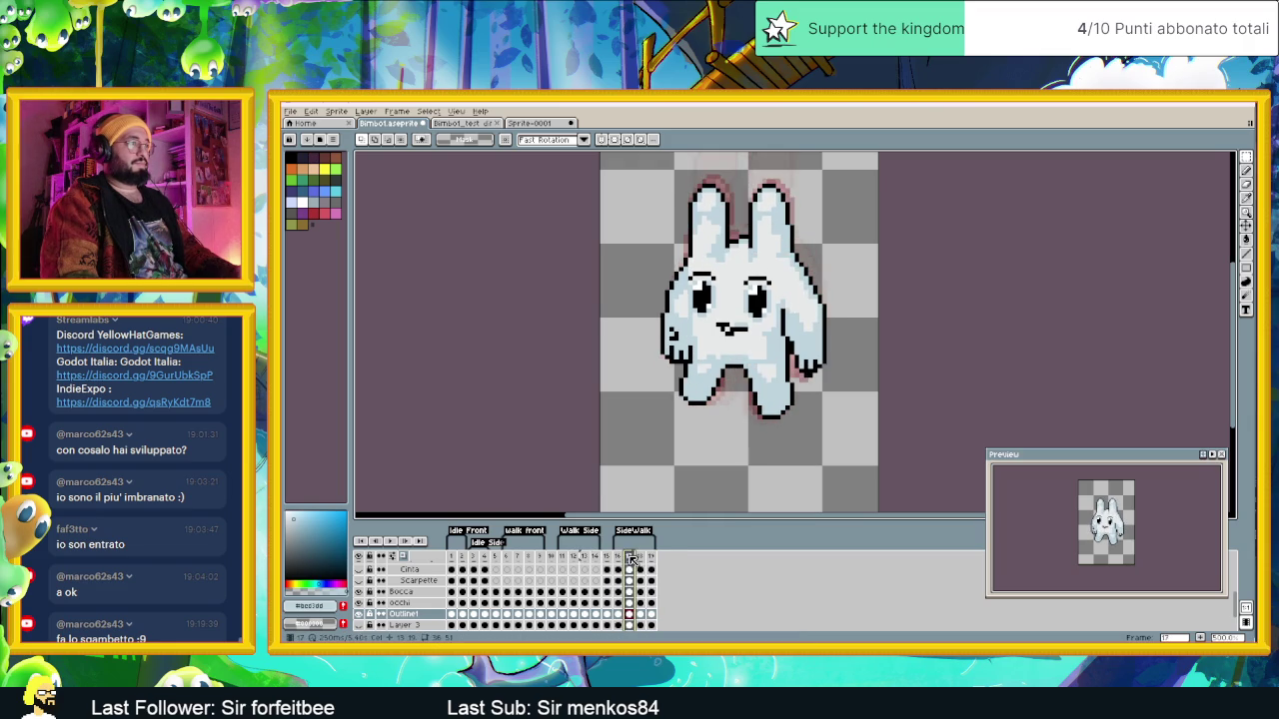
{"action": "left_click", "coordinate": [643, 557]}
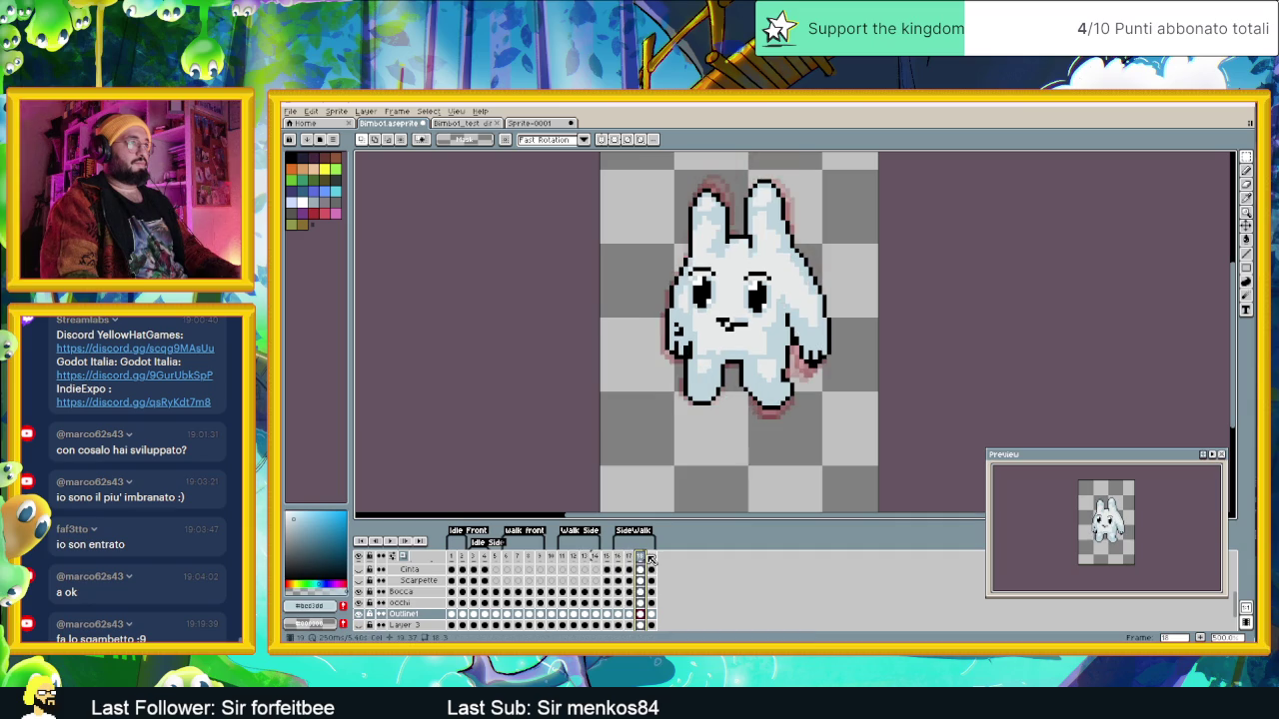
{"action": "left_click", "coordinate": [652, 557]}
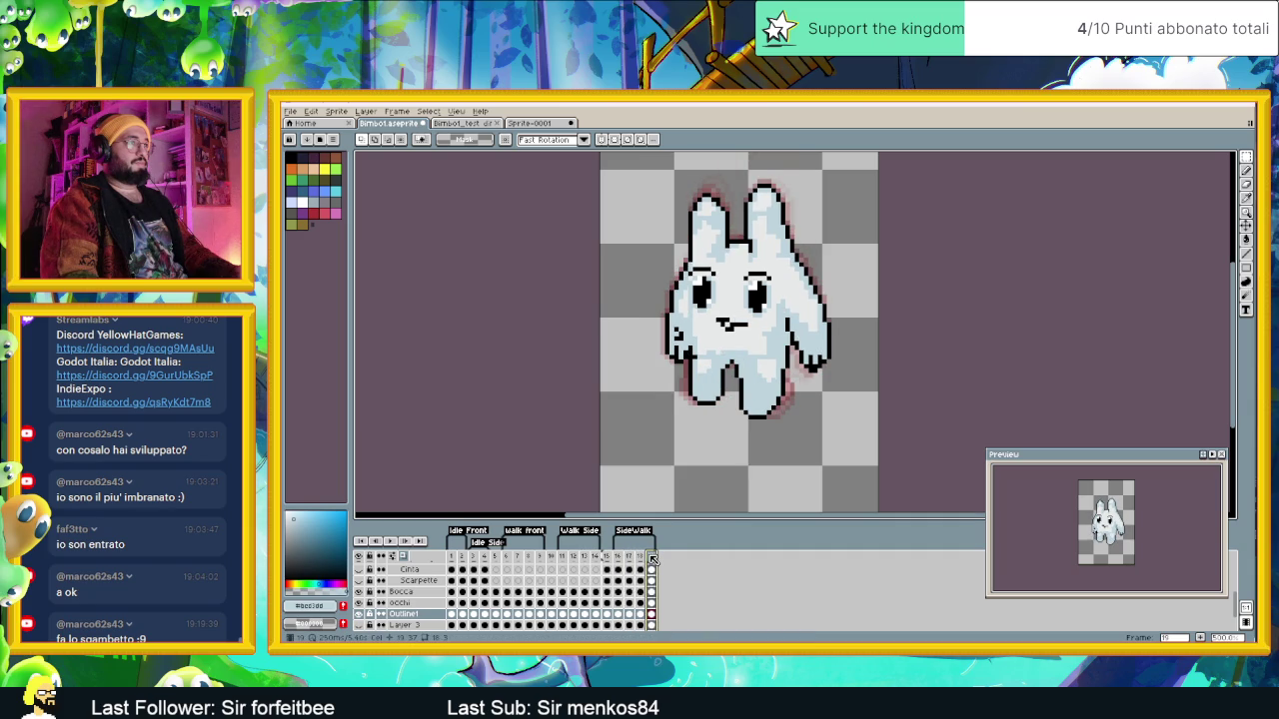
{"action": "left_click", "coordinate": [390, 540]}
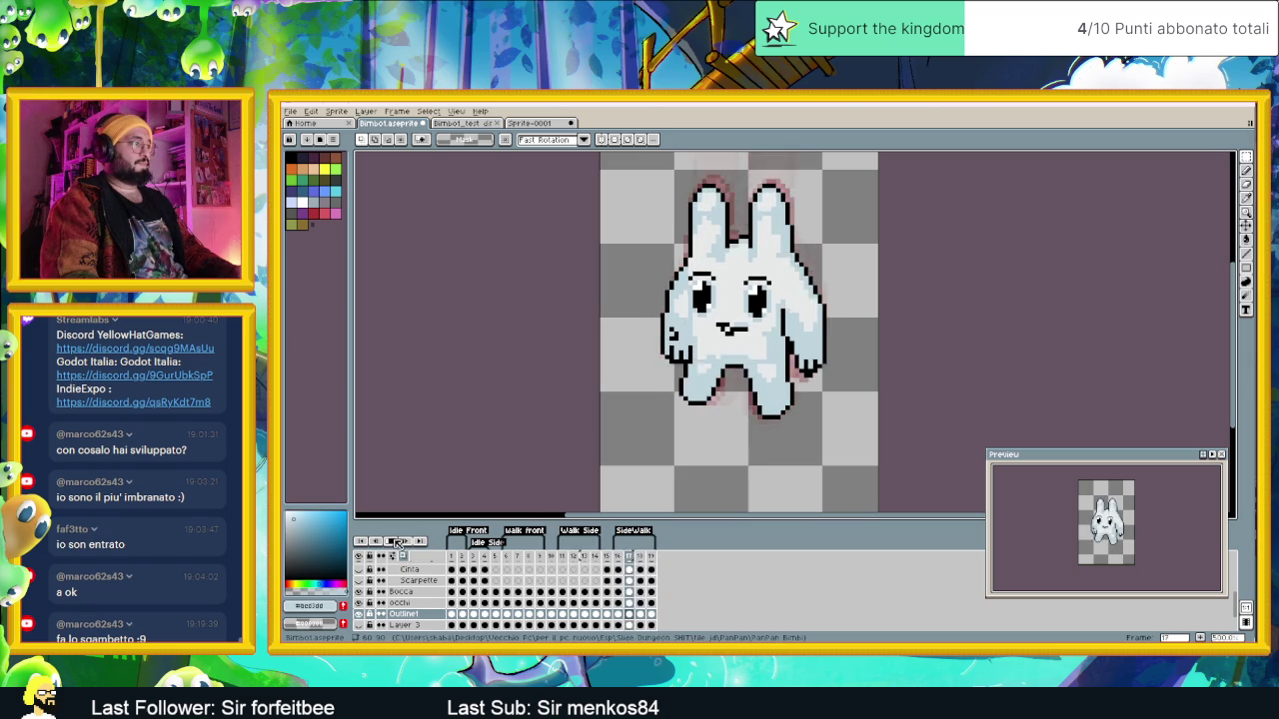
Step: Zoom out and save bimbot.aseprite with its tagged animations
{"action": "scroll", "coordinate": [899, 295], "scroll_direction": "down", "scroll_amount": 2}
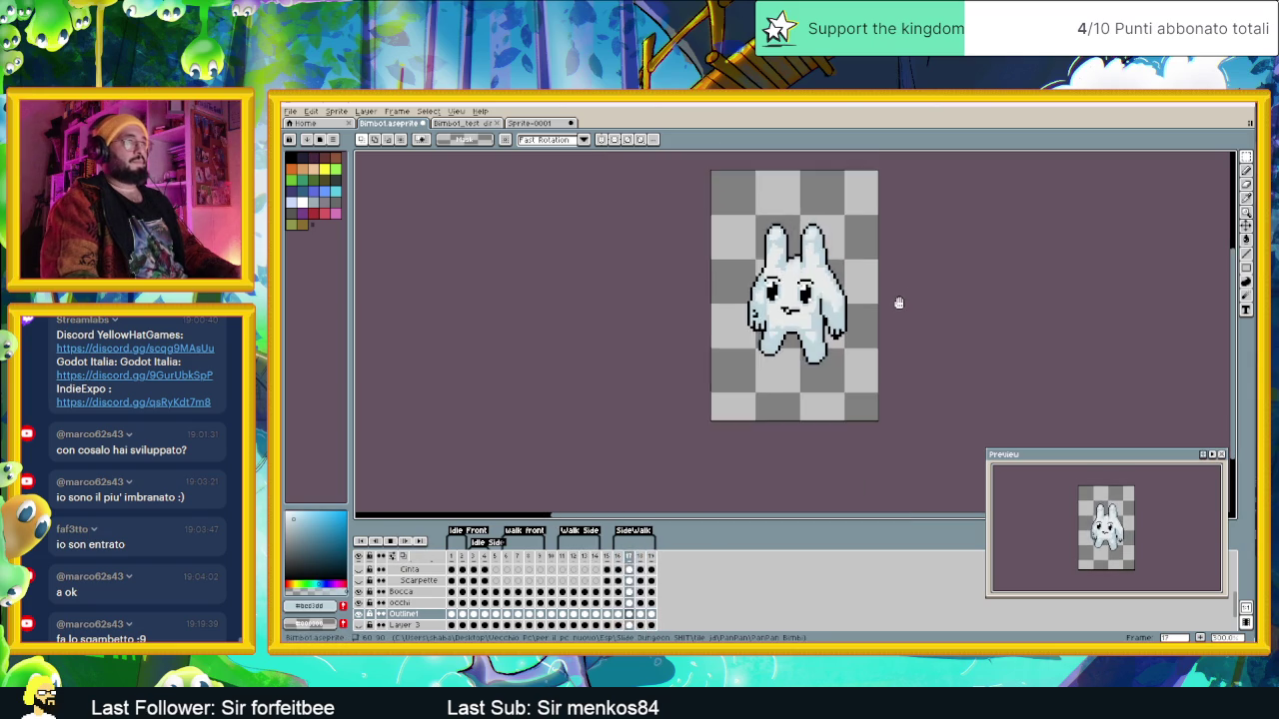
{"action": "scroll", "coordinate": [898, 304], "scroll_direction": "down", "scroll_amount": 2}
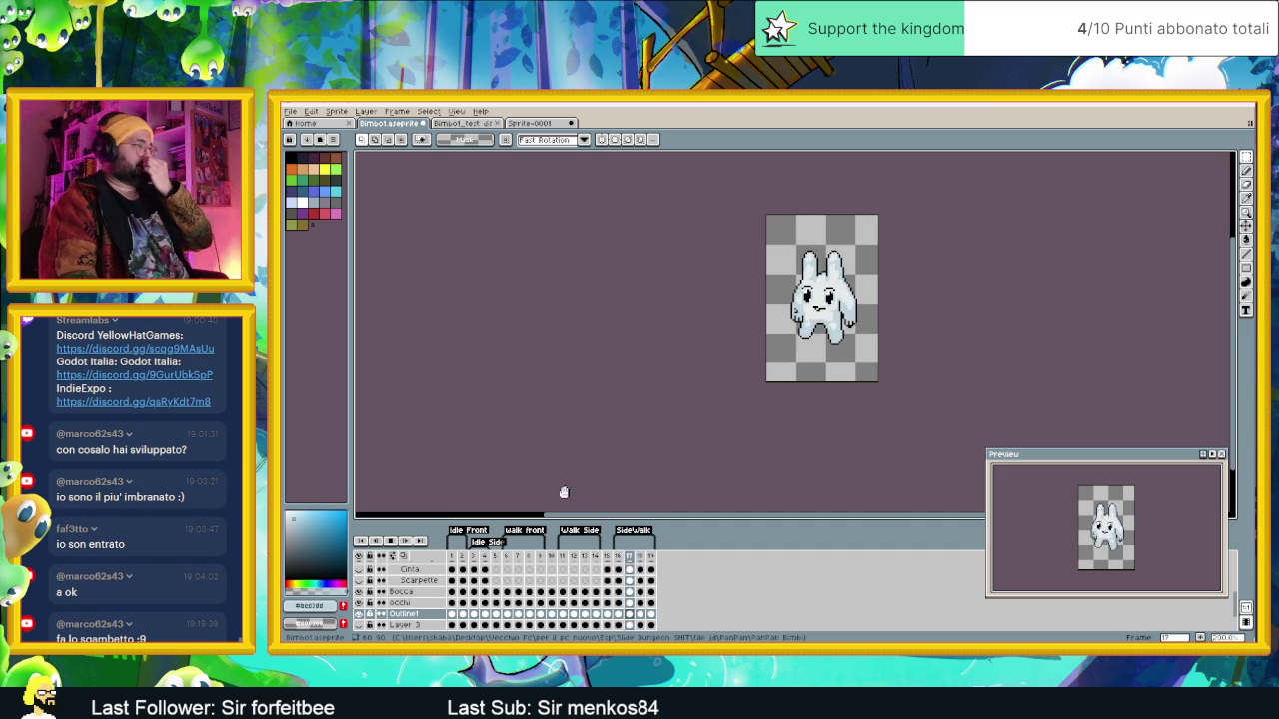
{"action": "key", "text": "ctrl+s"}
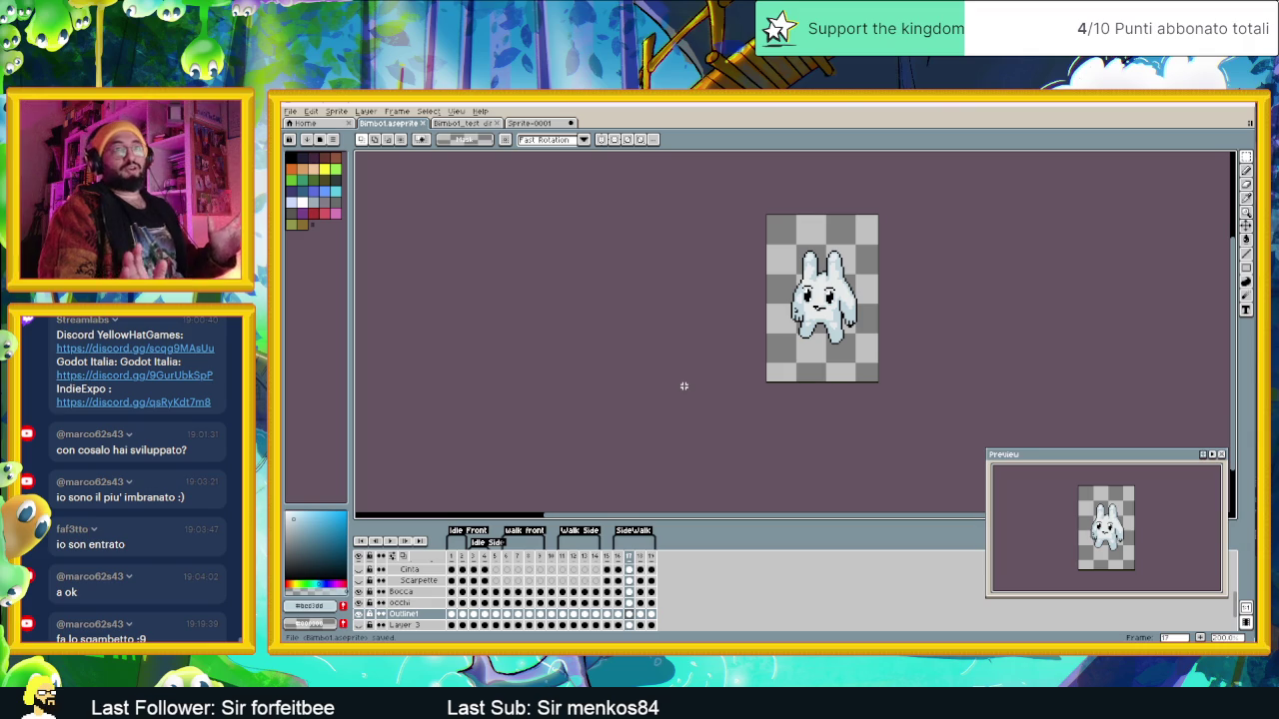